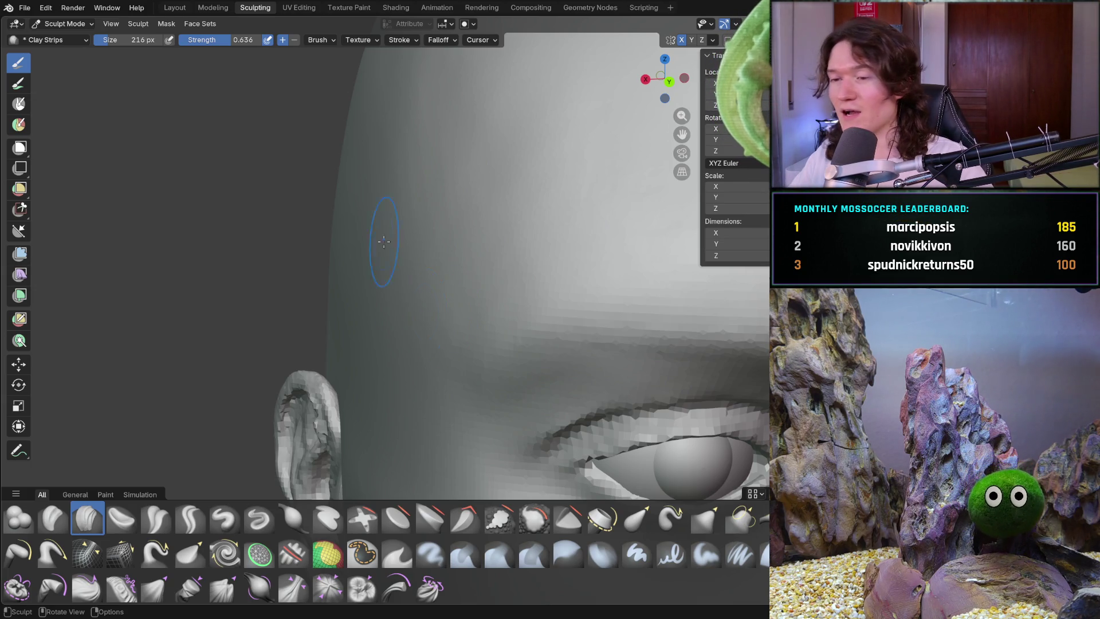
# Orbit, pan and zoom around the head to frame the side of the cranium
pyautogui.scroll(-4, 435, 241)
pyautogui.scroll(4, 429, 218)
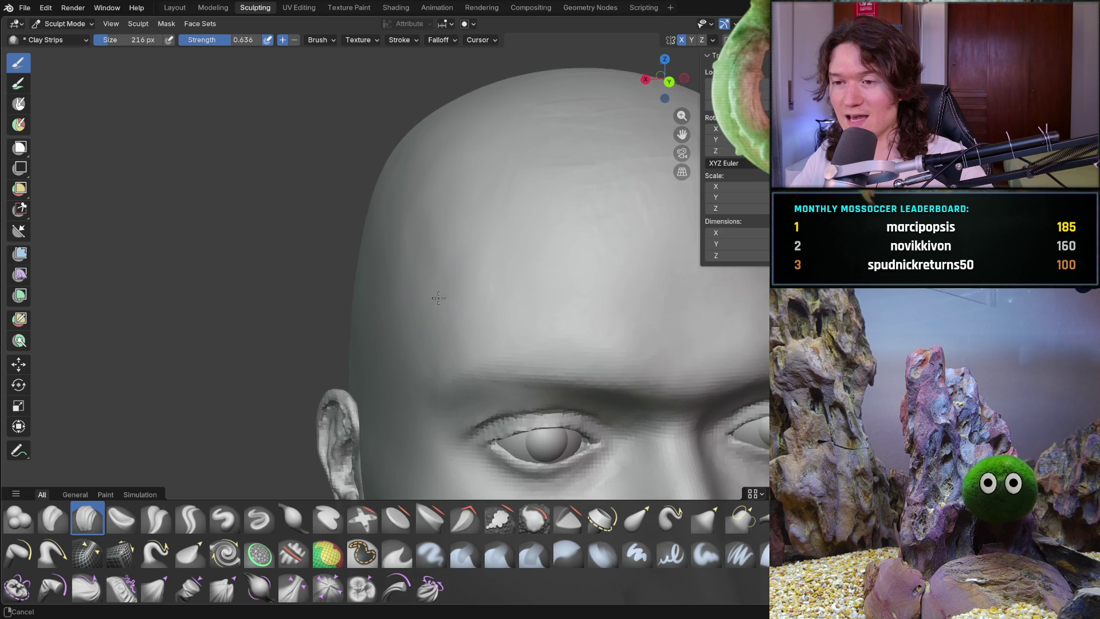
pyautogui.moveTo(424, 174); pyautogui.dragTo(416, 128)
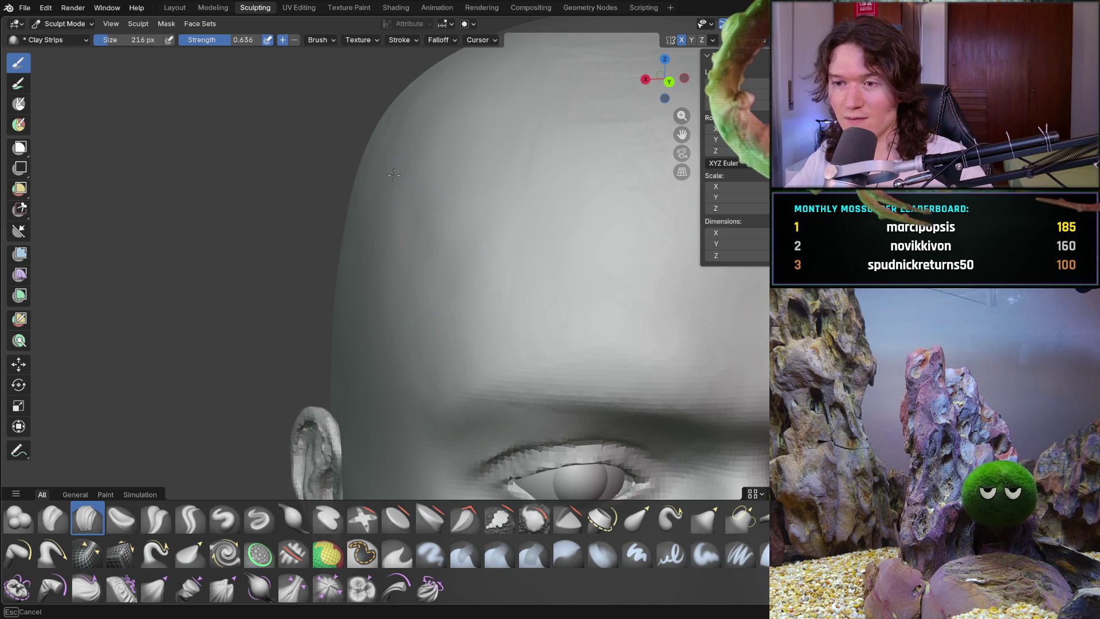
pyautogui.moveTo(390, 104); pyautogui.dragTo(370, 154, button='middle')
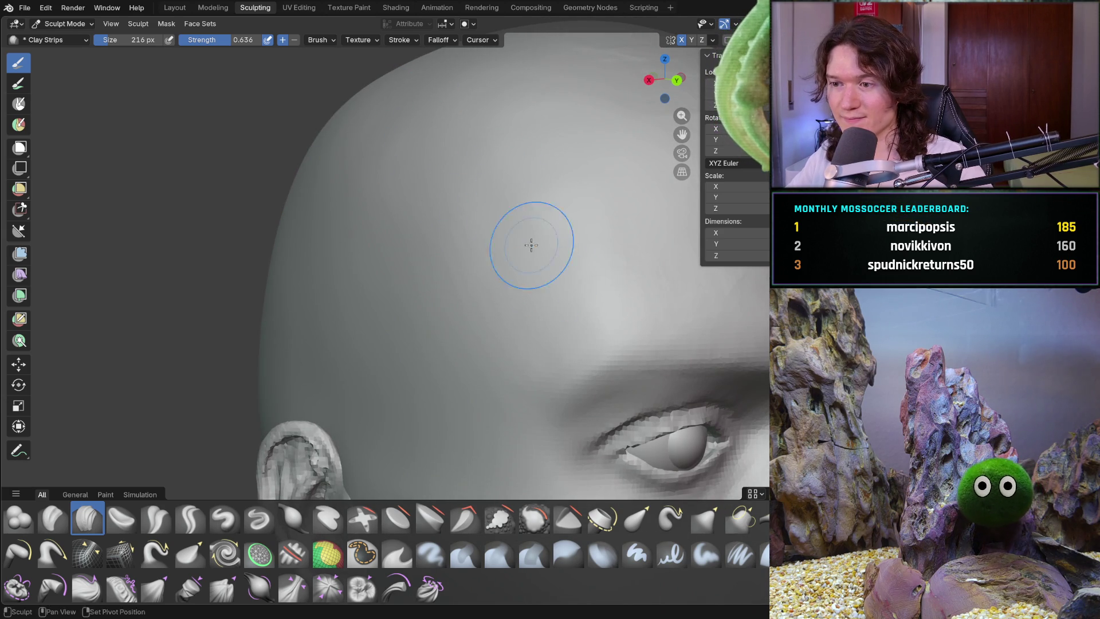
pyautogui.moveTo(538, 289); pyautogui.dragTo(490, 246, button='middle')
pyautogui.keyDown('shift'); pyautogui.moveTo(532, 149); pyautogui.dragTo(381, 262, button='middle'); pyautogui.keyUp('shift')
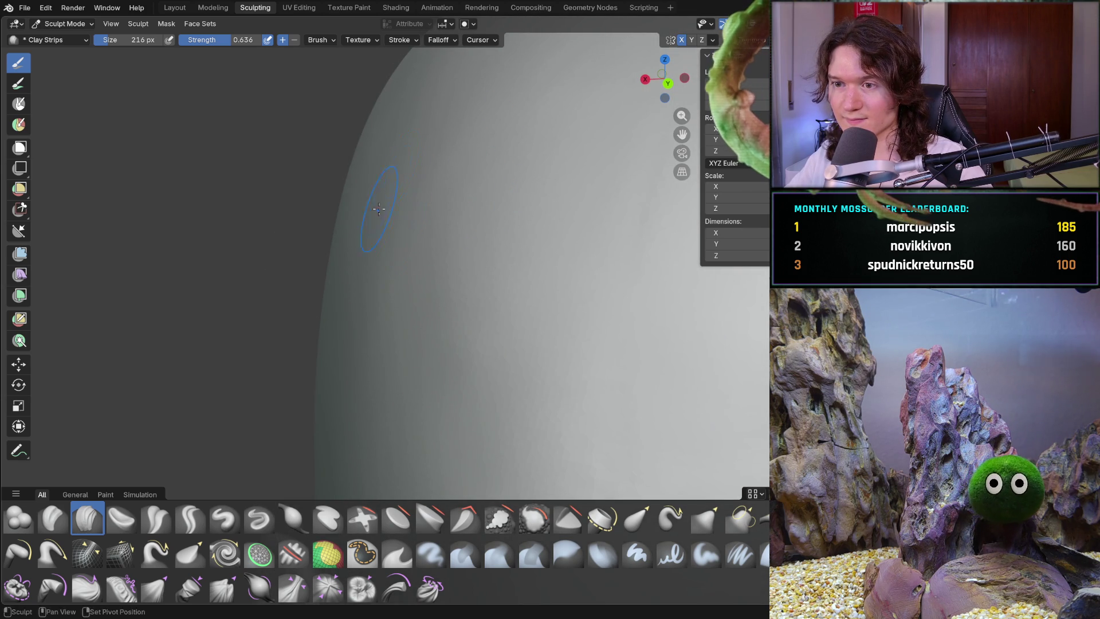
pyautogui.moveTo(496, 229)
pyautogui.keyDown('ctrl'); pyautogui.mouseDown(button='middle')
pyautogui.moveTo(486, 315)
pyautogui.moveTo(518, 331)
pyautogui.moveTo(479, 356)
pyautogui.mouseUp(button='middle'); pyautogui.keyUp('ctrl')
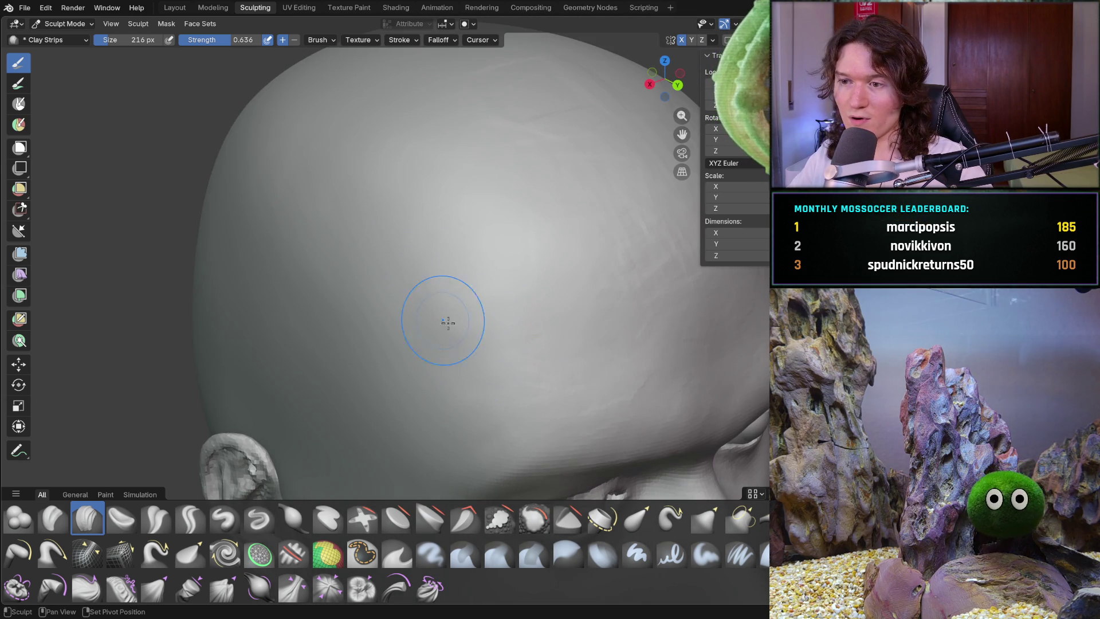
pyautogui.moveTo(503, 275)
pyautogui.keyDown('ctrl'); pyautogui.mouseDown(button='middle')
pyautogui.moveTo(496, 173)
pyautogui.moveTo(499, 240)
pyautogui.mouseUp(button='middle'); pyautogui.keyUp('ctrl')
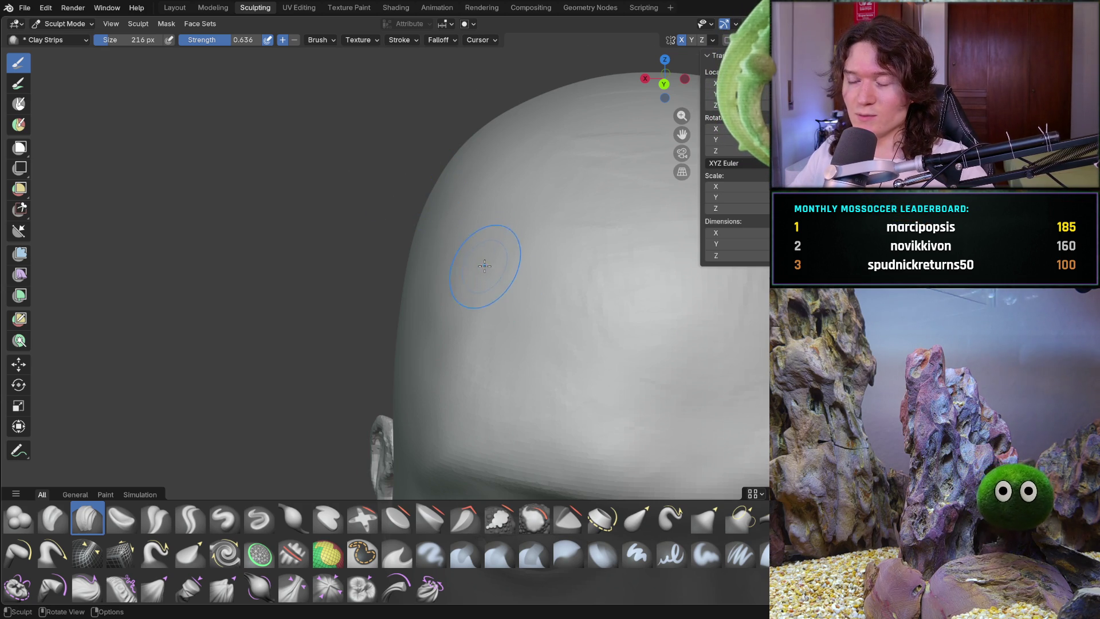
# Lay Clay Strips strokes over the top and back of the skull near the ear
pyautogui.moveTo(484, 256); pyautogui.dragTo(542, 278, button='middle')
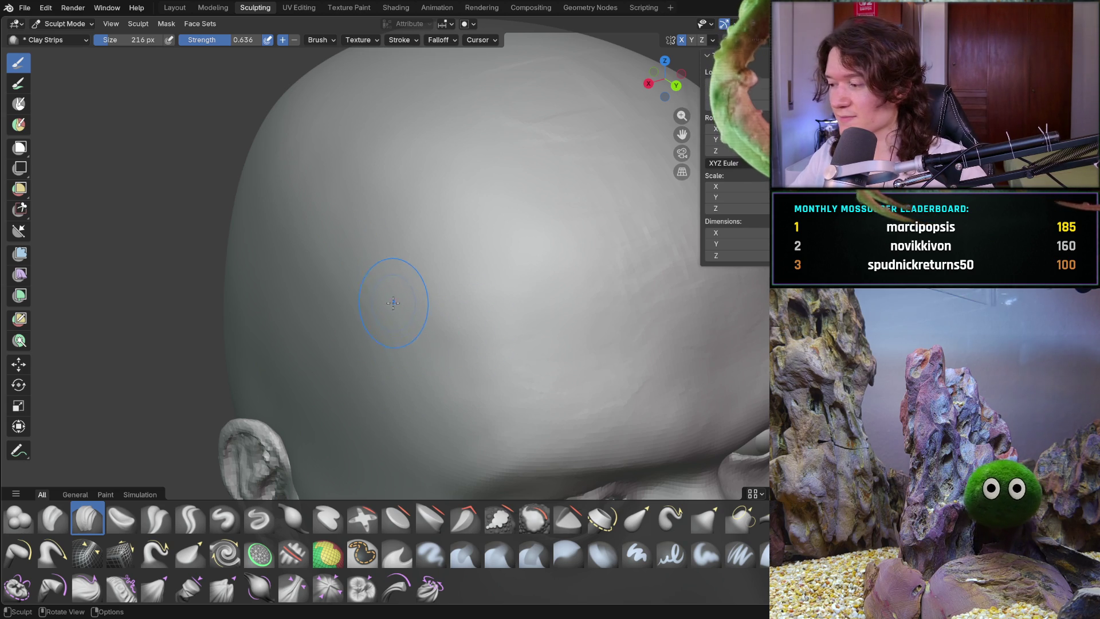
pyautogui.moveTo(373, 360); pyautogui.dragTo(371, 365, button='middle')
pyautogui.moveTo(290, 231); pyautogui.dragTo(386, 288, button='middle')
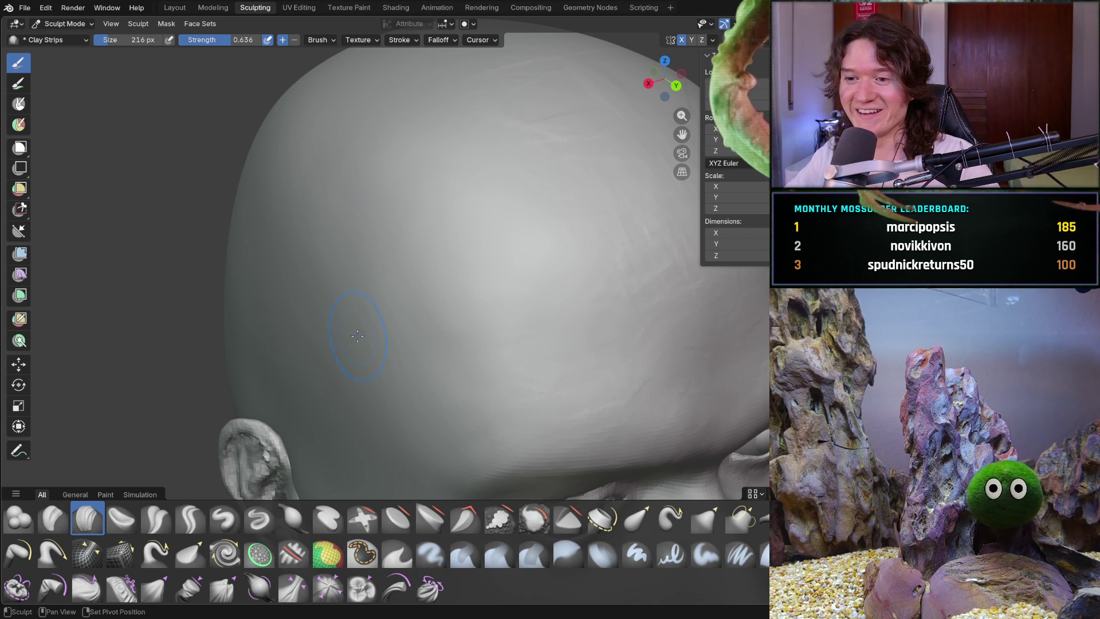
pyautogui.keyDown('shift'); pyautogui.moveTo(332, 261); pyautogui.dragTo(335, 260, button='middle'); pyautogui.keyUp('shift')
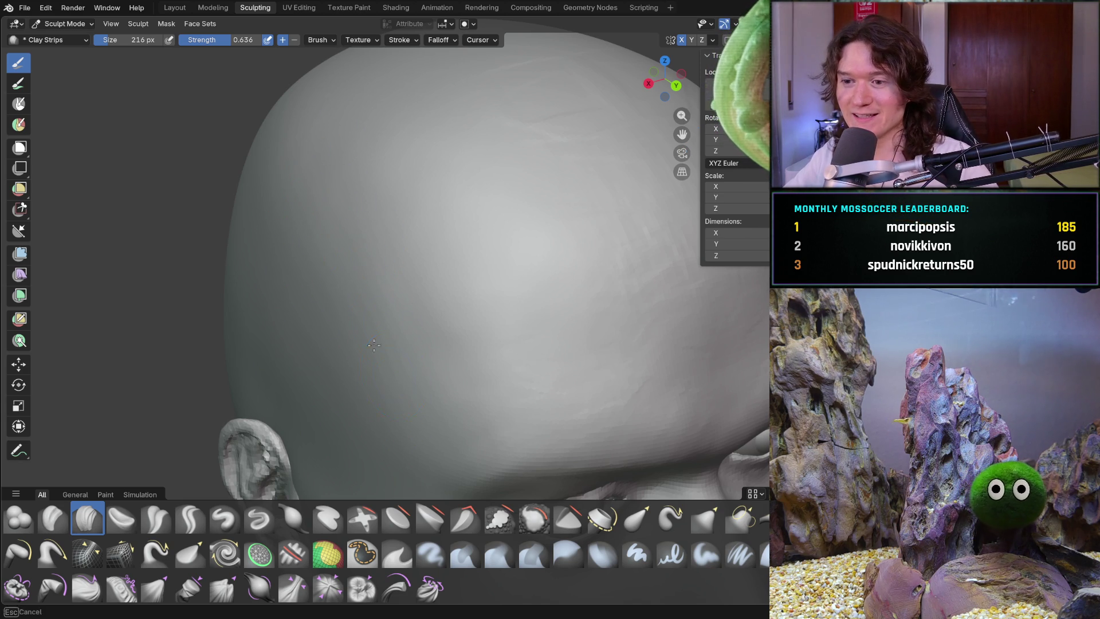
pyautogui.keyDown('shift'); pyautogui.moveTo(361, 215); pyautogui.dragTo(393, 245, button='middle'); pyautogui.keyUp('shift')
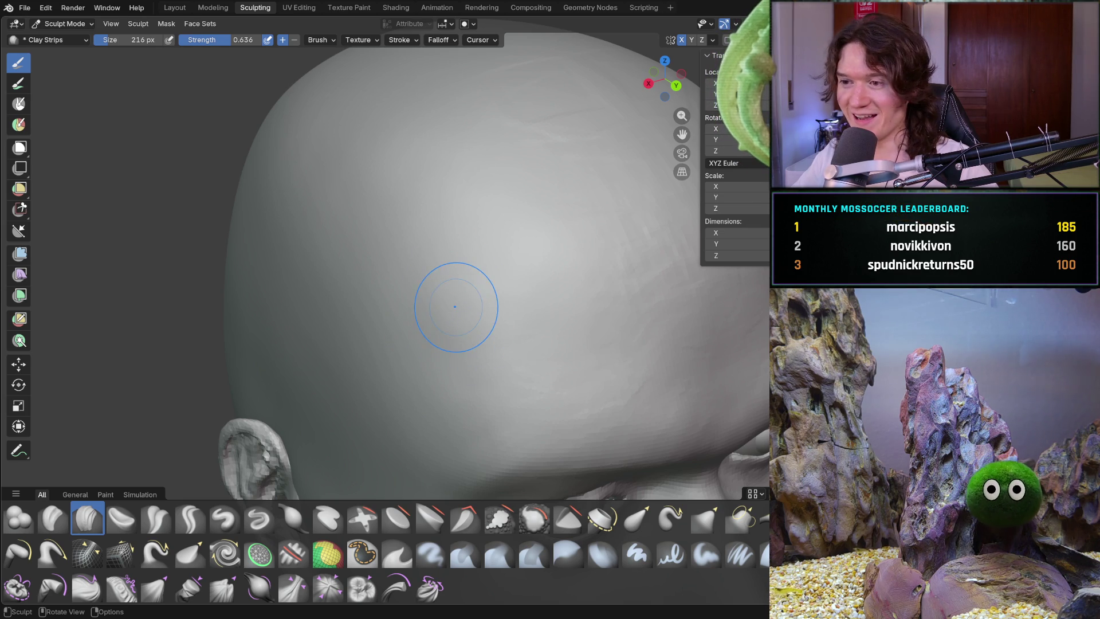
pyautogui.moveTo(552, 245)
pyautogui.mouseDown(button='middle')
pyautogui.moveTo(437, 302)
pyautogui.moveTo(354, 304)
pyautogui.moveTo(368, 255)
pyautogui.mouseUp(button='middle')
# Sculpt clay strokes over the top and crown of the skull
pyautogui.moveTo(368, 255)
pyautogui.mouseDown()
pyautogui.moveTo(314, 216)
pyautogui.moveTo(344, 229)
pyautogui.mouseUp()
pyautogui.moveTo(431, 283)
pyautogui.mouseDown()
pyautogui.moveTo(365, 223)
pyautogui.moveTo(420, 207)
pyautogui.mouseUp()
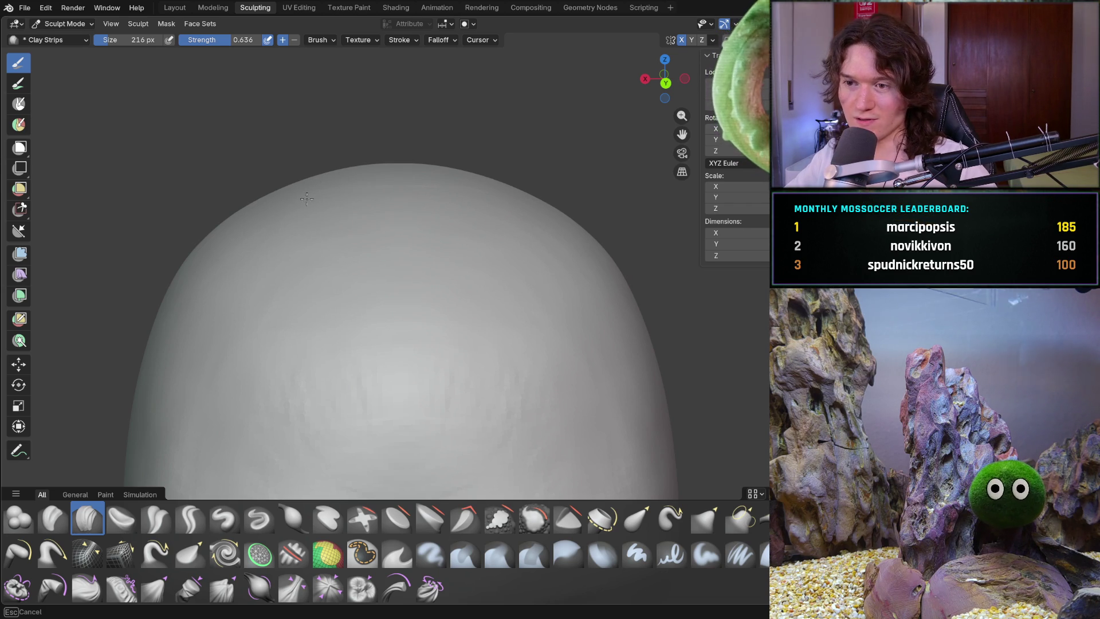
pyautogui.moveTo(269, 325)
pyautogui.mouseDown(button='middle')
pyautogui.moveTo(332, 326)
pyautogui.moveTo(353, 294)
pyautogui.mouseUp(button='middle')
pyautogui.moveTo(521, 236); pyautogui.dragTo(518, 237, button='middle')
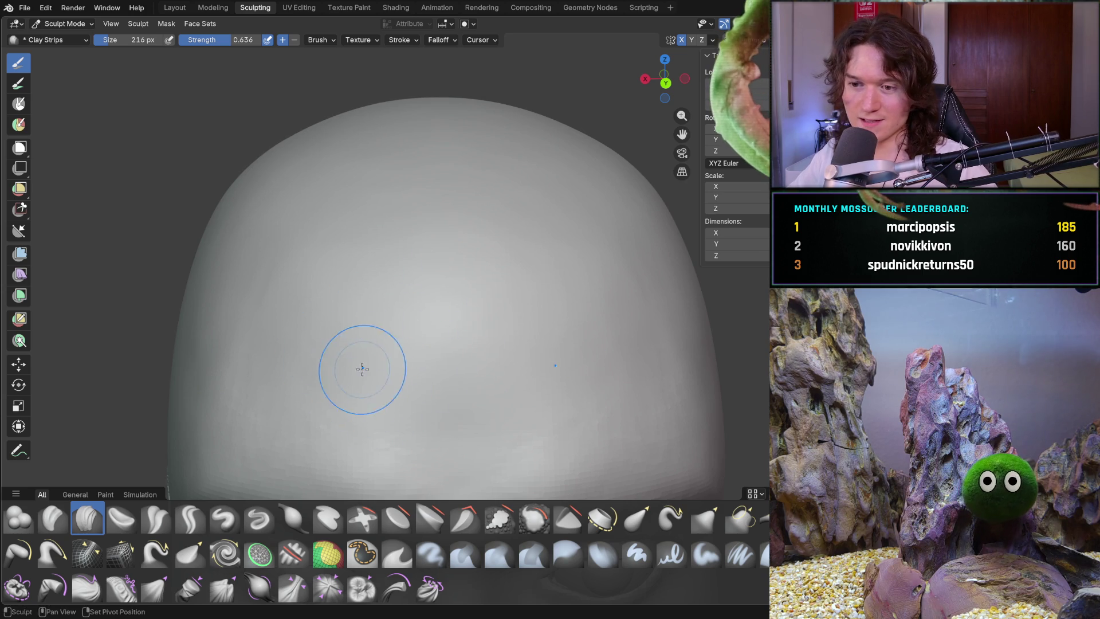
# Turn to face the forehead and build up clay just above the eye
pyautogui.moveTo(363, 369)
pyautogui.mouseDown(button='middle')
pyautogui.moveTo(343, 381)
pyautogui.moveTo(424, 339)
pyautogui.moveTo(422, 356)
pyautogui.moveTo(397, 371)
pyautogui.mouseUp(button='middle')
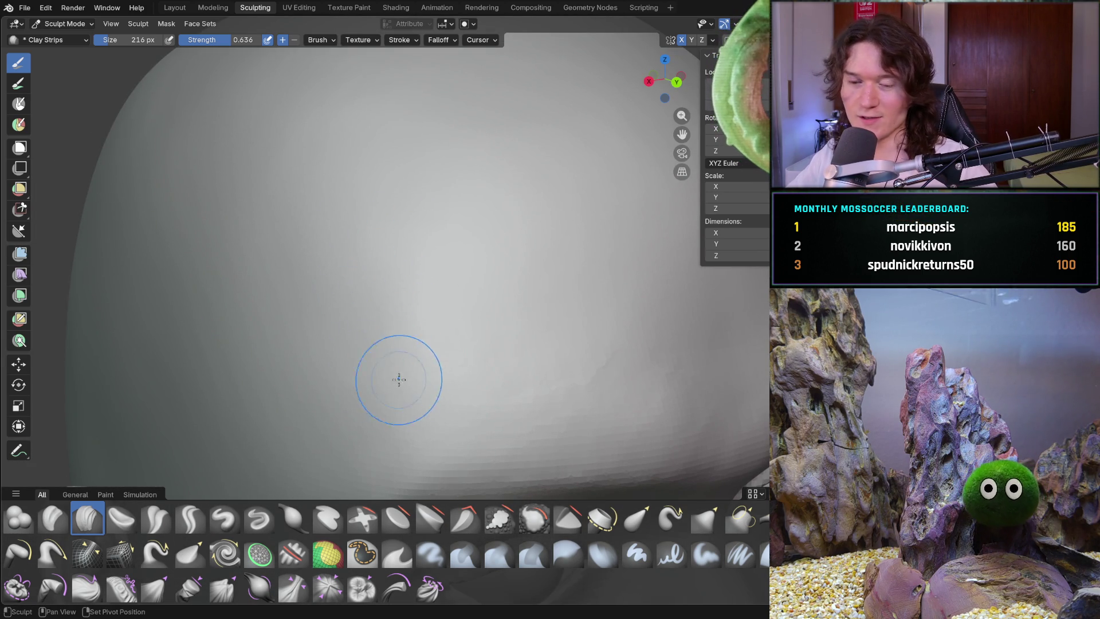
pyautogui.moveTo(557, 291)
pyautogui.mouseDown(button='middle')
pyautogui.moveTo(418, 226)
pyautogui.moveTo(452, 269)
pyautogui.mouseUp(button='middle')
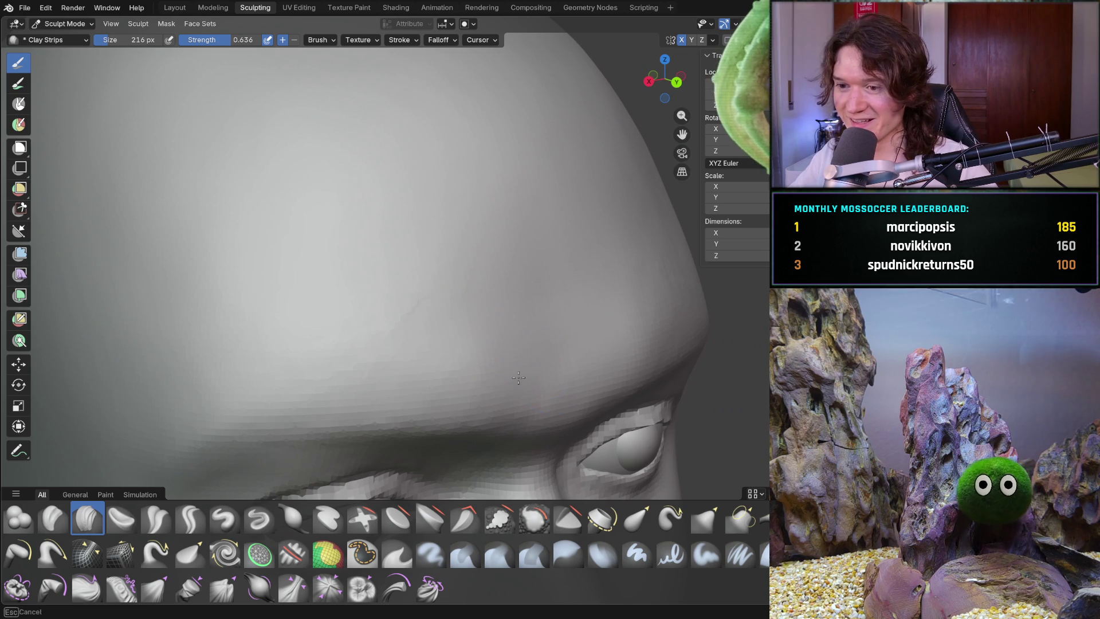
pyautogui.moveTo(264, 352); pyautogui.dragTo(263, 351, button='middle')
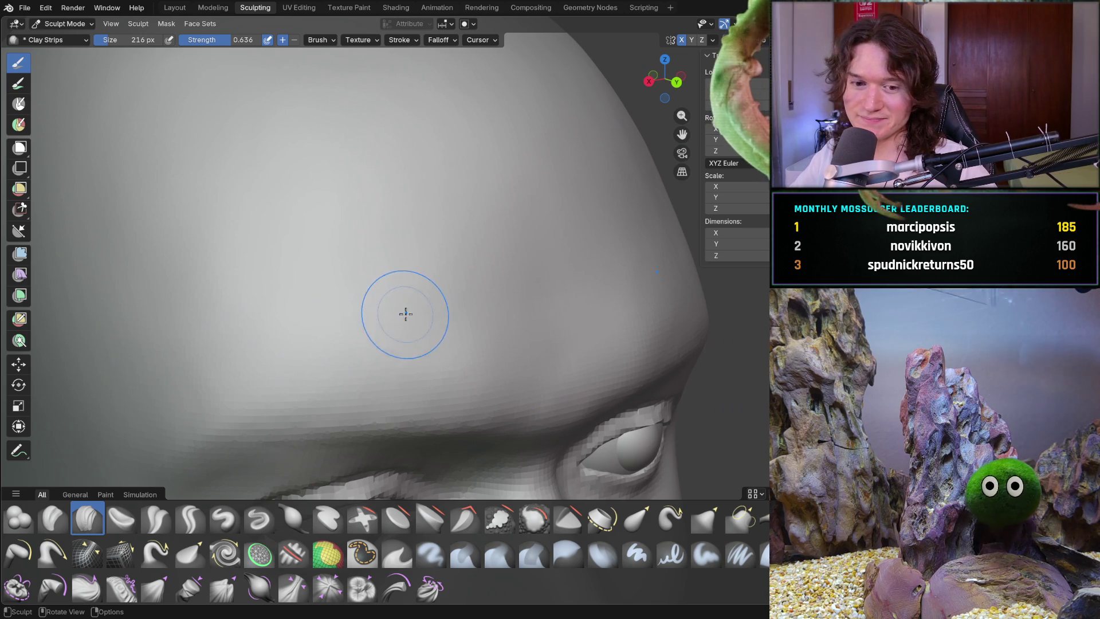
pyautogui.moveTo(342, 314)
pyautogui.mouseDown(button='middle')
pyautogui.moveTo(469, 287)
pyautogui.moveTo(467, 304)
pyautogui.moveTo(380, 306)
pyautogui.mouseUp(button='middle')
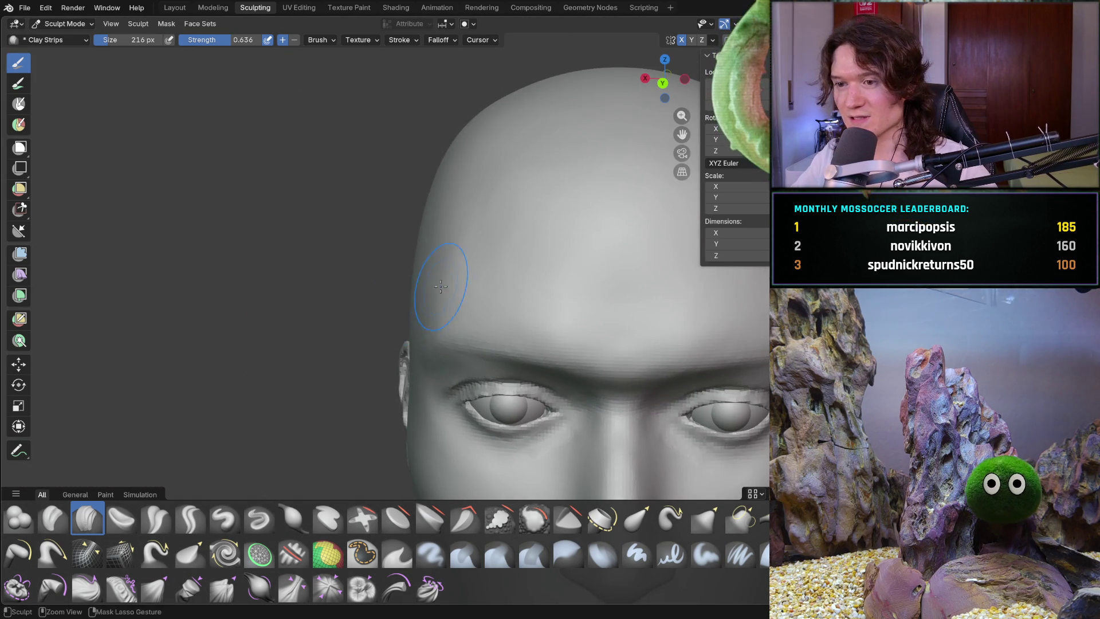
# Add clay strokes down the forehead, along the temple and on the upper forehead
pyautogui.scroll(2, 475, 286)
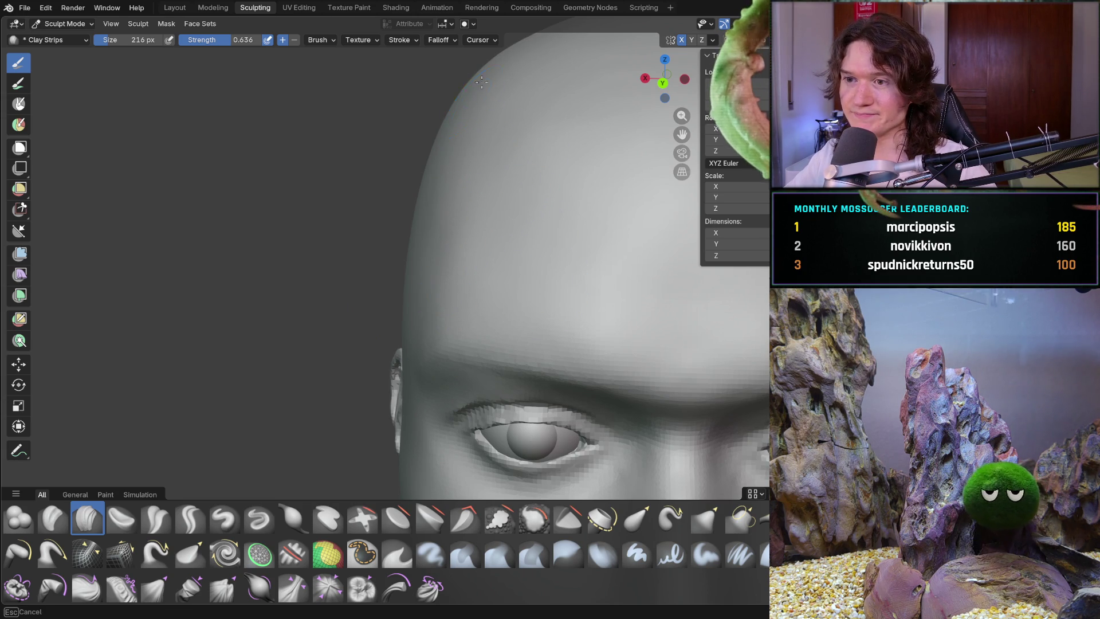
pyautogui.moveTo(452, 258); pyautogui.dragTo(434, 276)
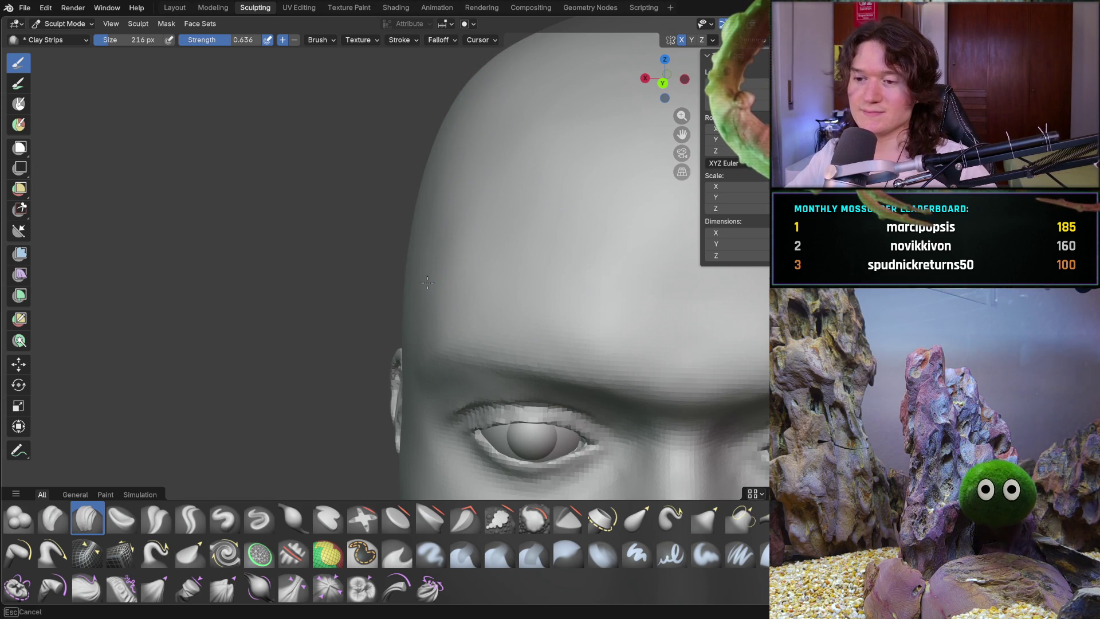
pyautogui.moveTo(458, 270); pyautogui.dragTo(509, 261, button='middle')
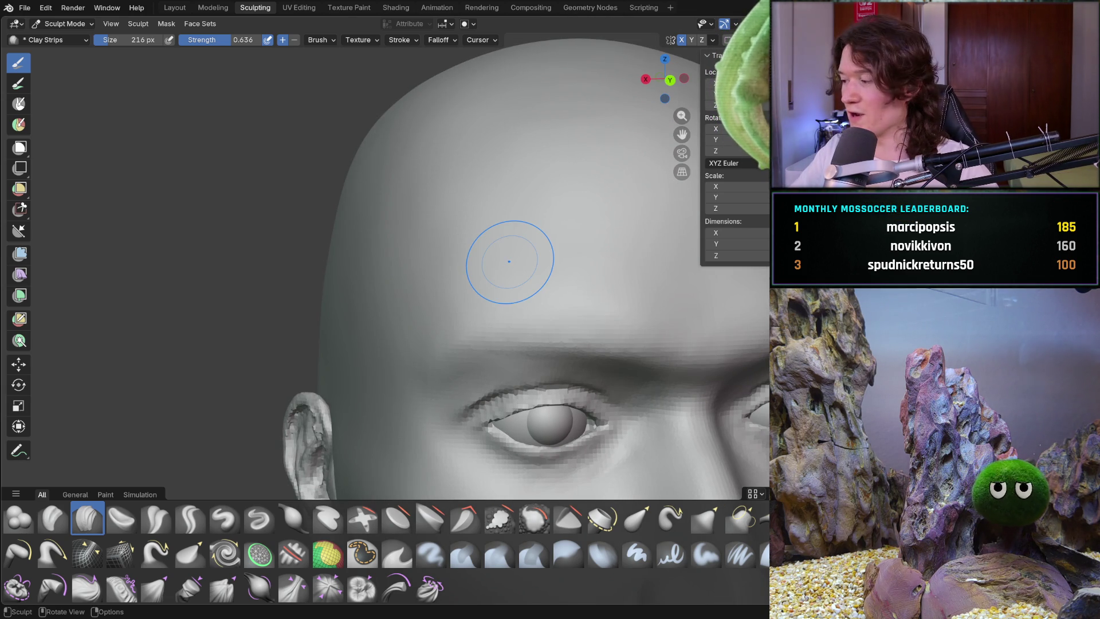
pyautogui.moveTo(354, 143); pyautogui.dragTo(381, 106)
pyautogui.moveTo(357, 218); pyautogui.dragTo(401, 189)
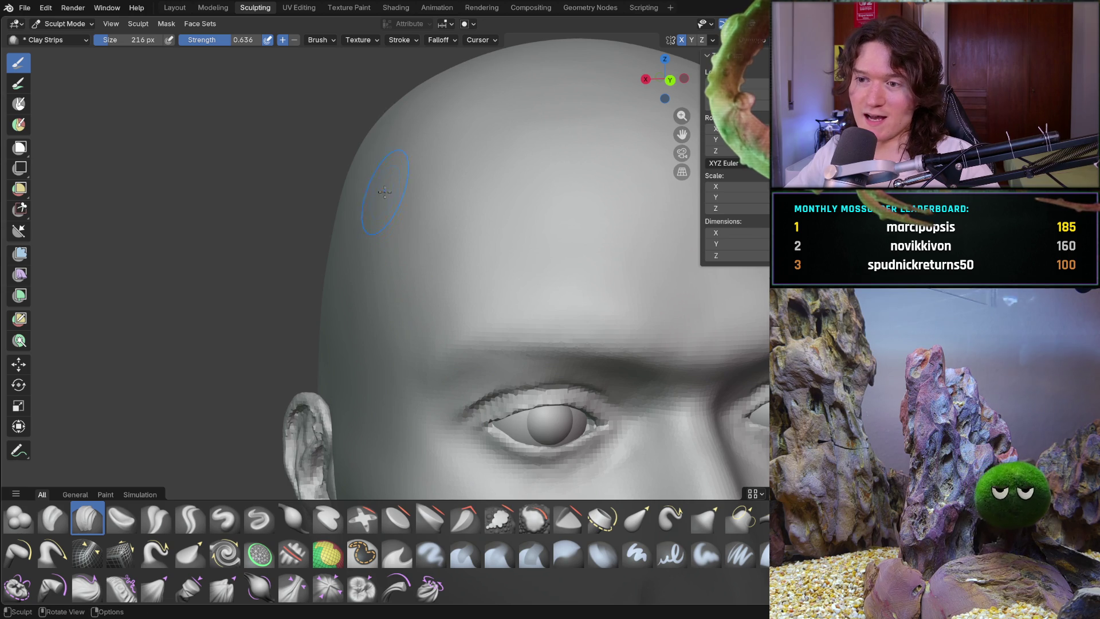
pyautogui.moveTo(430, 183)
pyautogui.mouseDown(button='middle')
pyautogui.moveTo(420, 285)
pyautogui.moveTo(466, 282)
pyautogui.moveTo(432, 306)
pyautogui.moveTo(363, 245)
pyautogui.moveTo(369, 270)
pyautogui.mouseUp(button='middle')
pyautogui.moveTo(380, 384); pyautogui.dragTo(335, 332)
pyautogui.moveTo(360, 400)
pyautogui.mouseDown(button='middle')
pyautogui.moveTo(326, 321)
pyautogui.moveTo(334, 278)
pyautogui.moveTo(384, 240)
pyautogui.mouseUp(button='middle')
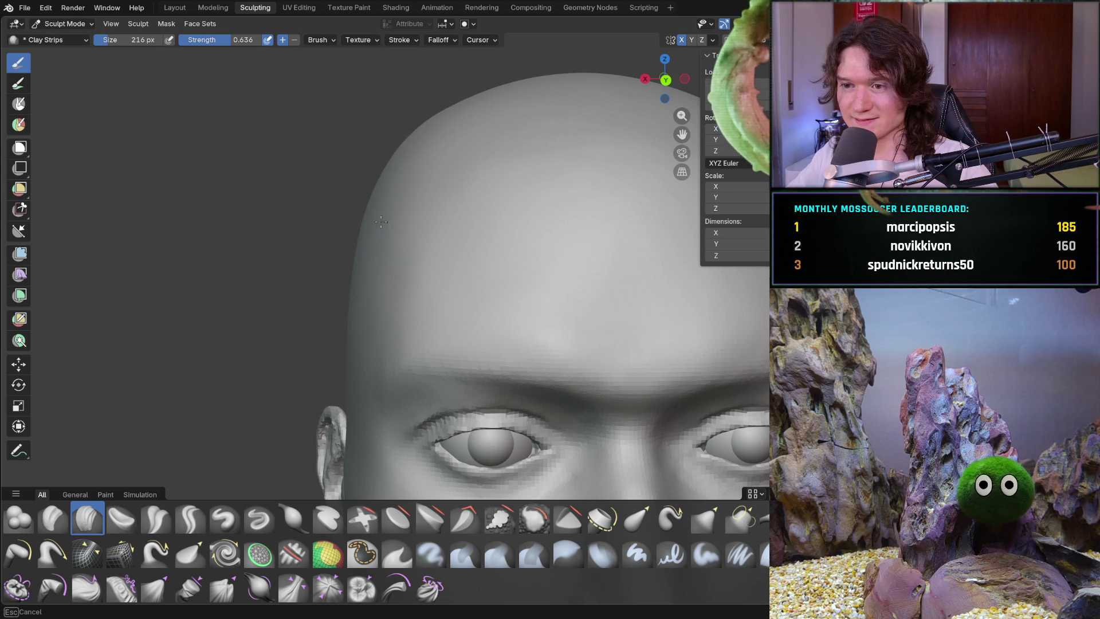
# Add more clay toward the temple, then review the head from three-quarter and front views
pyautogui.keyDown('ctrl'); pyautogui.moveTo(406, 151); pyautogui.dragTo(412, 143, button='middle'); pyautogui.keyUp('ctrl')
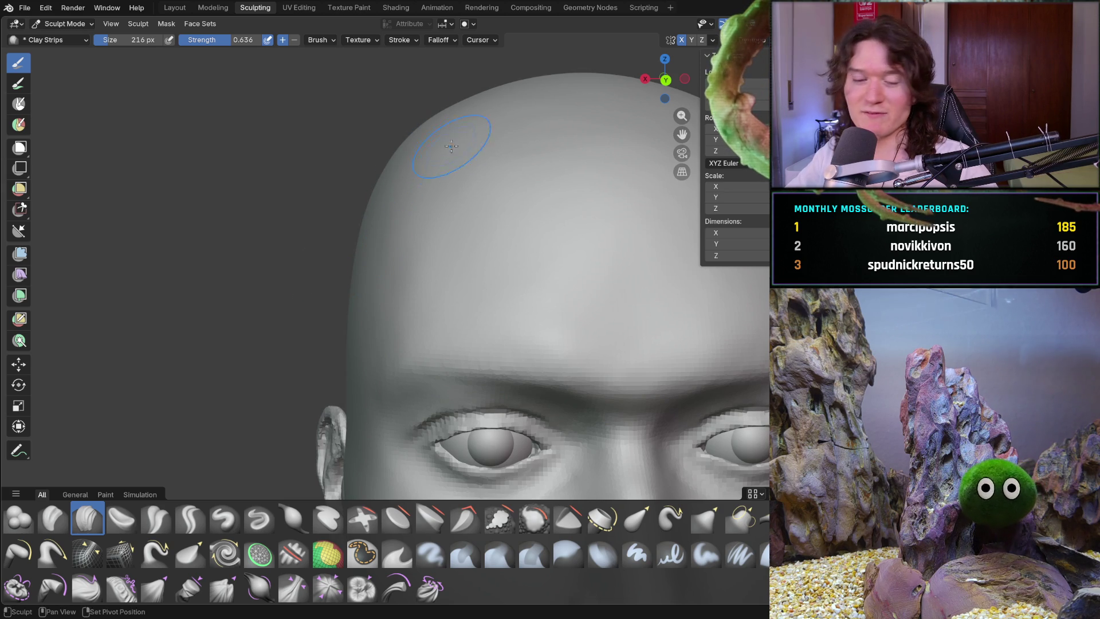
pyautogui.moveTo(458, 200)
pyautogui.keyDown('ctrl'); pyautogui.mouseDown(button='middle')
pyautogui.moveTo(501, 247)
pyautogui.moveTo(405, 229)
pyautogui.moveTo(418, 294)
pyautogui.moveTo(398, 273)
pyautogui.moveTo(498, 312)
pyautogui.mouseUp(button='middle'); pyautogui.keyUp('ctrl')
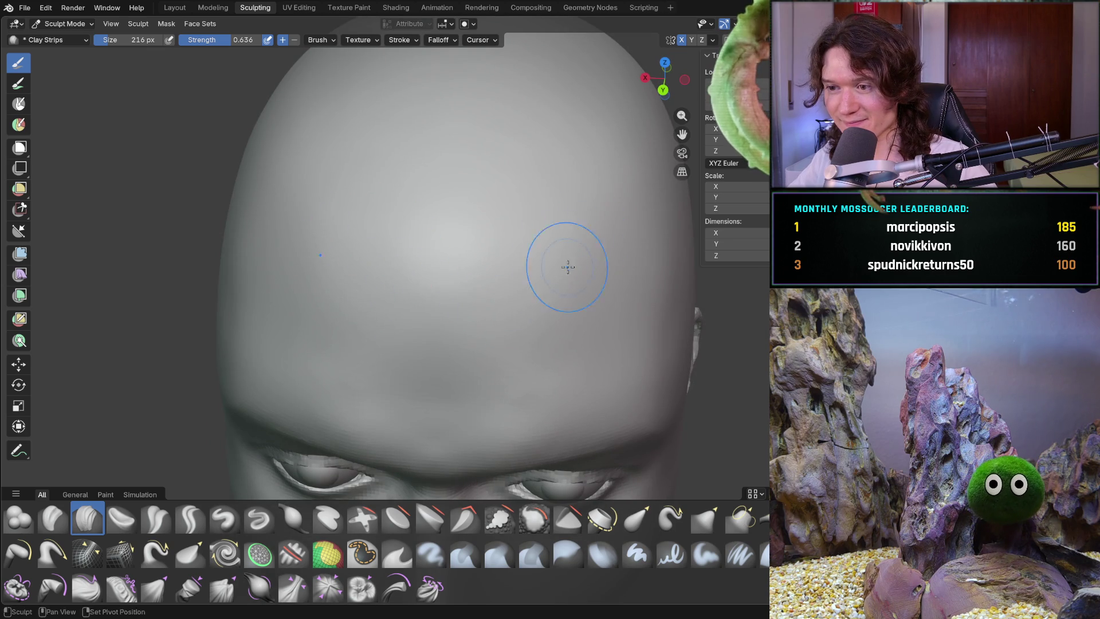
pyautogui.moveTo(569, 253)
pyautogui.mouseDown(button='middle')
pyautogui.moveTo(523, 234)
pyautogui.moveTo(464, 231)
pyautogui.mouseUp(button='middle')
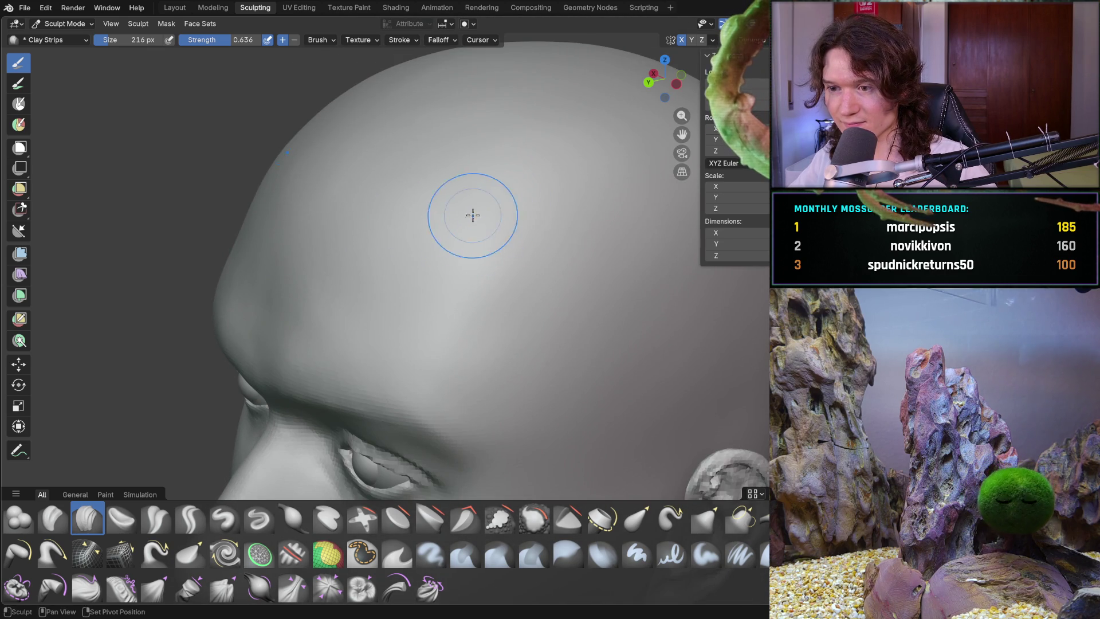
pyautogui.moveTo(522, 305); pyautogui.dragTo(541, 280, button='middle')
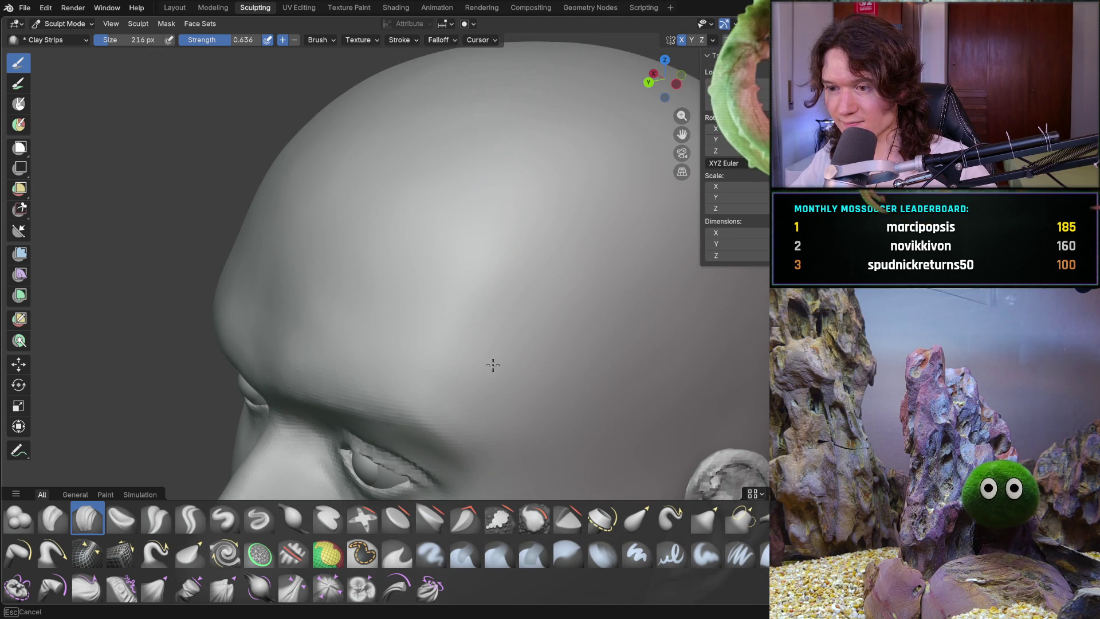
pyautogui.moveTo(518, 315)
pyautogui.keyDown('ctrl'); pyautogui.mouseDown(button='middle')
pyautogui.moveTo(503, 331)
pyautogui.moveTo(504, 269)
pyautogui.moveTo(405, 305)
pyautogui.moveTo(453, 278)
pyautogui.mouseUp(button='middle'); pyautogui.keyUp('ctrl')
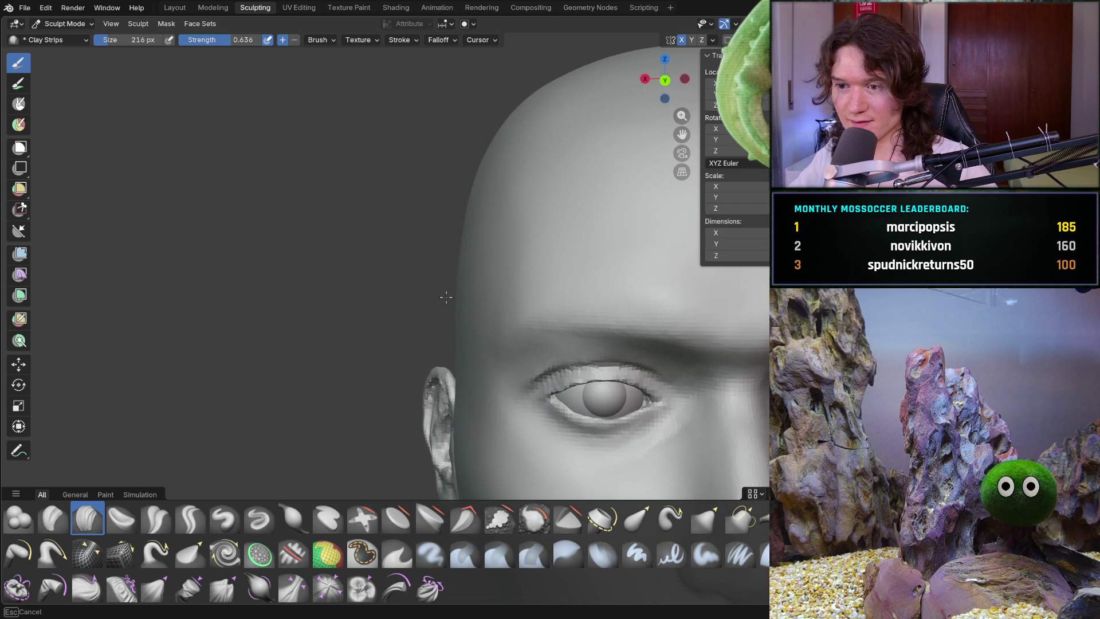
pyautogui.moveTo(448, 327); pyautogui.dragTo(463, 245, button='middle')
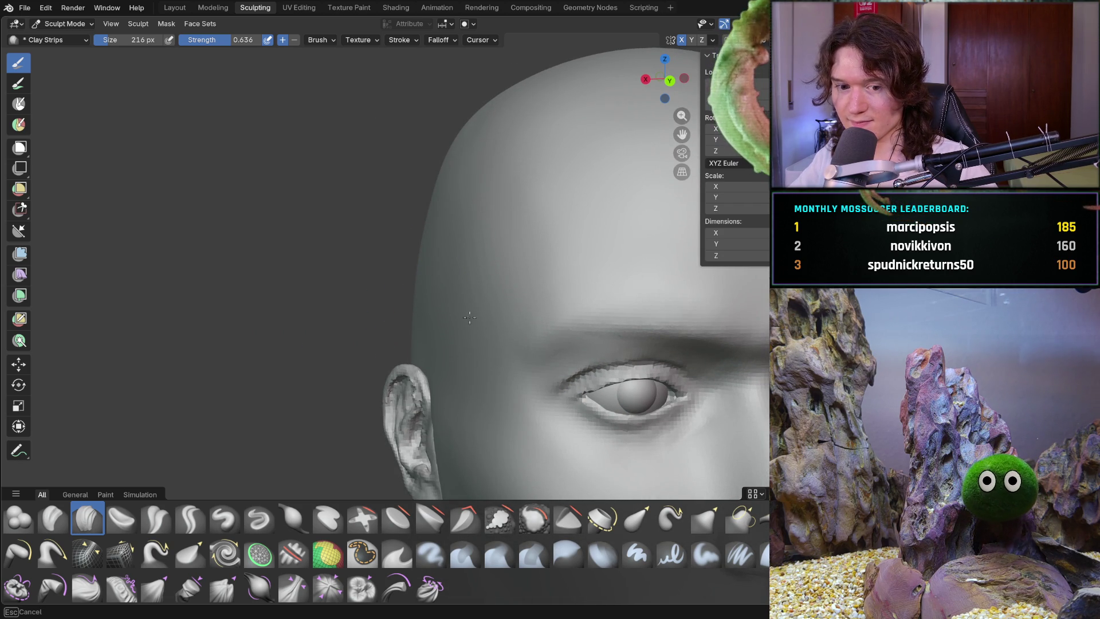
pyautogui.moveTo(481, 300); pyautogui.dragTo(471, 346, button='middle')
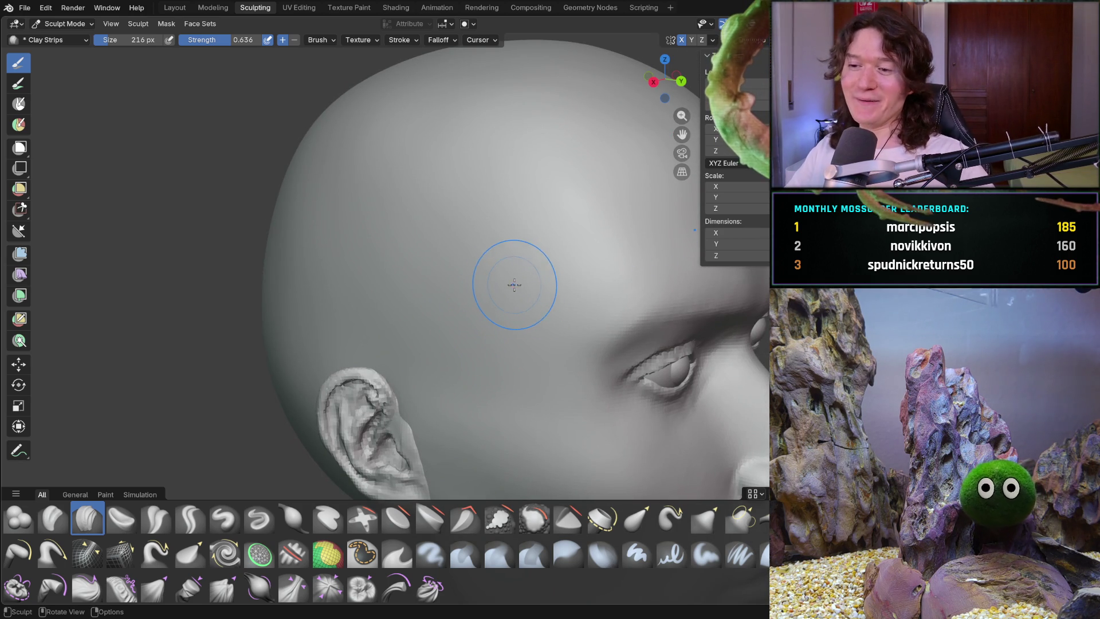
pyautogui.moveTo(503, 282)
pyautogui.mouseDown(button='middle')
pyautogui.moveTo(441, 284)
pyautogui.moveTo(455, 287)
pyautogui.moveTo(419, 315)
pyautogui.moveTo(474, 231)
pyautogui.mouseUp(button='middle')
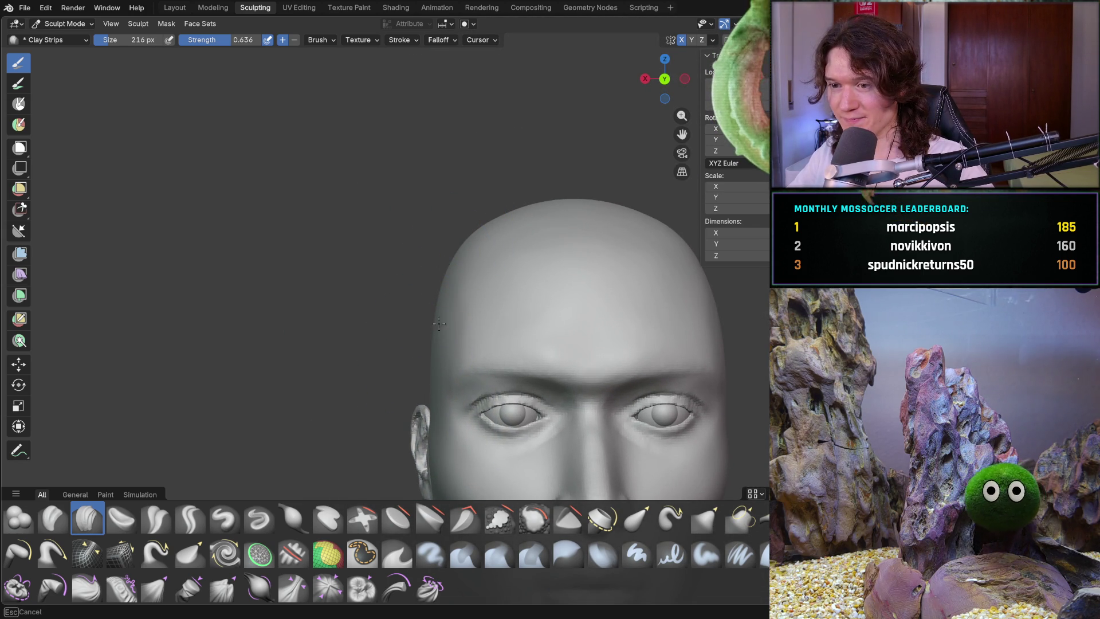
pyautogui.moveTo(452, 320)
pyautogui.mouseDown(button='middle')
pyautogui.moveTo(516, 300)
pyautogui.moveTo(476, 302)
pyautogui.moveTo(538, 295)
pyautogui.moveTo(501, 336)
pyautogui.moveTo(541, 283)
pyautogui.moveTo(536, 252)
pyautogui.mouseUp(button='middle')
pyautogui.moveTo(623, 301)
pyautogui.mouseDown(button='middle')
pyautogui.moveTo(641, 273)
pyautogui.moveTo(693, 342)
pyautogui.moveTo(633, 173)
pyautogui.mouseUp(button='middle')
pyautogui.moveTo(628, 237); pyautogui.dragTo(629, 239, button='middle')
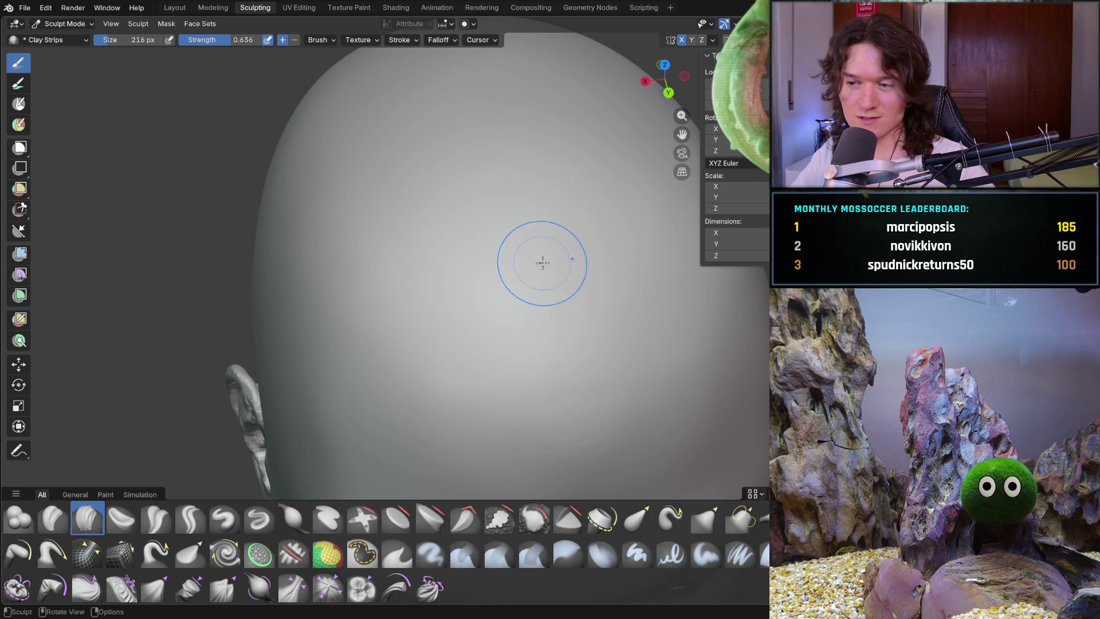
pyautogui.keyDown('ctrl'); pyautogui.moveTo(491, 222); pyautogui.dragTo(407, 312, button='middle'); pyautogui.keyUp('ctrl')
pyautogui.moveTo(381, 381)
pyautogui.mouseDown(button='middle')
pyautogui.moveTo(395, 320)
pyautogui.moveTo(328, 274)
pyautogui.mouseUp(button='middle')
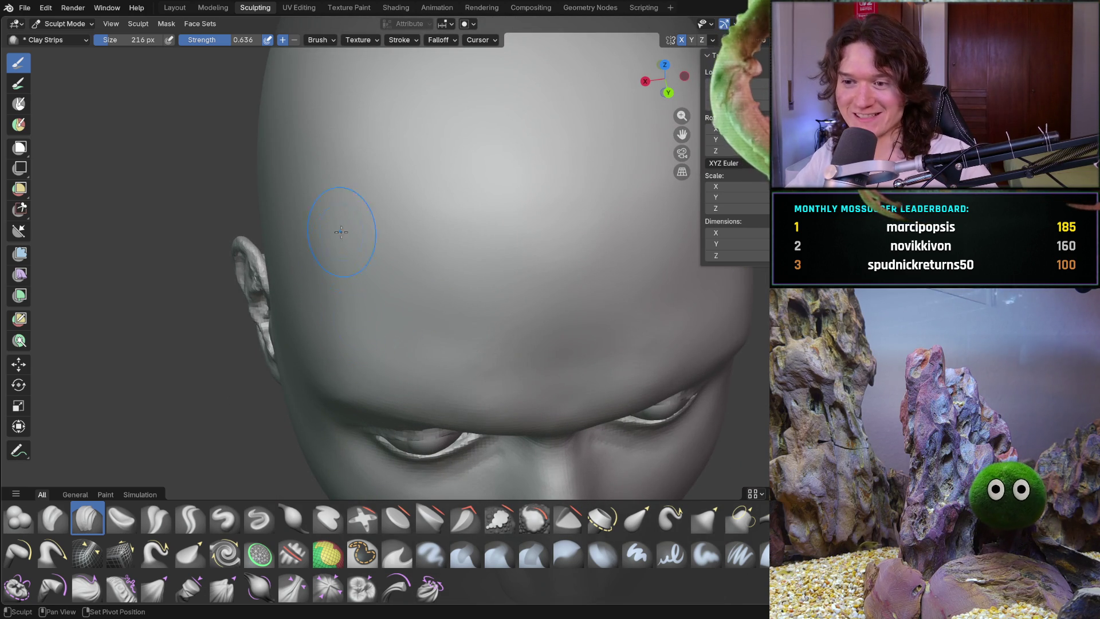
pyautogui.keyDown('ctrl'); pyautogui.moveTo(330, 299); pyautogui.dragTo(330, 303); pyautogui.keyUp('ctrl')
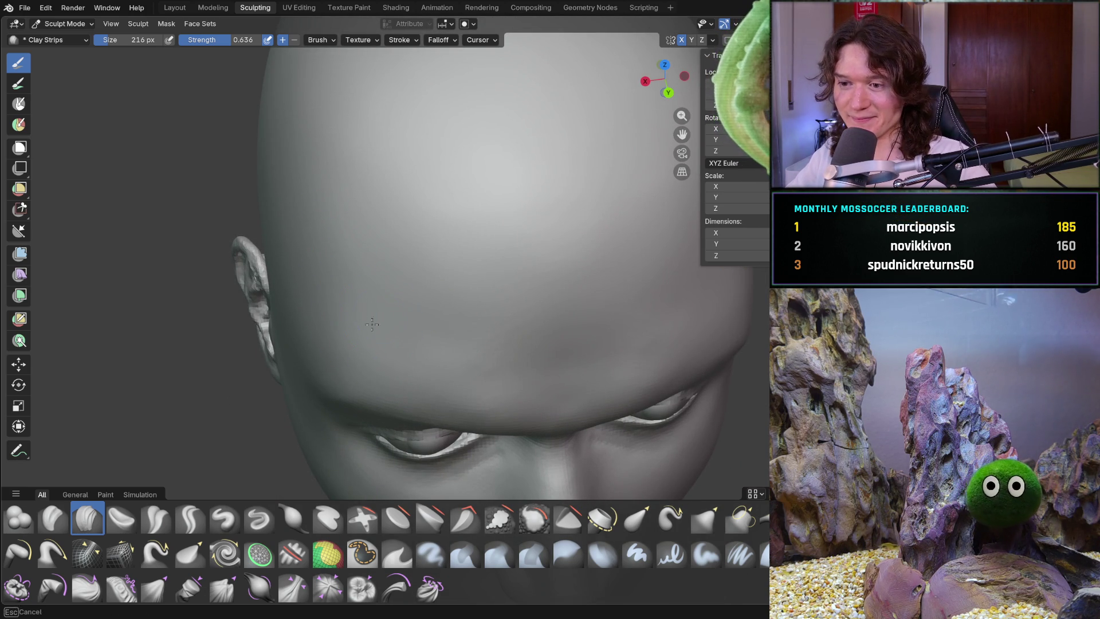
pyautogui.moveTo(491, 326)
pyautogui.keyDown('ctrl'); pyautogui.mouseDown(button='middle')
pyautogui.moveTo(515, 245)
pyautogui.moveTo(572, 343)
pyautogui.moveTo(557, 277)
pyautogui.moveTo(493, 235)
pyautogui.moveTo(400, 260)
pyautogui.mouseUp(button='middle'); pyautogui.keyUp('ctrl')
pyautogui.moveTo(324, 238)
pyautogui.keyDown('ctrl'); pyautogui.mouseDown(button='middle')
pyautogui.moveTo(404, 317)
pyautogui.moveTo(380, 307)
pyautogui.mouseUp(button='middle'); pyautogui.keyUp('ctrl')
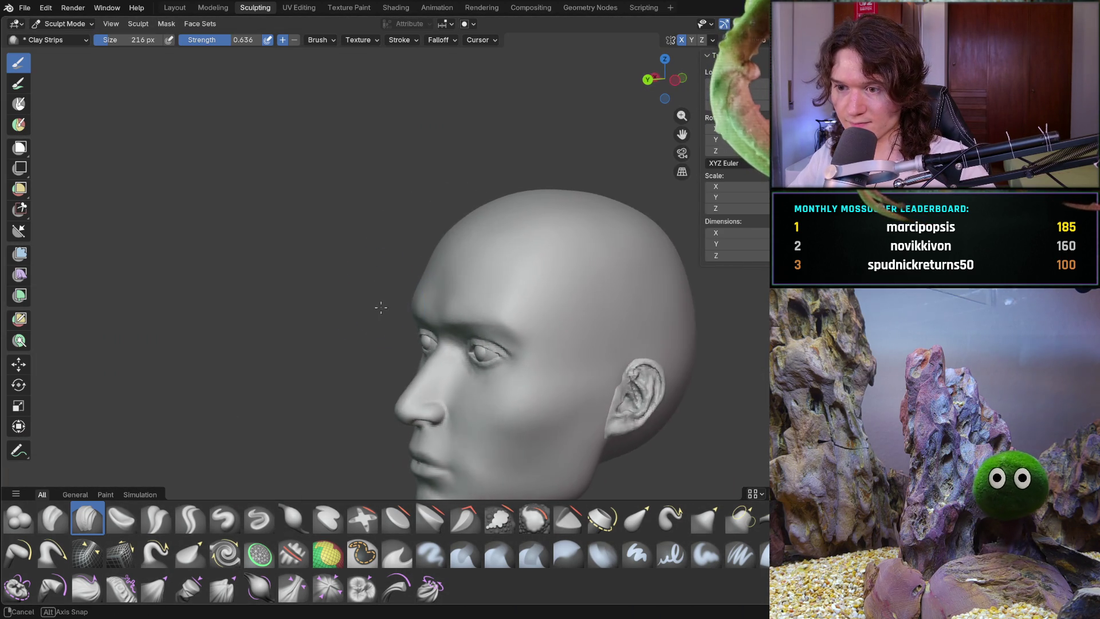
pyautogui.scroll(3, 413, 267)
pyautogui.keyDown('ctrl'); pyautogui.moveTo(412, 267); pyautogui.dragTo(424, 261, button='middle'); pyautogui.keyUp('ctrl')
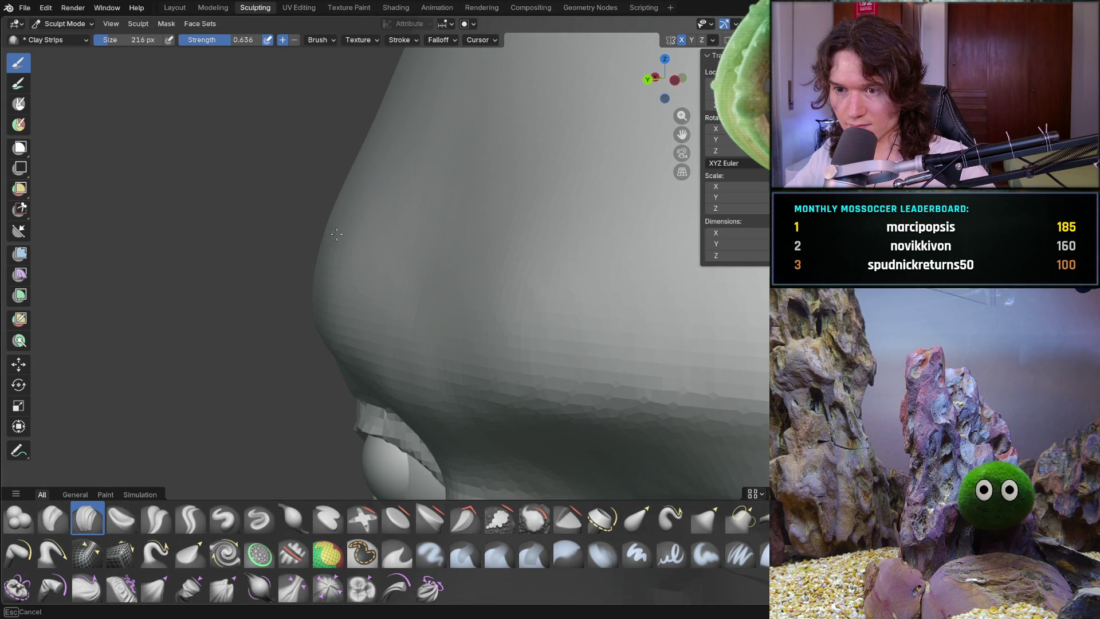
pyautogui.keyDown('ctrl'); pyautogui.moveTo(343, 172); pyautogui.dragTo(373, 252, button='middle'); pyautogui.keyUp('ctrl')
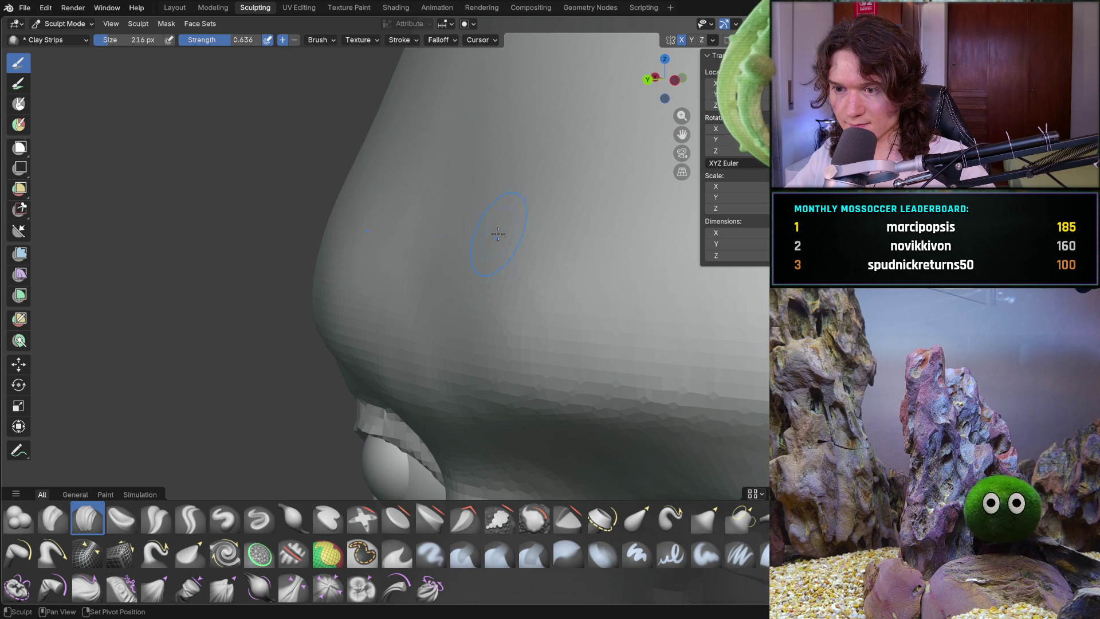
pyautogui.moveTo(466, 227); pyautogui.dragTo(552, 157, button='middle')
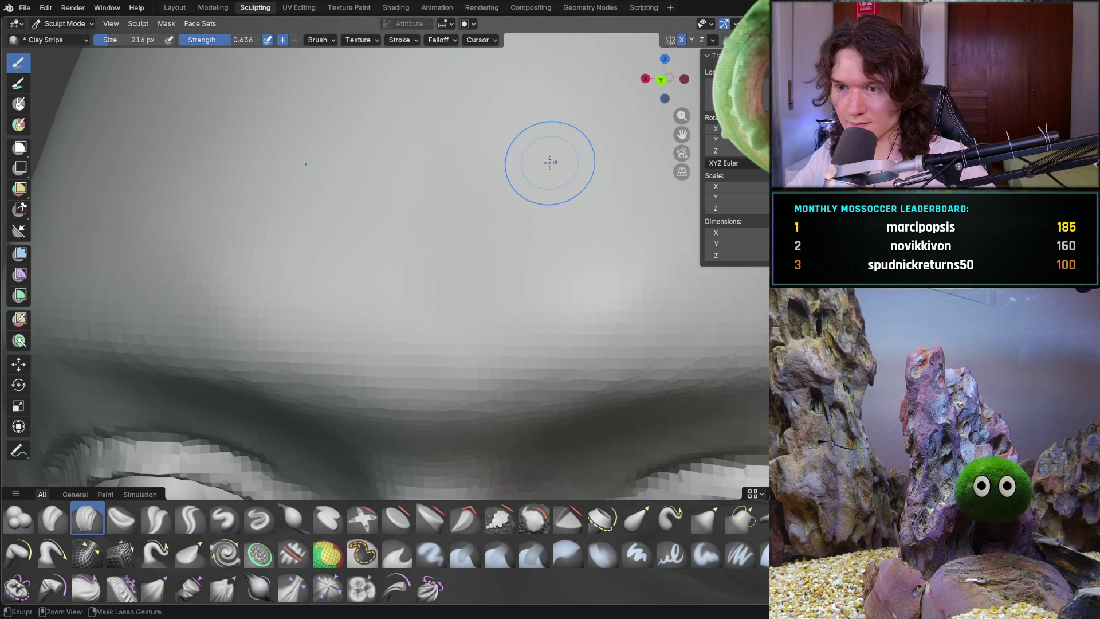
pyautogui.scroll(-5, 544, 246)
pyautogui.moveTo(545, 246)
pyautogui.mouseDown(button='middle')
pyautogui.moveTo(569, 295)
pyautogui.moveTo(513, 278)
pyautogui.mouseUp(button='middle')
pyautogui.scroll(5, 514, 279)
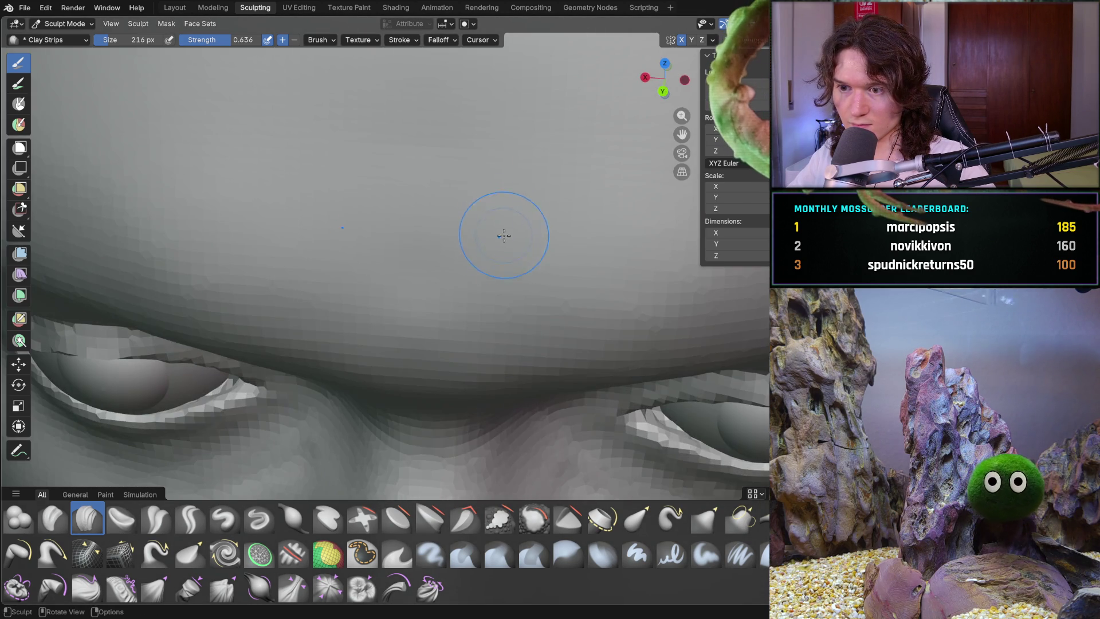
pyautogui.scroll(-2, 500, 238)
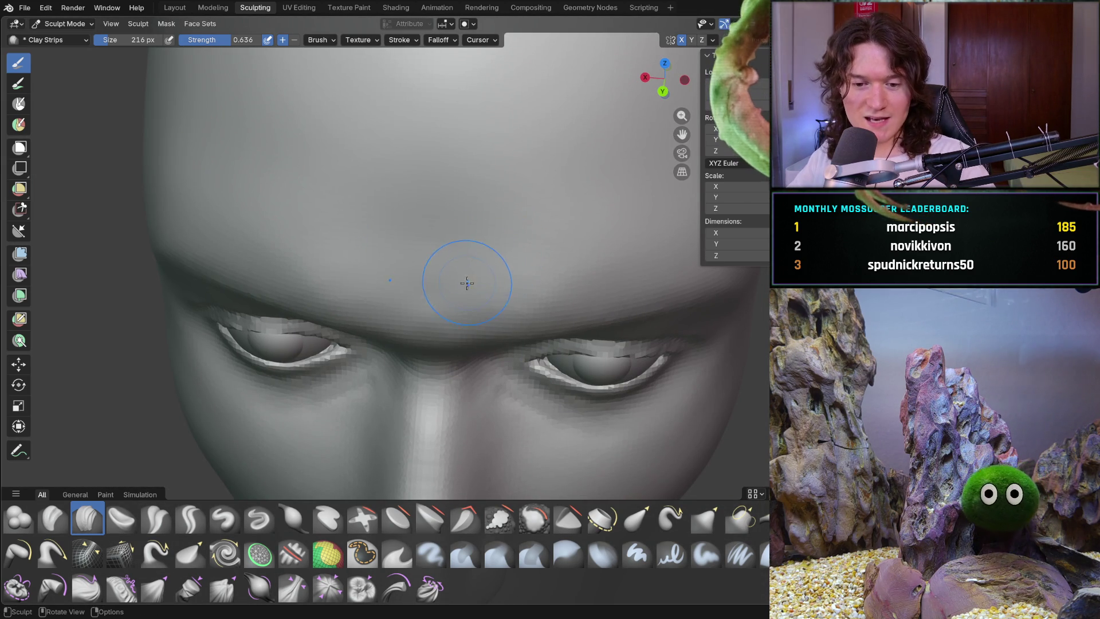
pyautogui.moveTo(481, 280)
pyautogui.keyDown('ctrl'); pyautogui.mouseDown(button='middle')
pyautogui.moveTo(477, 261)
pyautogui.moveTo(455, 326)
pyautogui.moveTo(392, 347)
pyautogui.moveTo(410, 344)
pyautogui.moveTo(430, 360)
pyautogui.moveTo(422, 303)
pyautogui.moveTo(431, 308)
pyautogui.mouseUp(button='middle'); pyautogui.keyUp('ctrl')
# Shrink the Clay Strips brush radius from 216 px to 172 px
pyautogui.press('f')
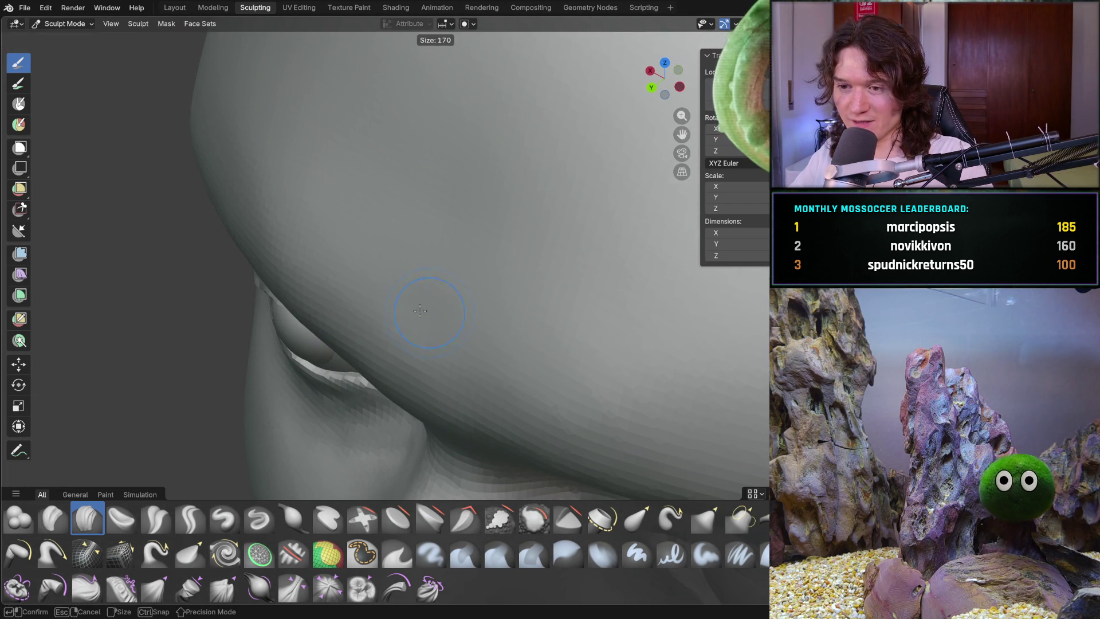
pyautogui.click(422, 312)
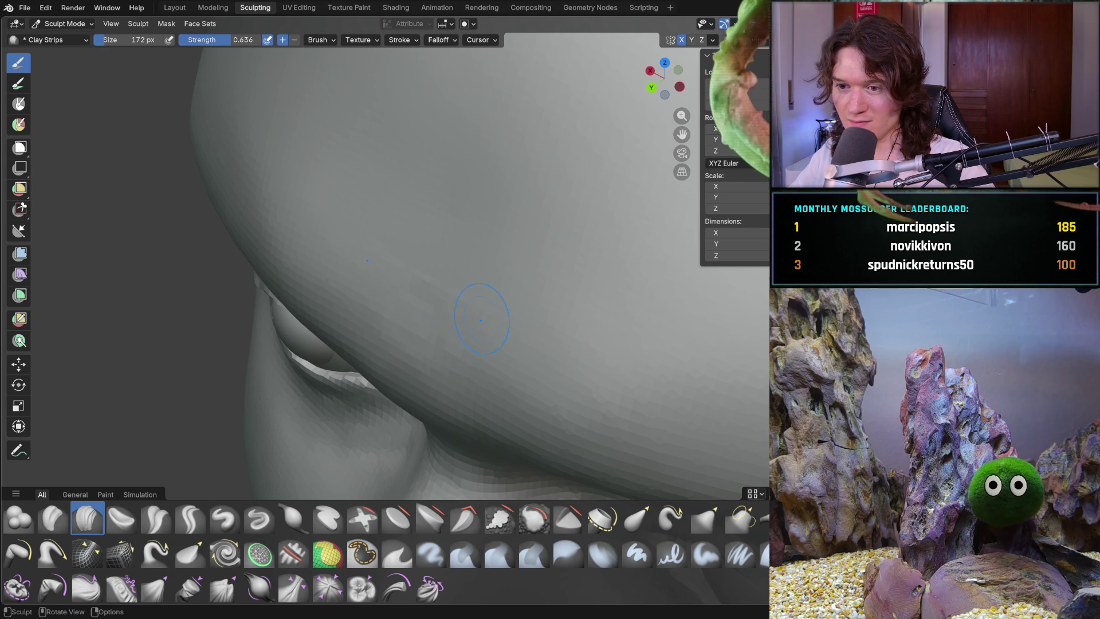
pyautogui.moveTo(529, 245); pyautogui.dragTo(467, 203, button='middle')
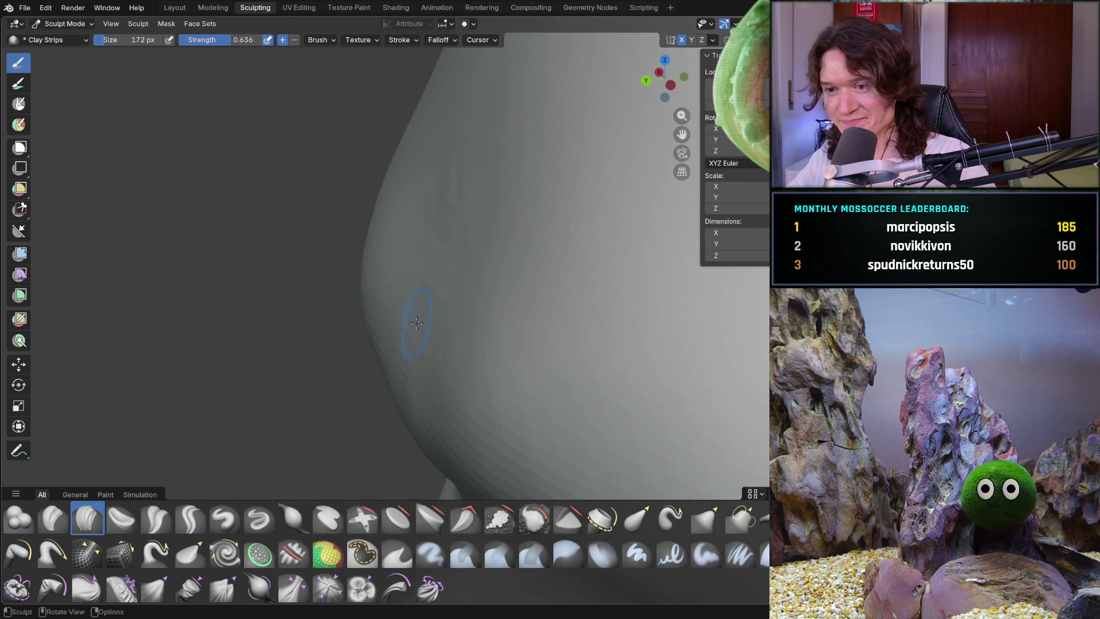
pyautogui.moveTo(427, 312); pyautogui.dragTo(493, 307, button='middle')
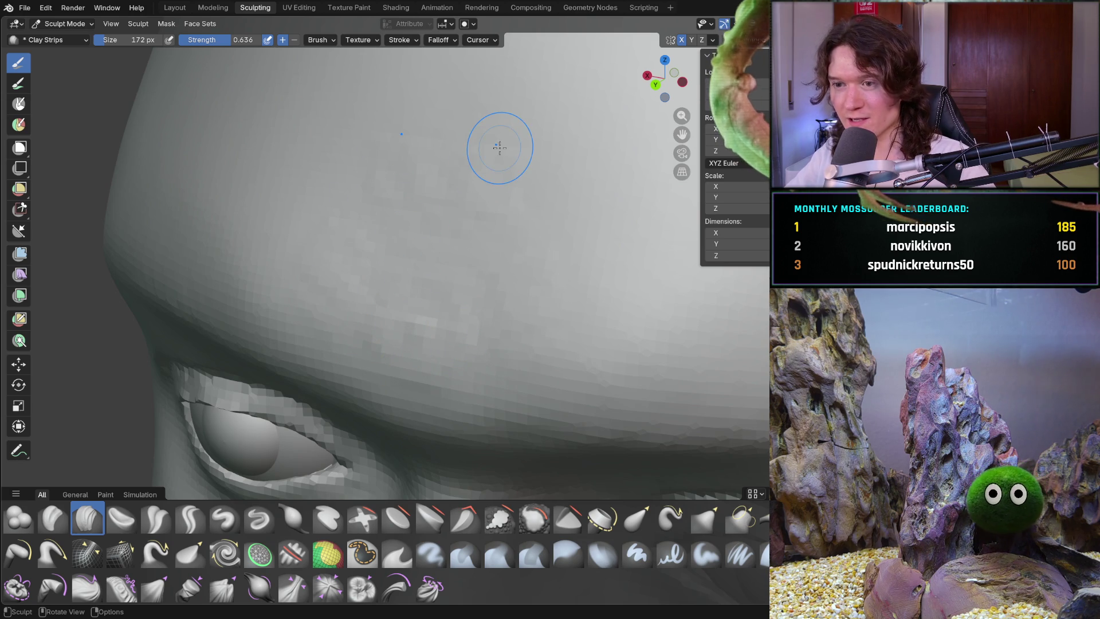
# Orbit and zoom in for a close-up of the brow and eyes
pyautogui.moveTo(429, 180)
pyautogui.mouseDown(button='middle')
pyautogui.moveTo(503, 197)
pyautogui.moveTo(420, 199)
pyautogui.mouseUp(button='middle')
pyautogui.scroll(1, 548, 267)
pyautogui.moveTo(548, 267)
pyautogui.mouseDown(button='middle')
pyautogui.moveTo(504, 271)
pyautogui.moveTo(430, 245)
pyautogui.moveTo(364, 249)
pyautogui.mouseUp(button='middle')
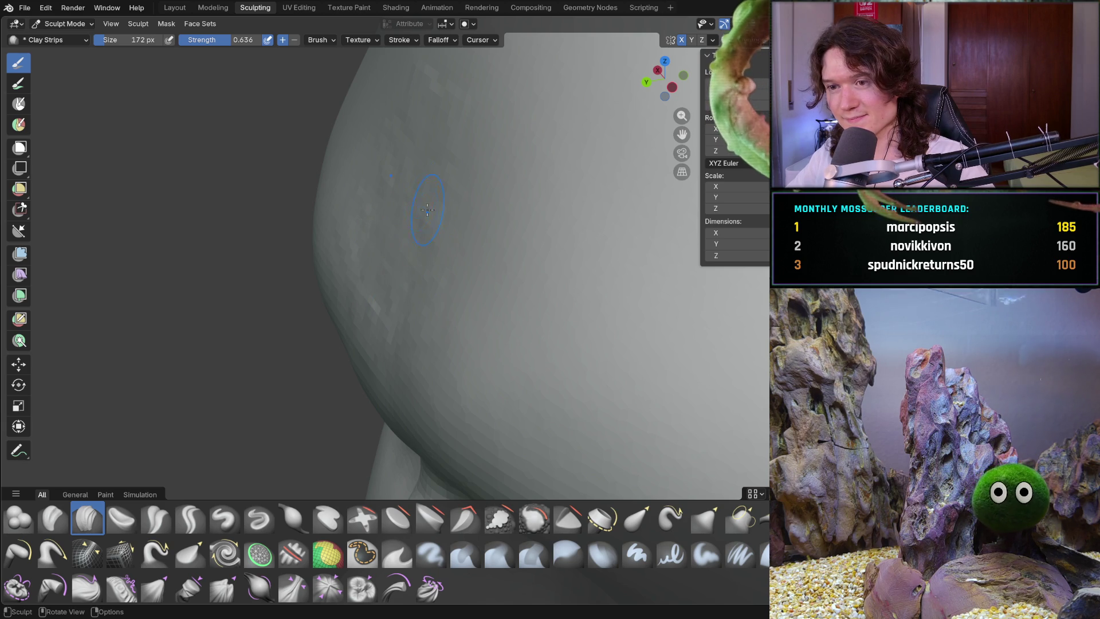
pyautogui.moveTo(342, 317)
pyautogui.mouseDown(button='middle')
pyautogui.moveTo(434, 229)
pyautogui.moveTo(398, 223)
pyautogui.moveTo(422, 288)
pyautogui.mouseUp(button='middle')
pyautogui.scroll(2, 421, 288)
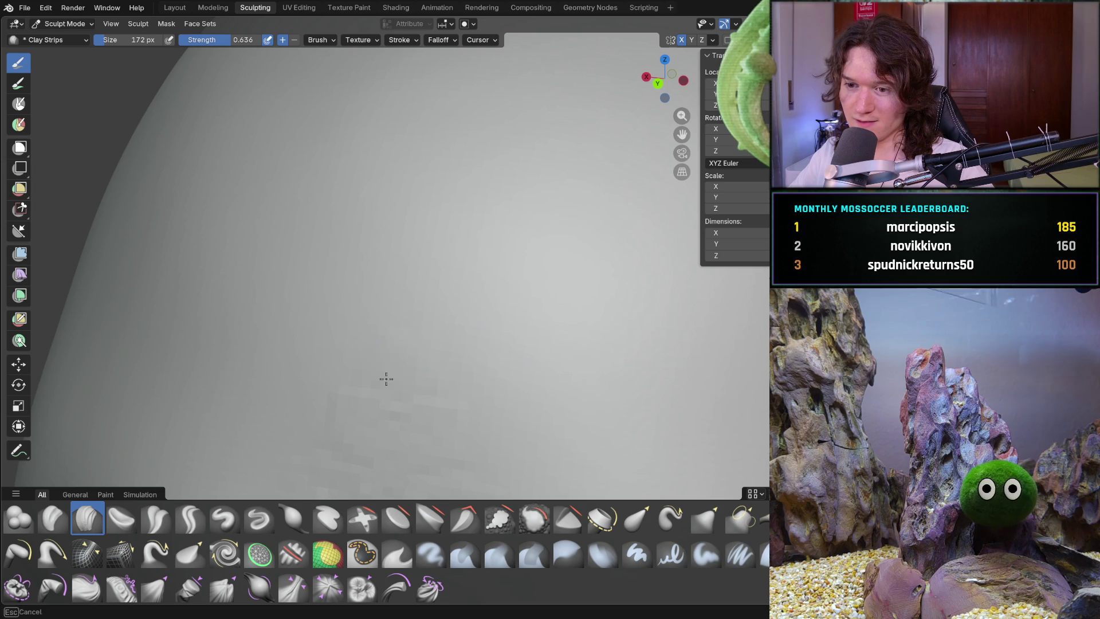
pyautogui.scroll(-3, 373, 344)
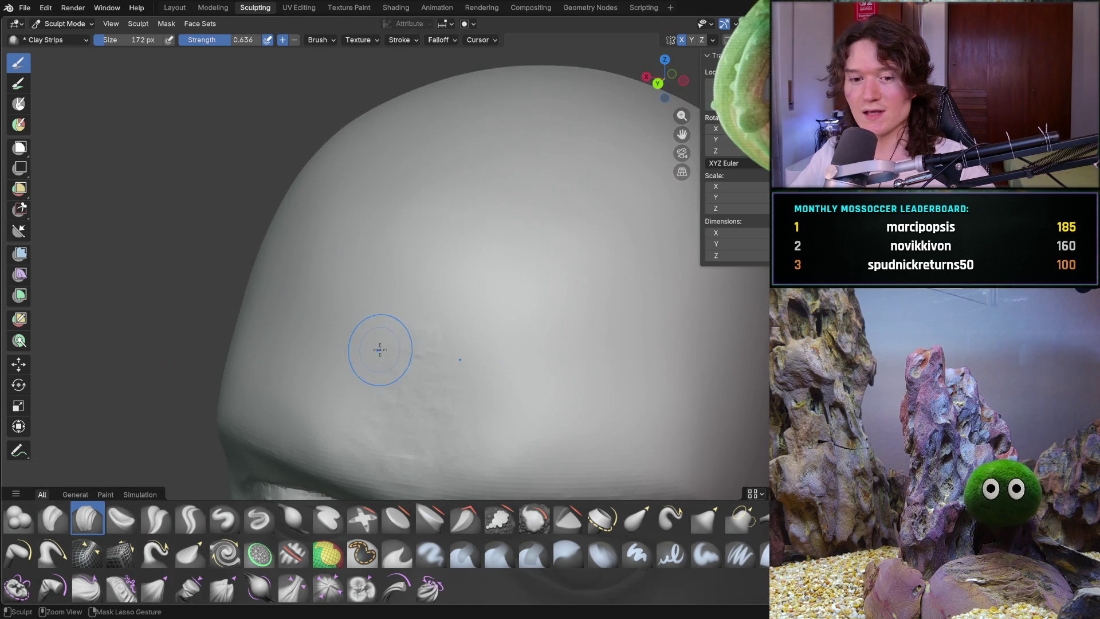
# Reframe the view on the forehead and eyes at a slight tilt
pyautogui.scroll(2, 386, 304)
pyautogui.moveTo(386, 304)
pyautogui.mouseDown(button='middle')
pyautogui.moveTo(426, 354)
pyautogui.moveTo(401, 304)
pyautogui.moveTo(328, 302)
pyautogui.moveTo(405, 252)
pyautogui.moveTo(423, 295)
pyautogui.mouseUp(button='middle')
pyautogui.scroll(8, 397, 299)
pyautogui.scroll(-5, 402, 312)
pyautogui.scroll(3, 423, 294)
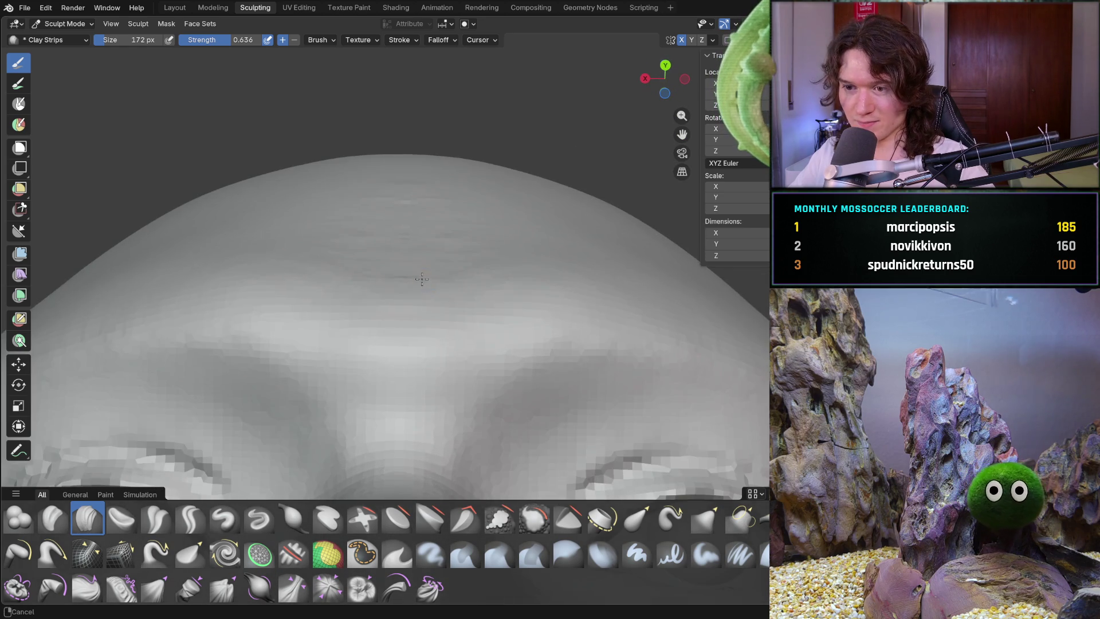
pyautogui.scroll(3, 400, 305)
pyautogui.moveTo(348, 260); pyautogui.dragTo(312, 230, button='middle')
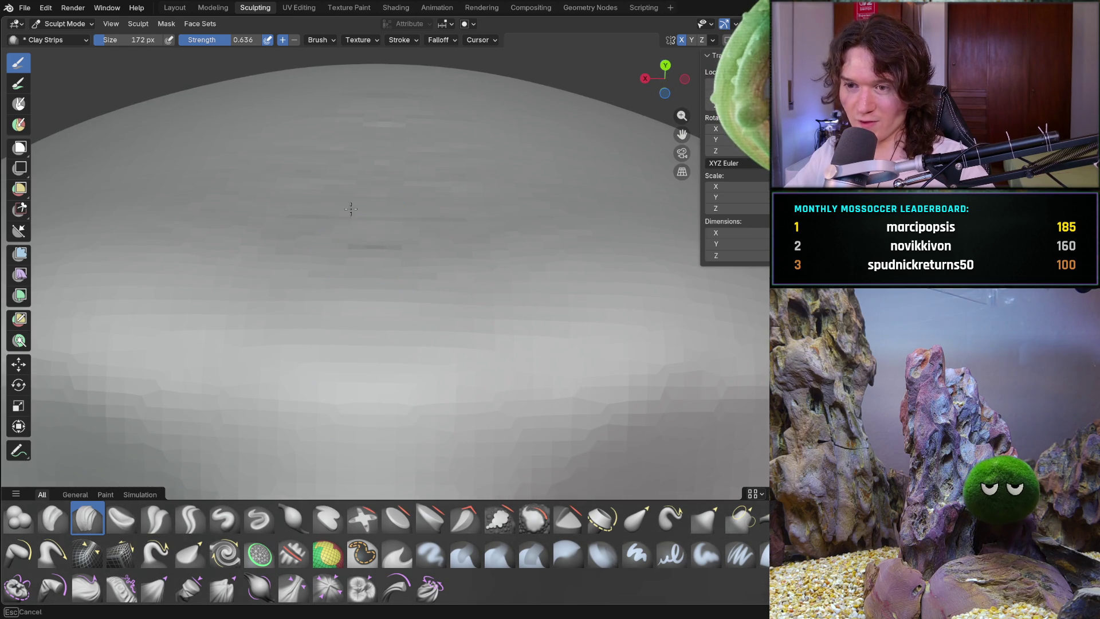
pyautogui.moveTo(354, 176); pyautogui.dragTo(355, 172, button='middle')
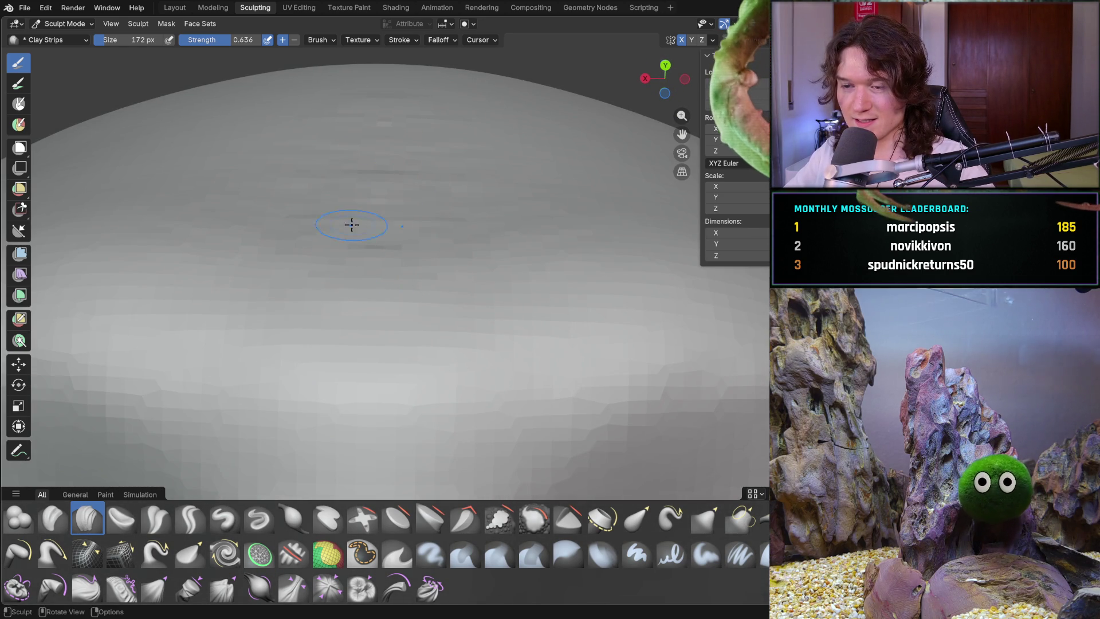
pyautogui.scroll(-5, 344, 218)
pyautogui.moveTo(344, 218)
pyautogui.mouseDown(button='middle')
pyautogui.moveTo(363, 226)
pyautogui.moveTo(396, 289)
pyautogui.mouseUp(button='middle')
pyautogui.scroll(5, 400, 258)
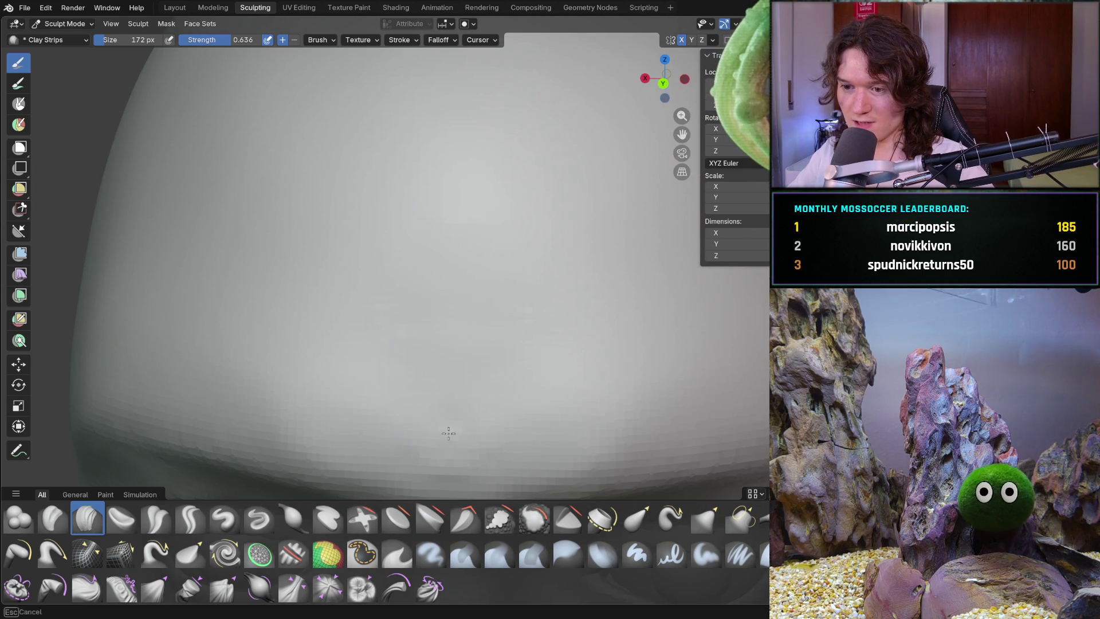
# Orbit down past the eye region until the ear comes into view
pyautogui.moveTo(483, 297)
pyautogui.mouseDown(button='middle')
pyautogui.moveTo(504, 344)
pyautogui.moveTo(494, 380)
pyautogui.mouseUp(button='middle')
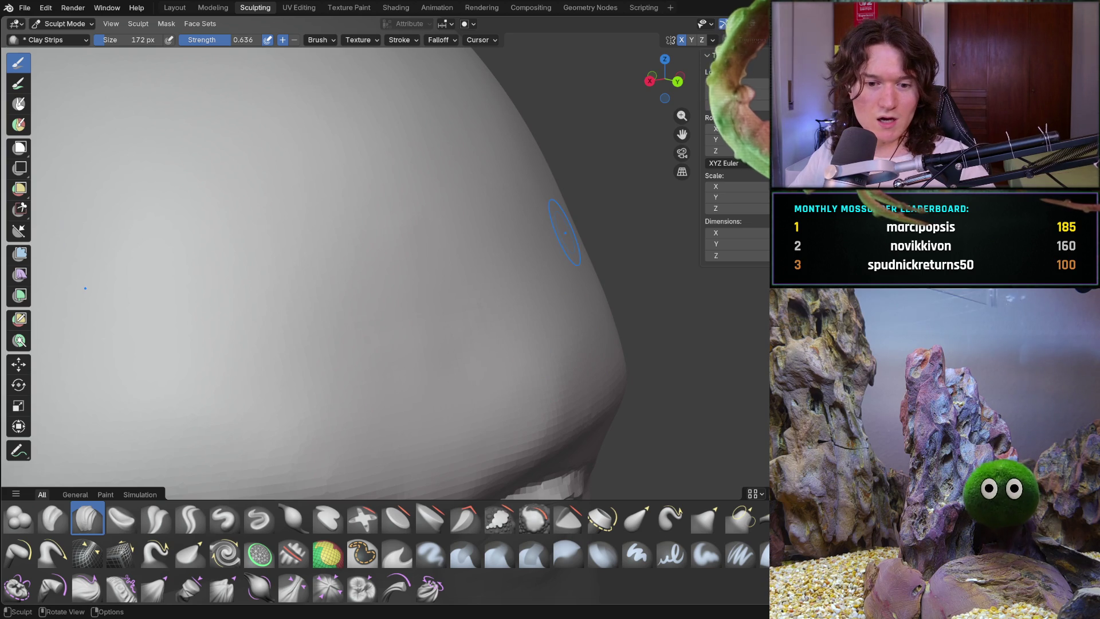
pyautogui.moveTo(457, 368)
pyautogui.mouseDown(button='middle')
pyautogui.moveTo(366, 372)
pyautogui.moveTo(410, 336)
pyautogui.mouseUp(button='middle')
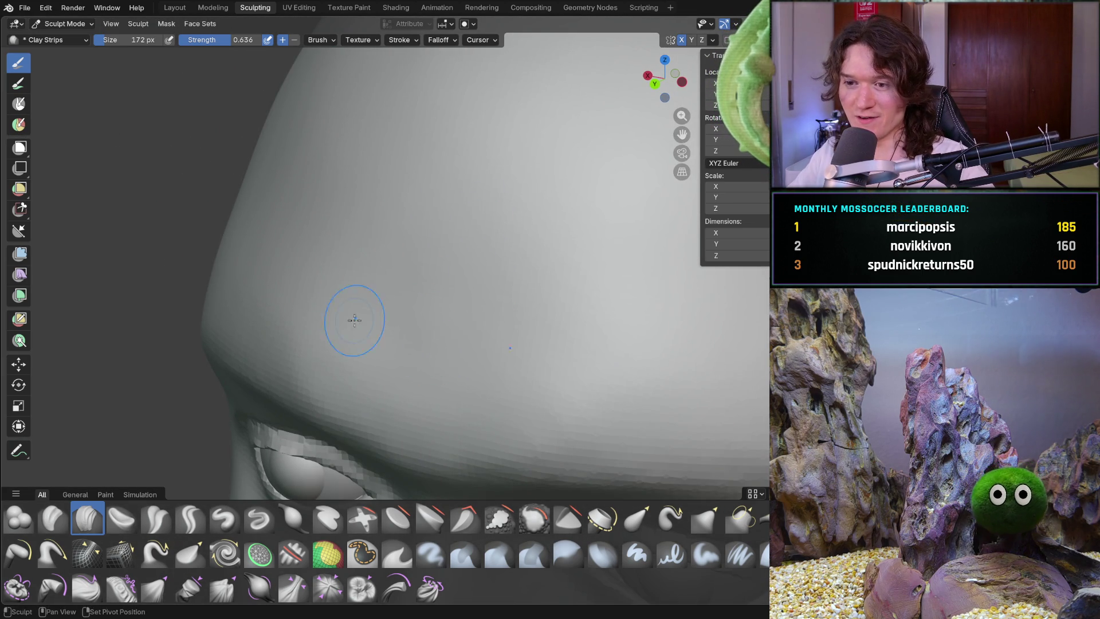
pyautogui.scroll(-10, 491, 282)
pyautogui.moveTo(491, 283)
pyautogui.mouseDown(button='middle')
pyautogui.moveTo(706, 333)
pyautogui.moveTo(498, 352)
pyautogui.mouseUp(button='middle')
pyautogui.scroll(8, 498, 351)
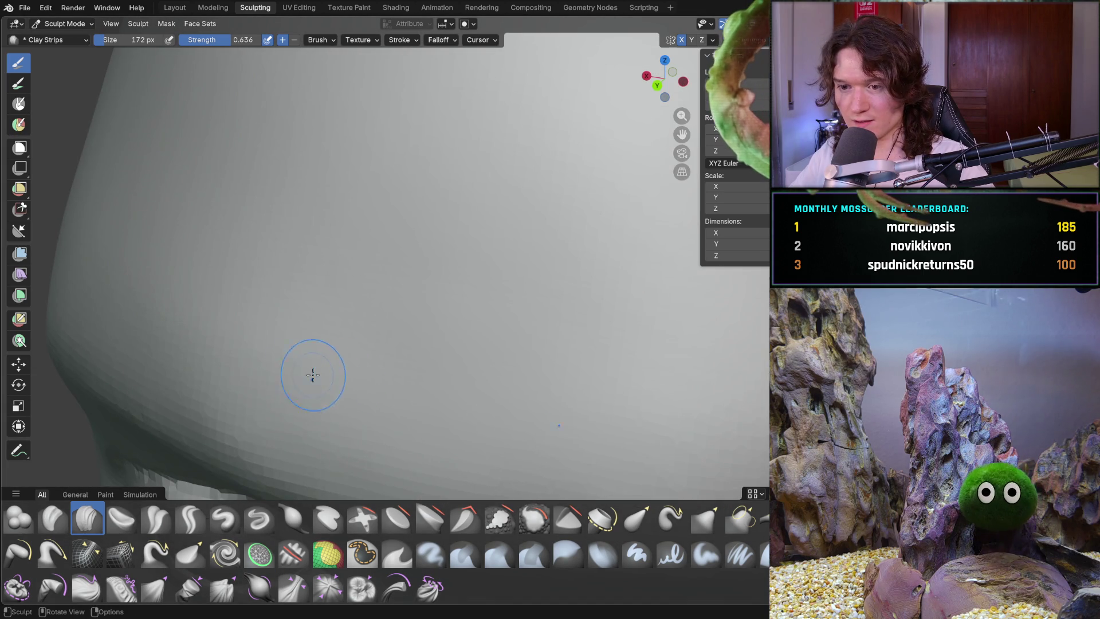
# Lay clay strips down and across the lower forehead just above the brow
pyautogui.moveTo(312, 375); pyautogui.dragTo(301, 443)
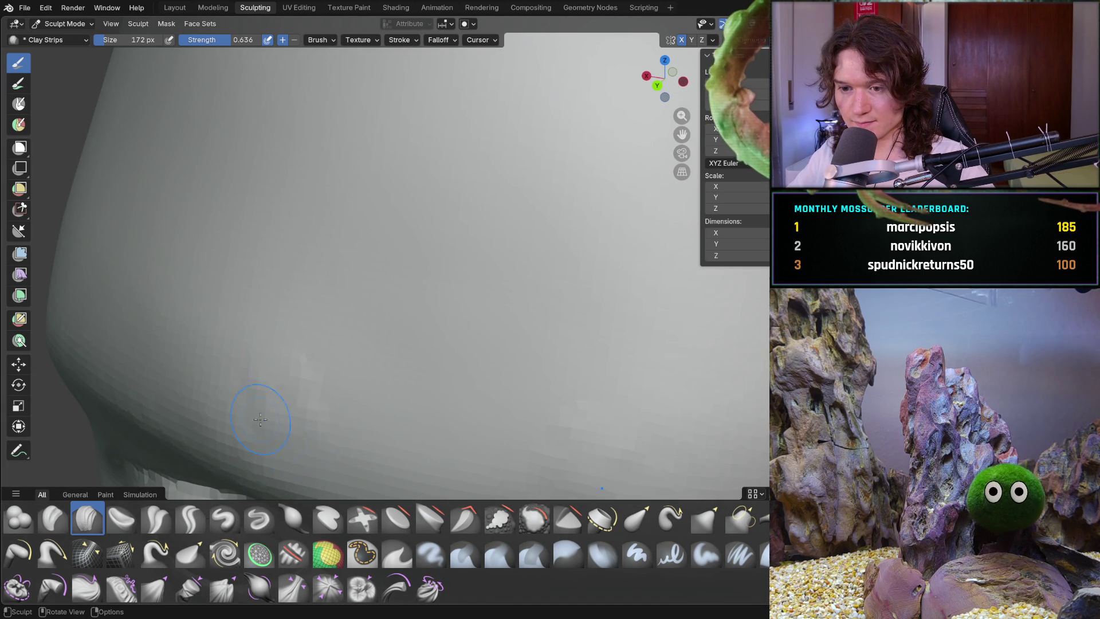
pyautogui.scroll(-5, 268, 424)
pyautogui.scroll(5, 337, 169)
pyautogui.moveTo(345, 235)
pyautogui.mouseDown()
pyautogui.moveTo(326, 331)
pyautogui.moveTo(266, 347)
pyautogui.mouseUp()
pyautogui.moveTo(237, 323)
pyautogui.mouseDown(button='middle')
pyautogui.moveTo(307, 312)
pyautogui.moveTo(365, 327)
pyautogui.mouseUp(button='middle')
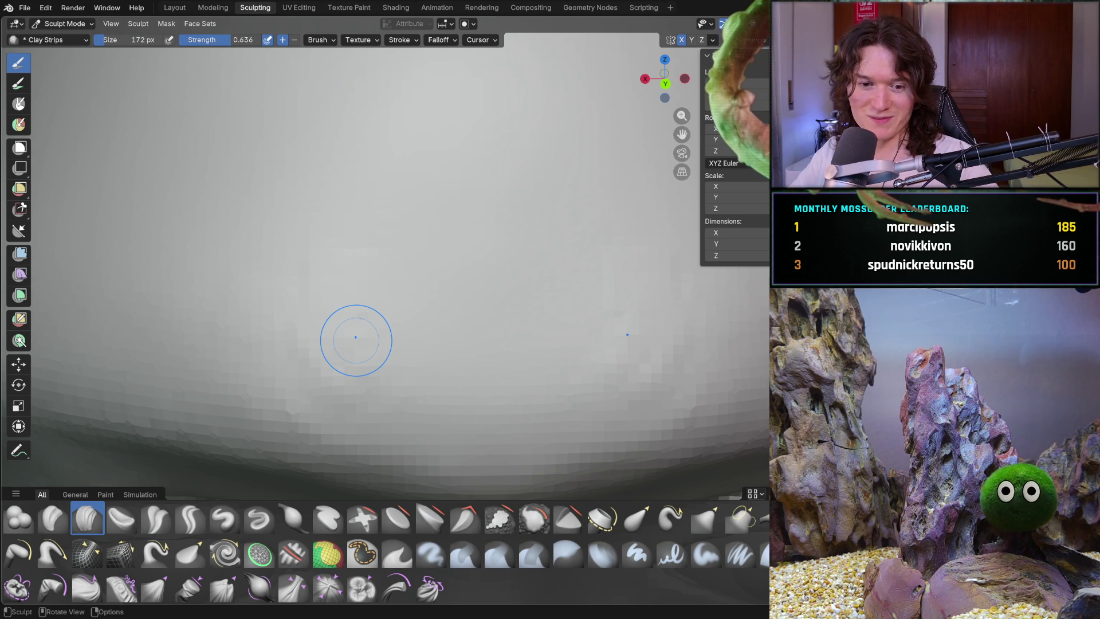
# Zoom out to the dome of the head and add a short clay stroke there
pyautogui.moveTo(442, 311)
pyautogui.keyDown('ctrl'); pyautogui.mouseDown(button='middle')
pyautogui.moveTo(481, 326)
pyautogui.moveTo(567, 311)
pyautogui.moveTo(435, 252)
pyautogui.moveTo(452, 282)
pyautogui.mouseUp(button='middle'); pyautogui.keyUp('ctrl')
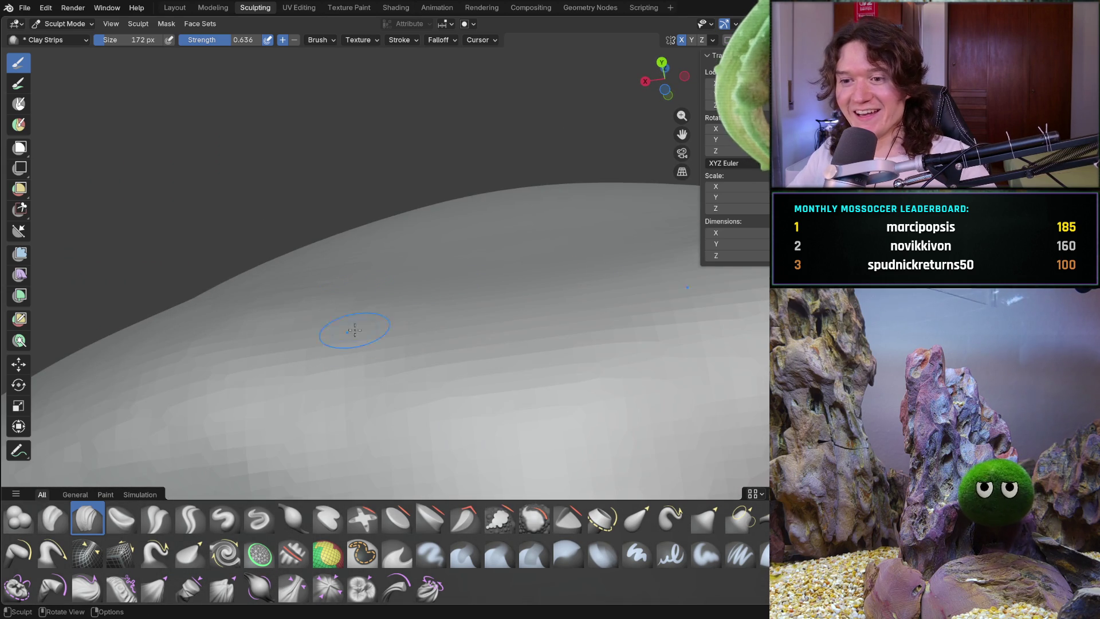
pyautogui.moveTo(213, 331)
pyautogui.mouseDown(button='middle')
pyautogui.moveTo(320, 302)
pyautogui.moveTo(373, 304)
pyautogui.moveTo(440, 342)
pyautogui.moveTo(459, 319)
pyautogui.moveTo(328, 323)
pyautogui.moveTo(351, 332)
pyautogui.mouseUp(button='middle')
pyautogui.scroll(-2, 369, 348)
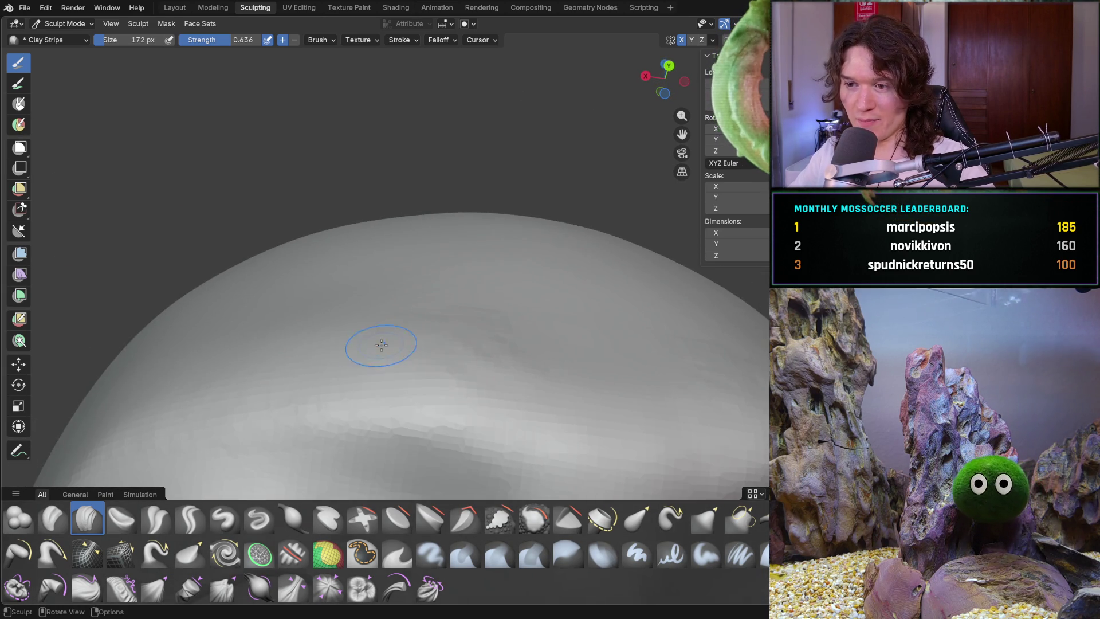
pyautogui.moveTo(449, 373); pyautogui.dragTo(439, 375, button='middle')
pyautogui.scroll(2, 440, 375)
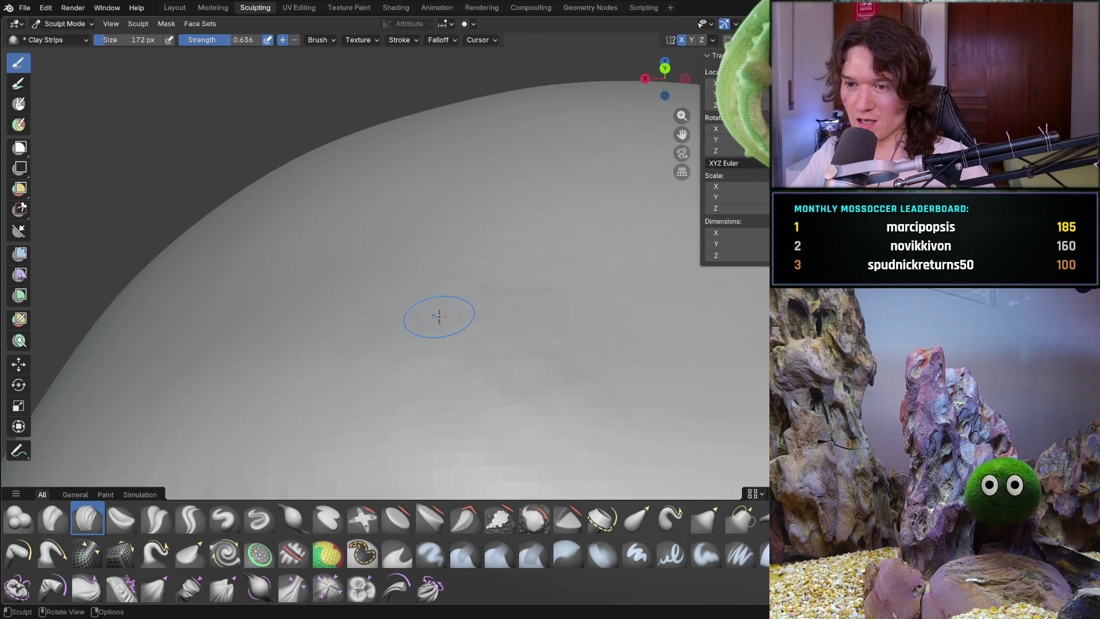
pyautogui.moveTo(508, 339)
pyautogui.mouseDown()
pyautogui.moveTo(526, 290)
pyautogui.moveTo(487, 296)
pyautogui.mouseUp()
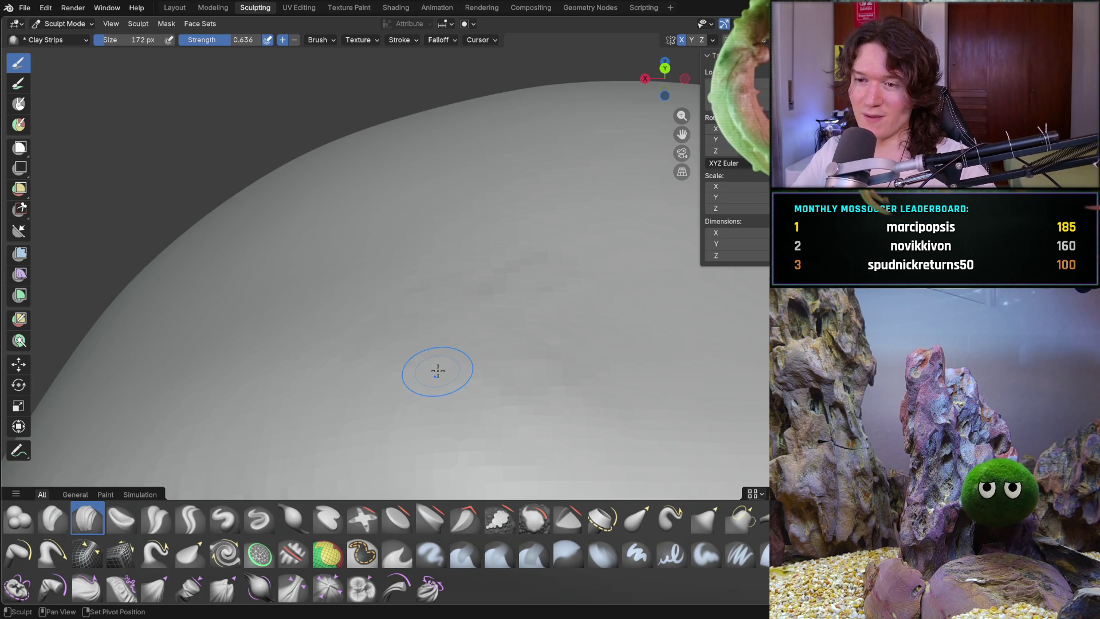
# Add repeated clay strokes across the crown to even it out
pyautogui.scroll(-4, 462, 357)
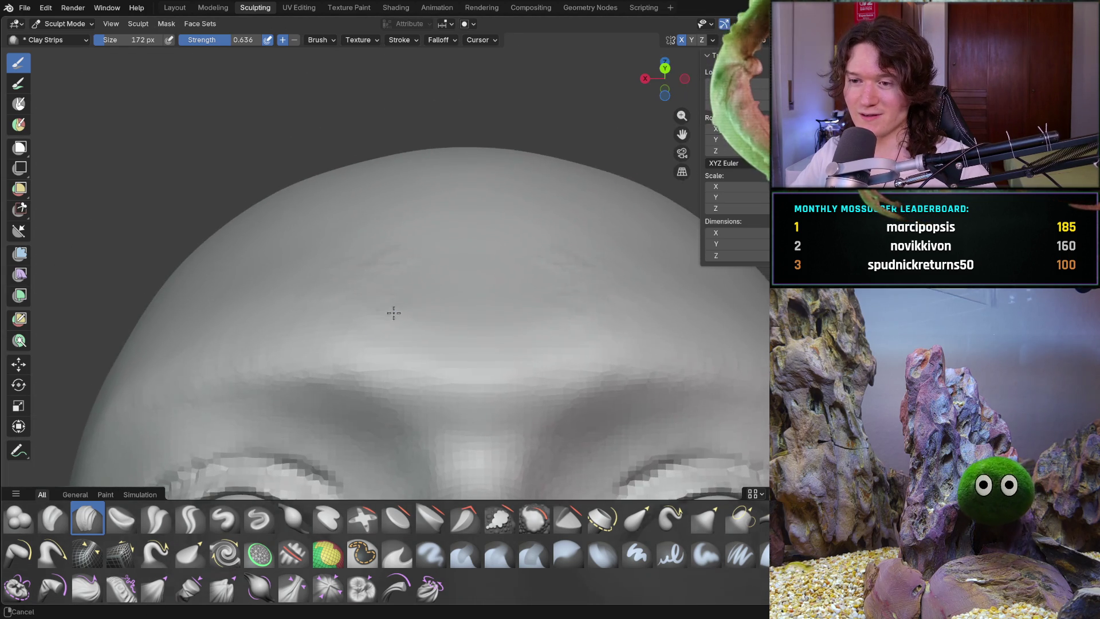
pyautogui.keyDown('ctrl'); pyautogui.moveTo(393, 313); pyautogui.dragTo(388, 303, button='middle'); pyautogui.keyUp('ctrl')
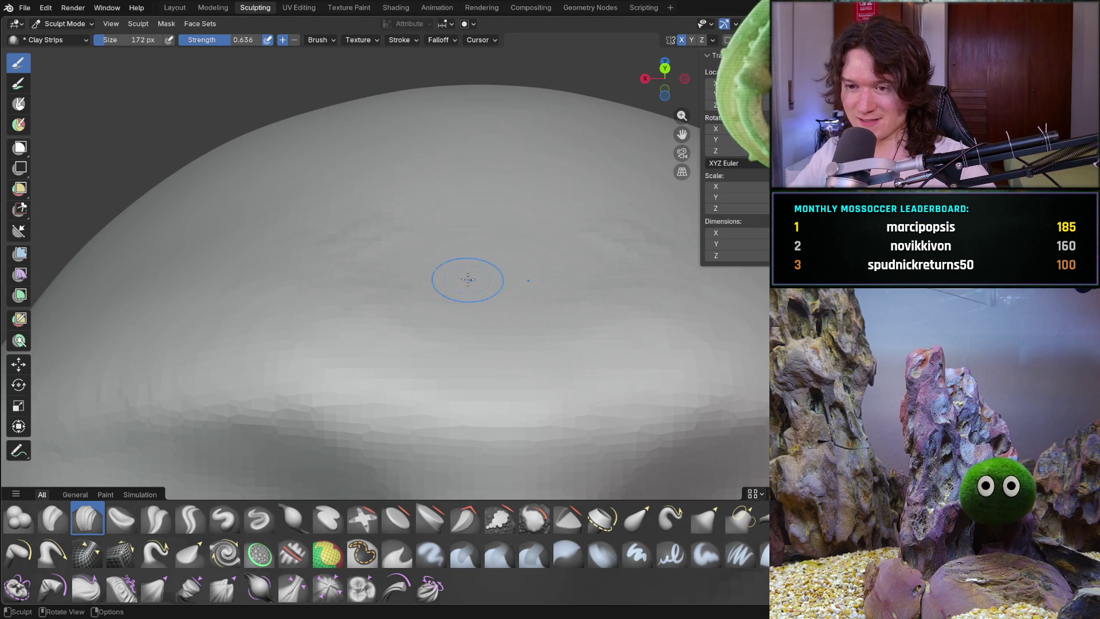
pyautogui.moveTo(413, 256)
pyautogui.mouseDown(button='middle')
pyautogui.moveTo(476, 260)
pyautogui.moveTo(427, 204)
pyautogui.moveTo(438, 179)
pyautogui.mouseUp(button='middle')
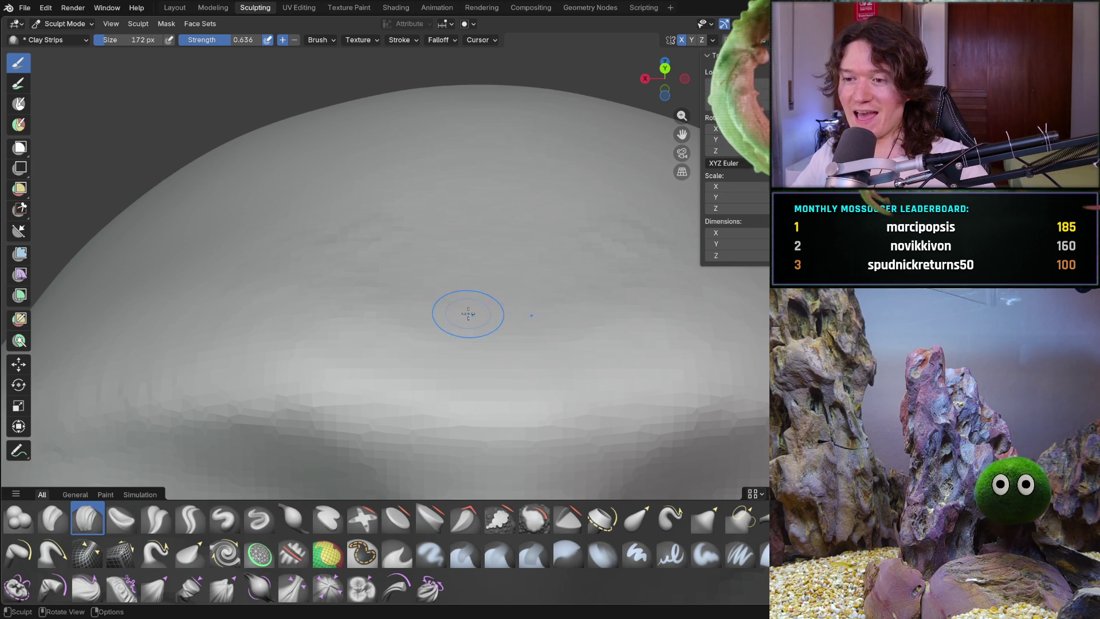
pyautogui.moveTo(418, 333); pyautogui.dragTo(384, 324)
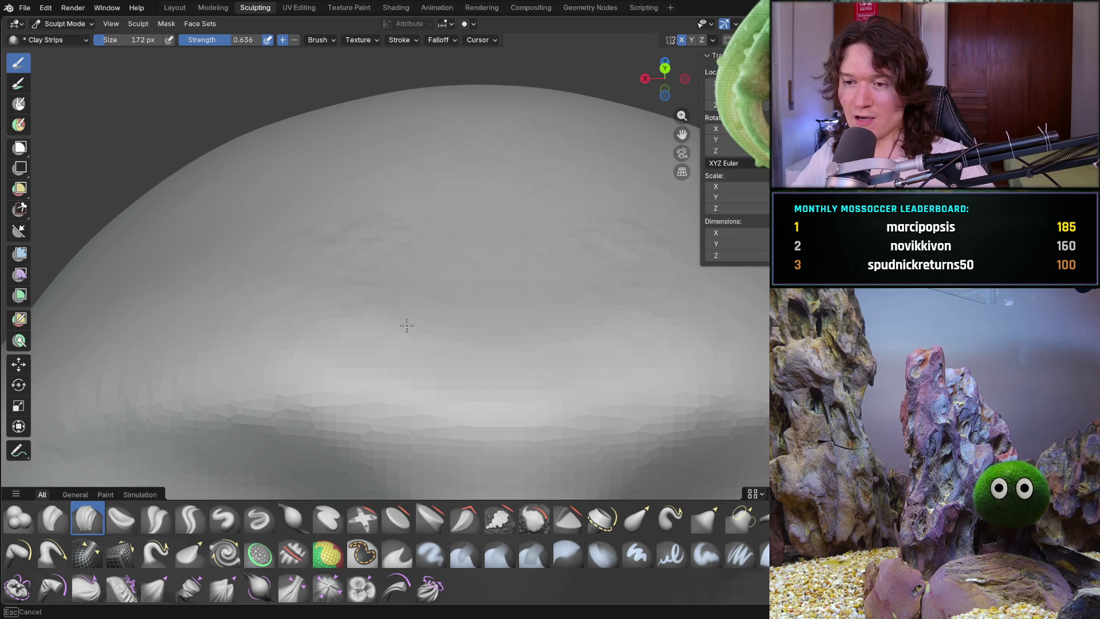
pyautogui.moveTo(410, 259)
pyautogui.mouseDown()
pyautogui.moveTo(422, 233)
pyautogui.moveTo(458, 292)
pyautogui.mouseUp()
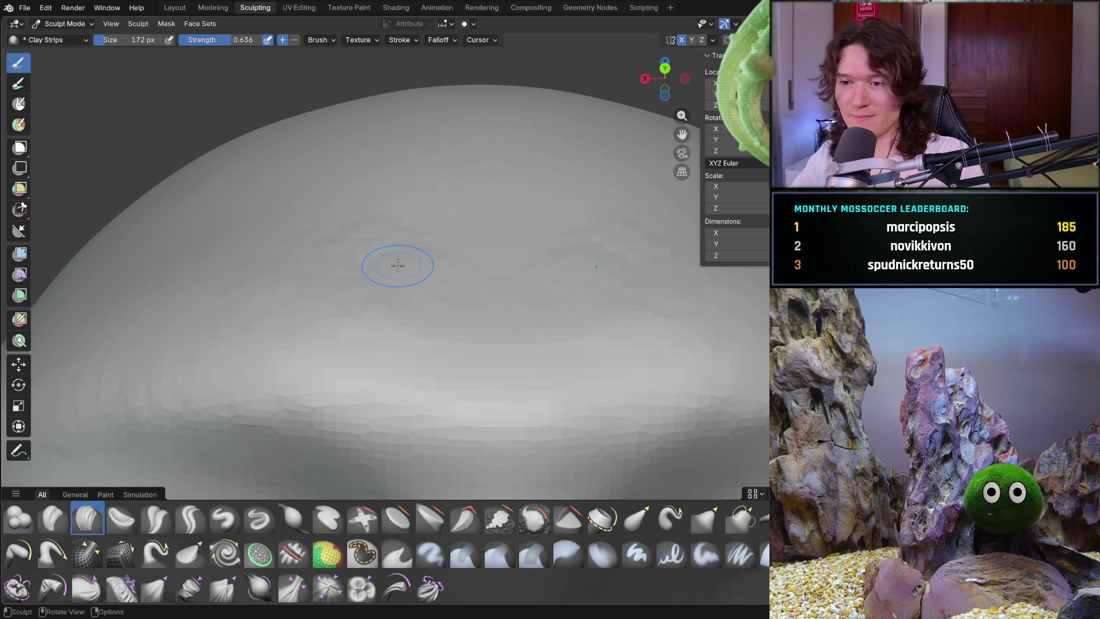
# Set the brush radius to 264 px, cancel two box gestures, and orbit to the front
pyautogui.press('f')
pyautogui.click(447, 267)
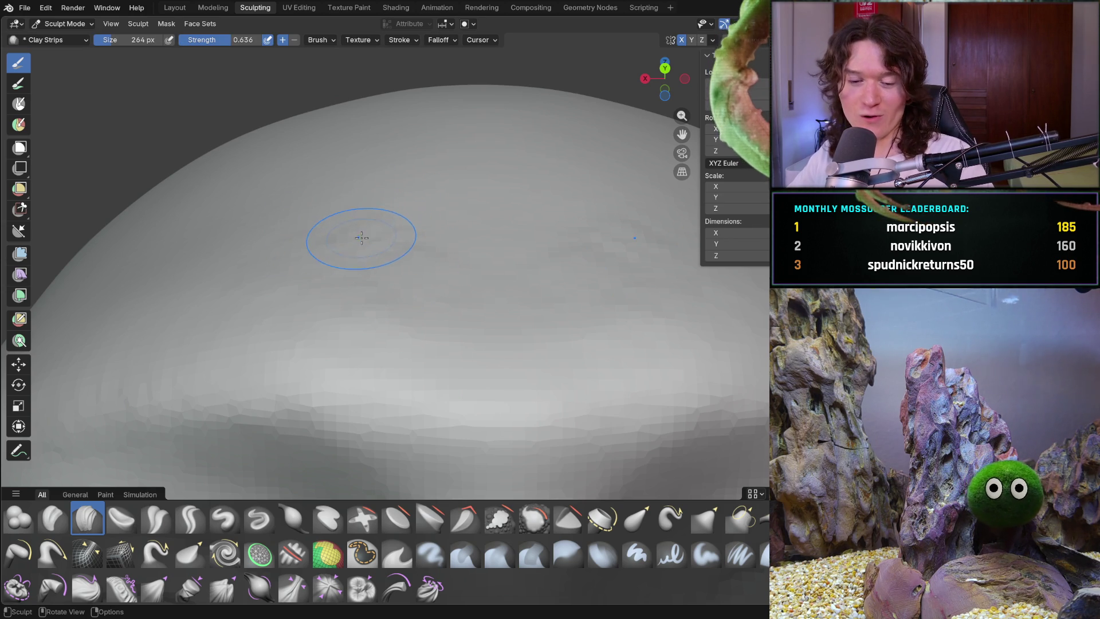
pyautogui.press('b')
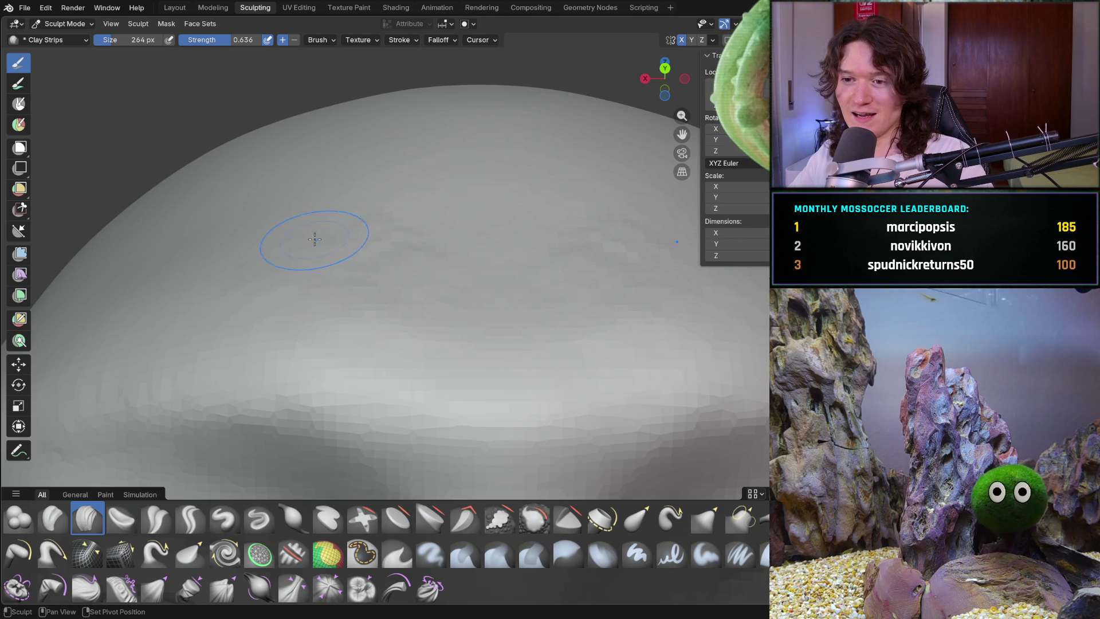
pyautogui.press('Escape')
pyautogui.press('b')
pyautogui.press('Escape')
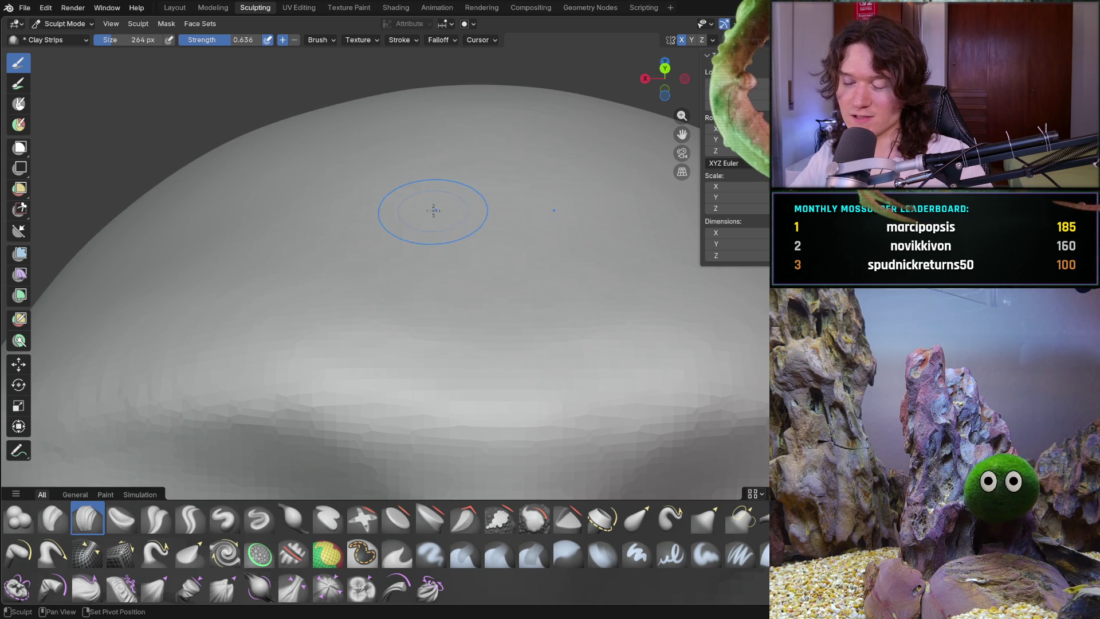
pyautogui.moveTo(428, 215)
pyautogui.mouseDown(button='middle')
pyautogui.moveTo(412, 307)
pyautogui.moveTo(441, 314)
pyautogui.moveTo(464, 246)
pyautogui.moveTo(411, 340)
pyautogui.moveTo(363, 332)
pyautogui.moveTo(435, 307)
pyautogui.moveTo(429, 250)
pyautogui.moveTo(436, 284)
pyautogui.mouseUp(button='middle')
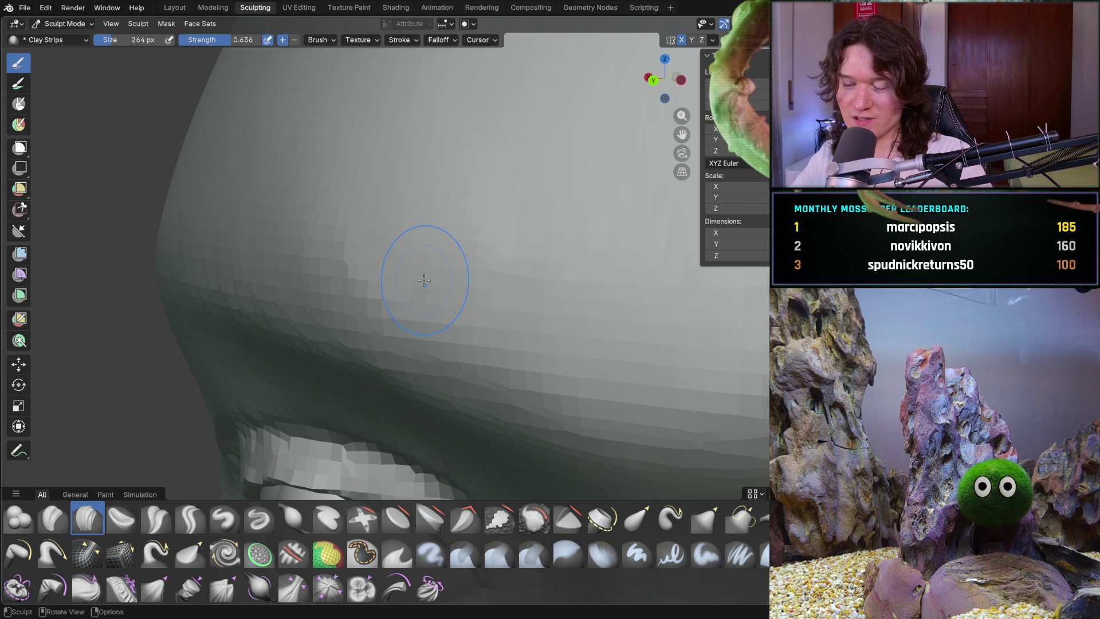
# Reduce the Clay Strips brush radius from 264 px to 130 px
pyautogui.press('f')
pyautogui.click(401, 274)
pyautogui.moveTo(380, 262); pyautogui.dragTo(373, 243, button='middle')
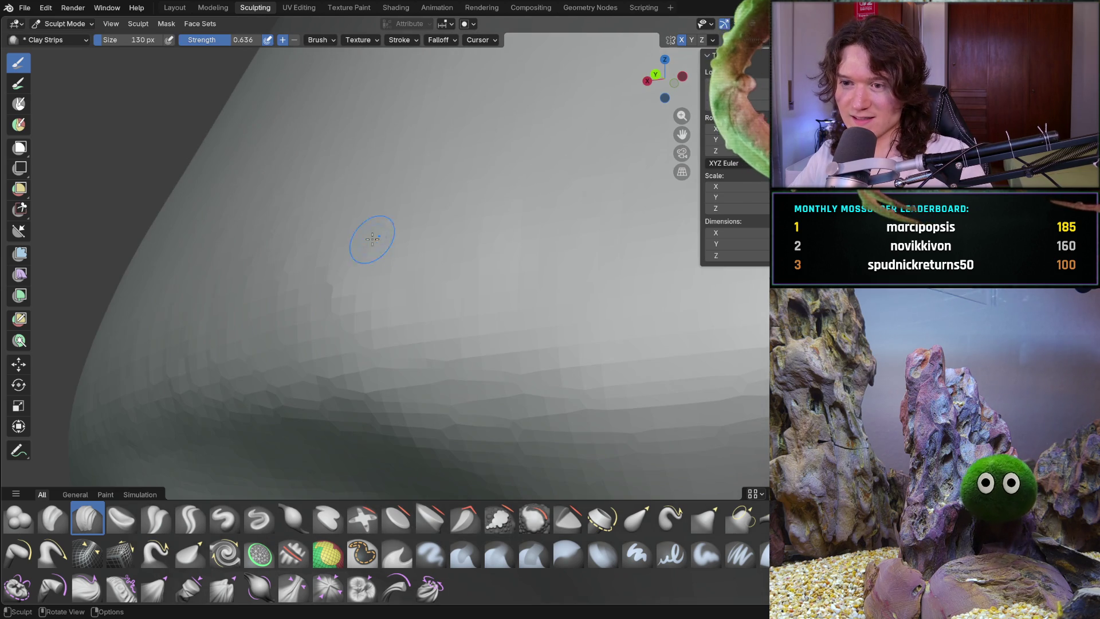
pyautogui.moveTo(312, 258); pyautogui.dragTo(324, 311, button='middle')
pyautogui.moveTo(399, 278); pyautogui.dragTo(401, 277, button='middle')
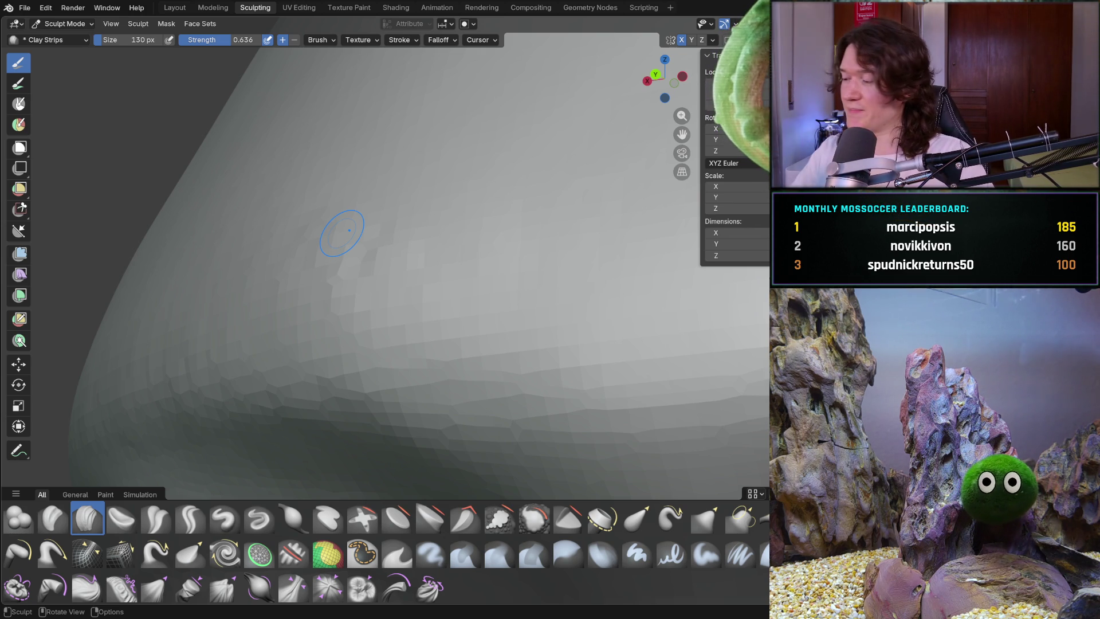
# Orbit and zoom to face the forehead and brows straight on
pyautogui.moveTo(327, 304)
pyautogui.mouseDown(button='middle')
pyautogui.moveTo(384, 304)
pyautogui.moveTo(368, 317)
pyautogui.moveTo(386, 292)
pyautogui.moveTo(366, 302)
pyautogui.mouseUp(button='middle')
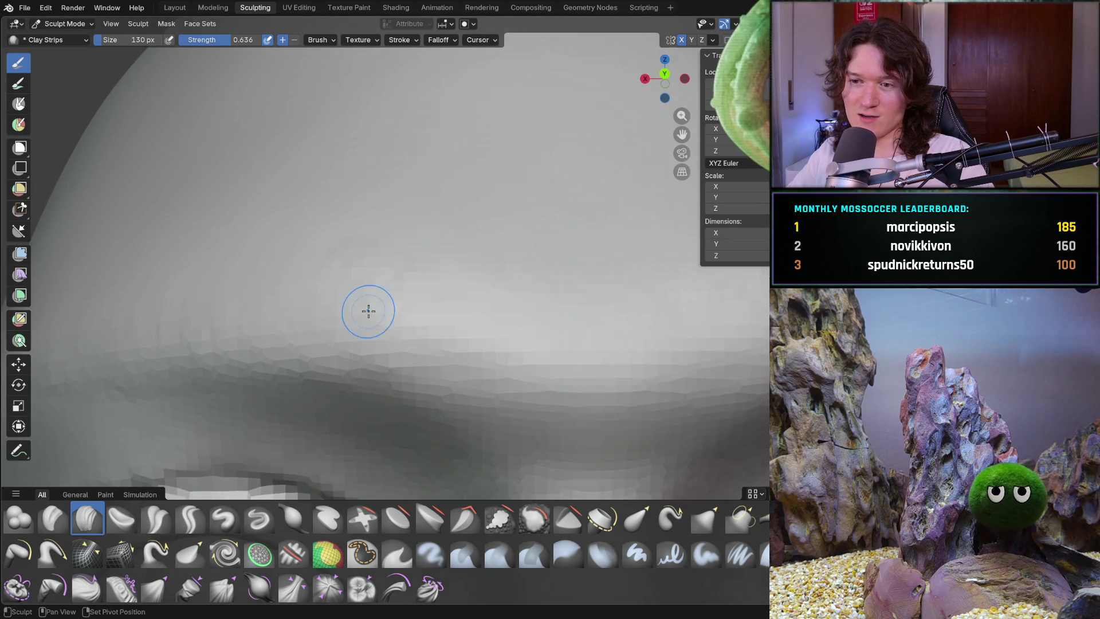
pyautogui.scroll(5, 366, 302)
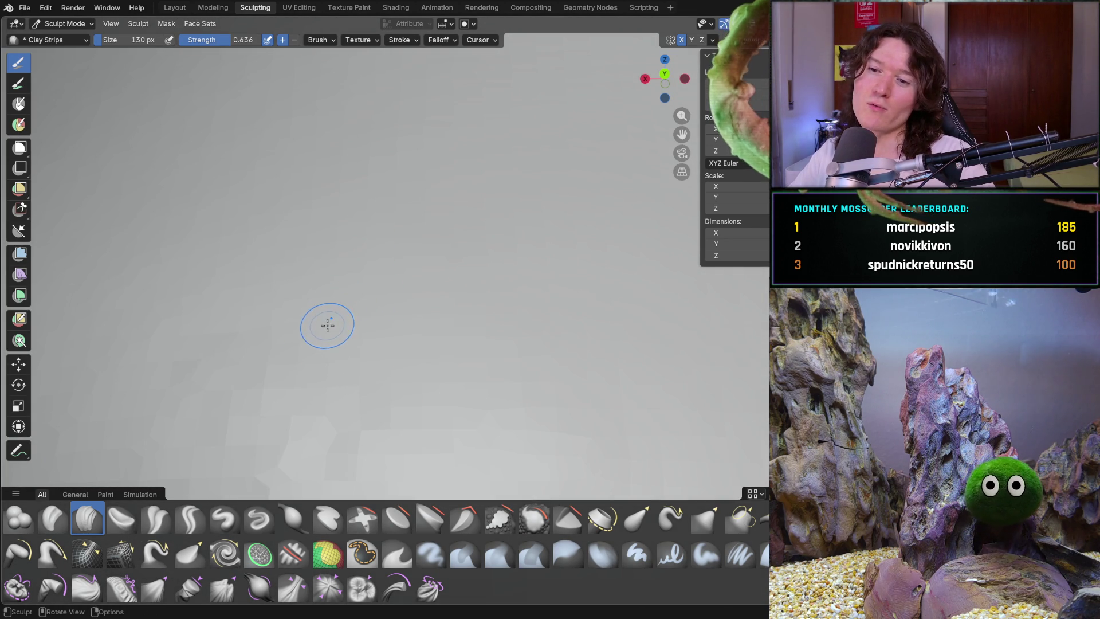
pyautogui.scroll(-5, 315, 343)
pyautogui.moveTo(302, 361)
pyautogui.mouseDown(button='middle')
pyautogui.moveTo(380, 346)
pyautogui.moveTo(414, 360)
pyautogui.moveTo(372, 286)
pyautogui.mouseUp(button='middle')
pyautogui.scroll(-3, 414, 360)
pyautogui.scroll(5, 343, 230)
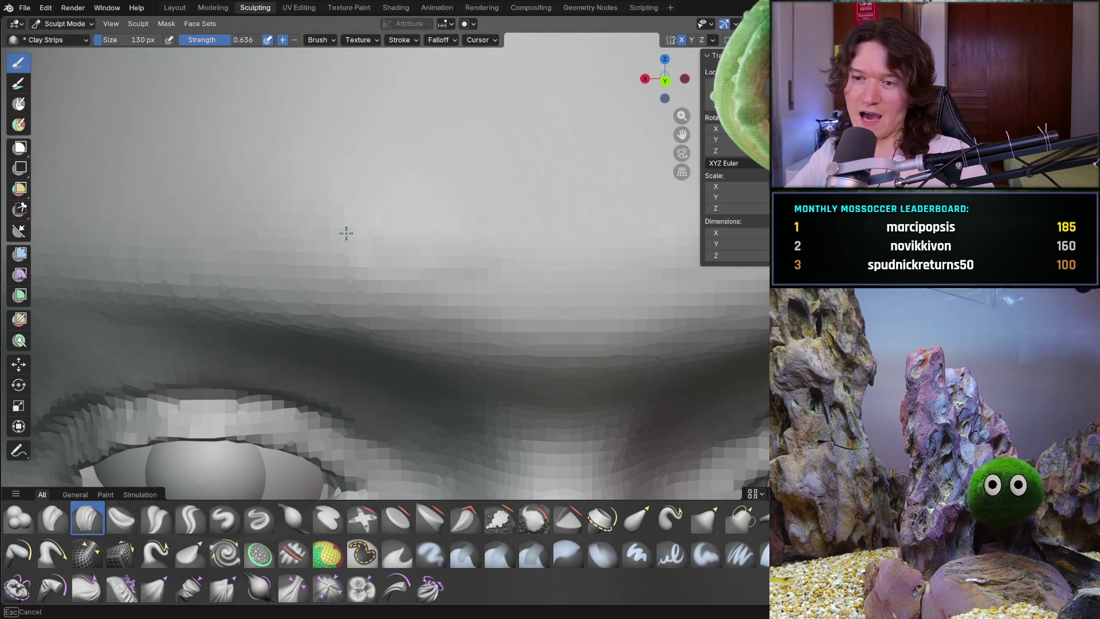
pyautogui.moveTo(401, 270)
pyautogui.mouseDown(button='middle')
pyautogui.moveTo(461, 245)
pyautogui.moveTo(437, 235)
pyautogui.moveTo(397, 244)
pyautogui.mouseUp(button='middle')
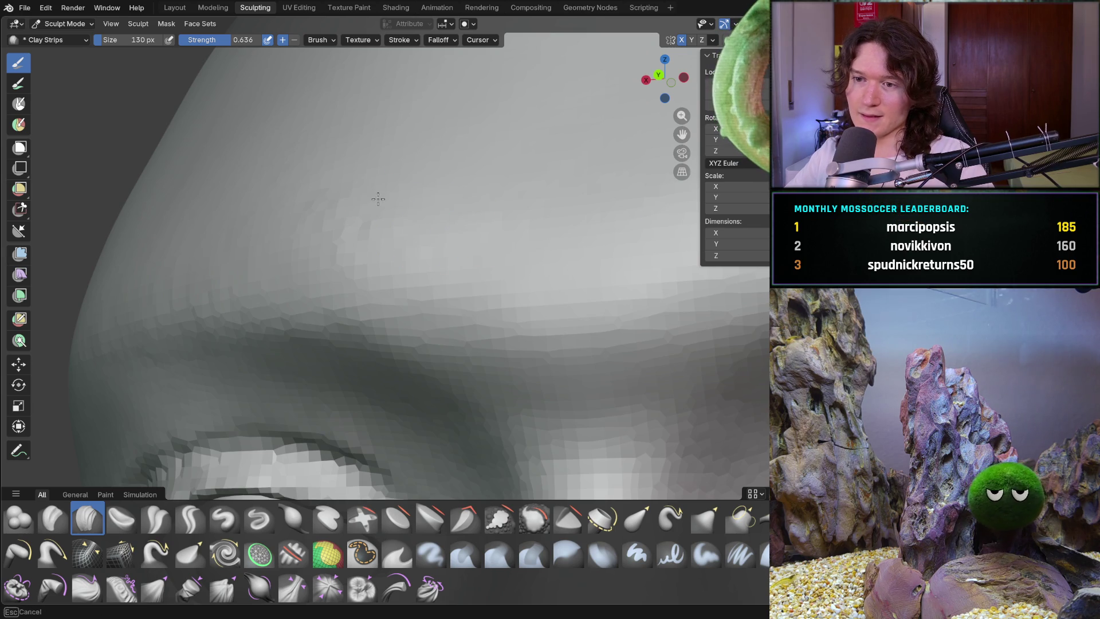
# Sculpt a clay stroke on the forehead just above the brow
pyautogui.moveTo(405, 248); pyautogui.dragTo(358, 270)
pyautogui.scroll(-6, 357, 271)
pyautogui.moveTo(357, 270); pyautogui.dragTo(440, 262, button='middle')
pyautogui.scroll(6, 414, 263)
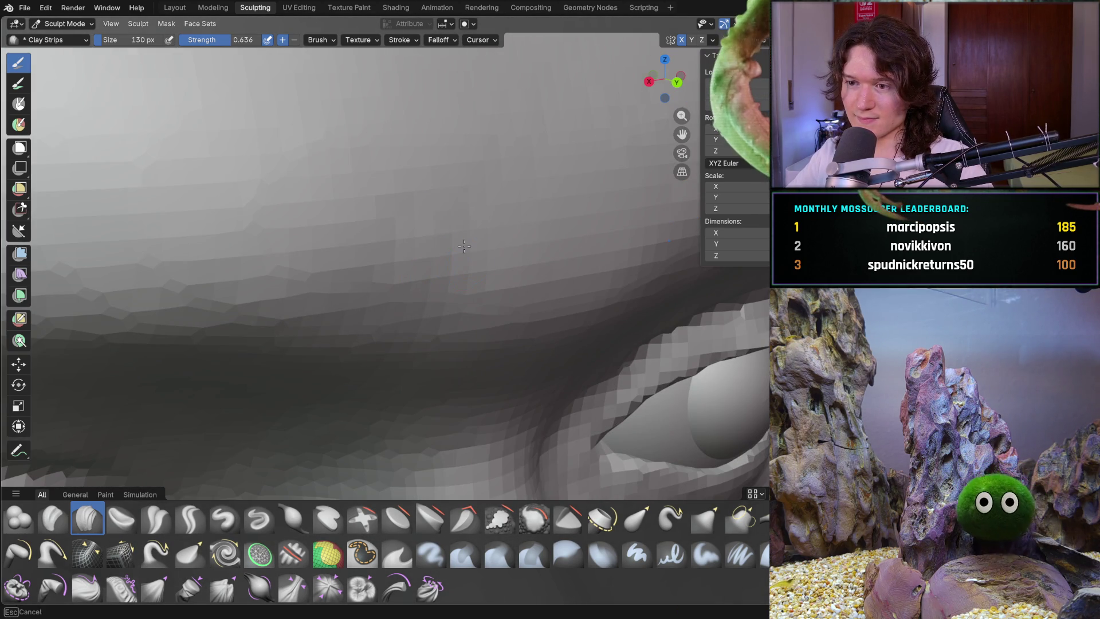
pyautogui.moveTo(483, 248)
pyautogui.keyDown('ctrl'); pyautogui.mouseDown(button='middle')
pyautogui.moveTo(441, 253)
pyautogui.moveTo(380, 208)
pyautogui.moveTo(362, 254)
pyautogui.mouseUp(button='middle'); pyautogui.keyUp('ctrl')
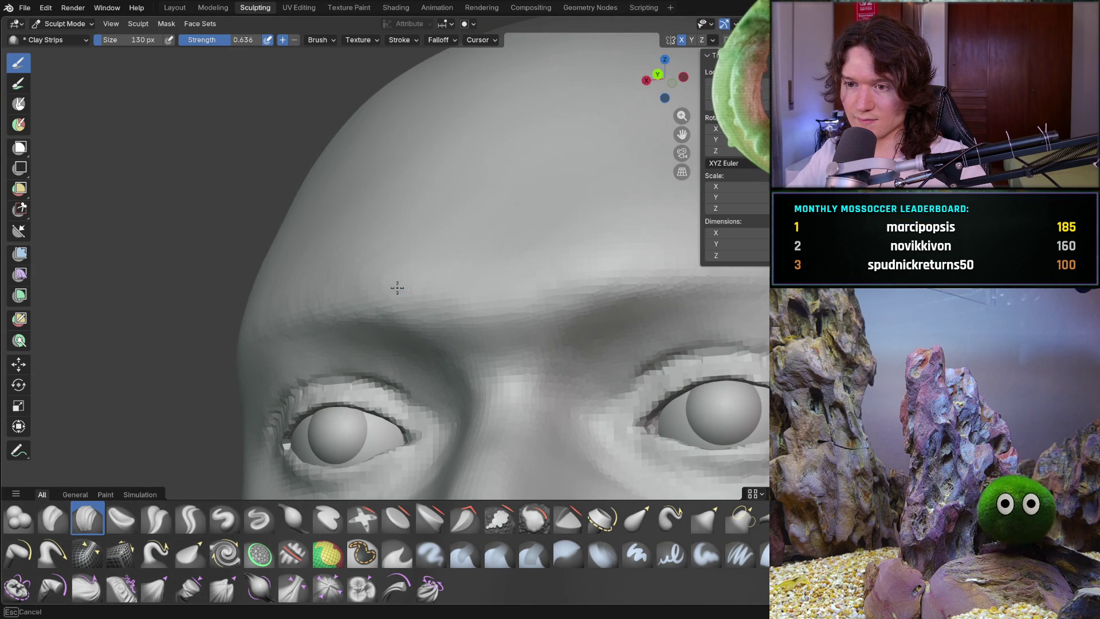
# Orbit the head between top-down and side-profile views
pyautogui.scroll(-5, 285, 288)
pyautogui.moveTo(343, 307)
pyautogui.mouseDown(button='middle')
pyautogui.moveTo(454, 294)
pyautogui.moveTo(400, 338)
pyautogui.moveTo(466, 249)
pyautogui.mouseUp(button='middle')
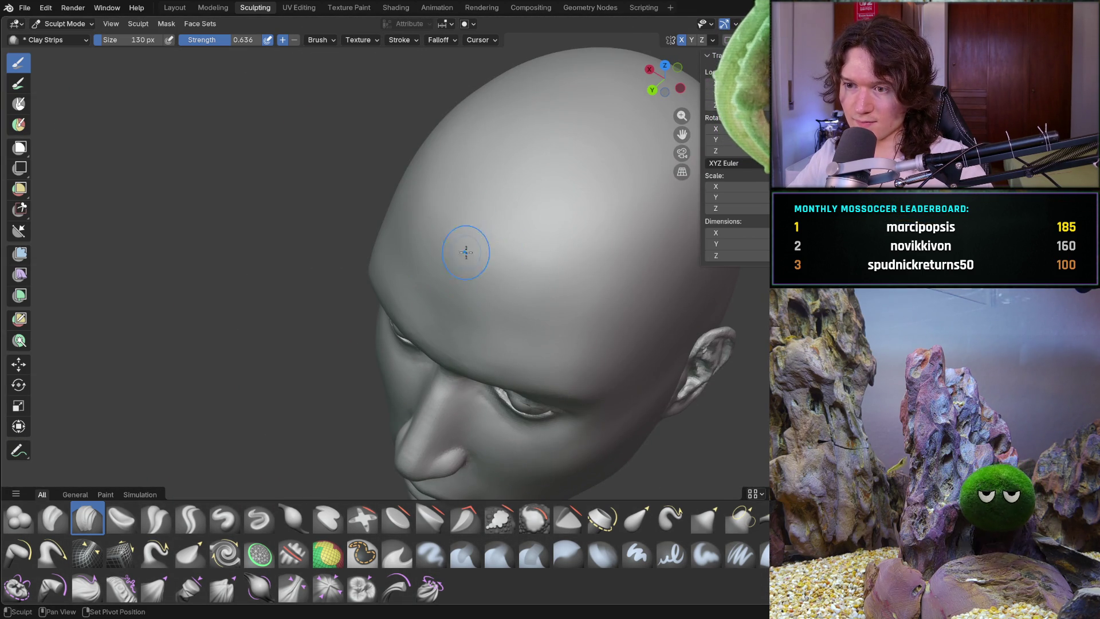
pyautogui.moveTo(544, 238)
pyautogui.mouseDown(button='middle')
pyautogui.moveTo(564, 192)
pyautogui.moveTo(545, 167)
pyautogui.moveTo(507, 244)
pyautogui.moveTo(670, 246)
pyautogui.moveTo(650, 274)
pyautogui.moveTo(584, 319)
pyautogui.mouseUp(button='middle')
pyautogui.scroll(5, 563, 247)
pyautogui.moveTo(563, 247); pyautogui.dragTo(535, 317, button='middle')
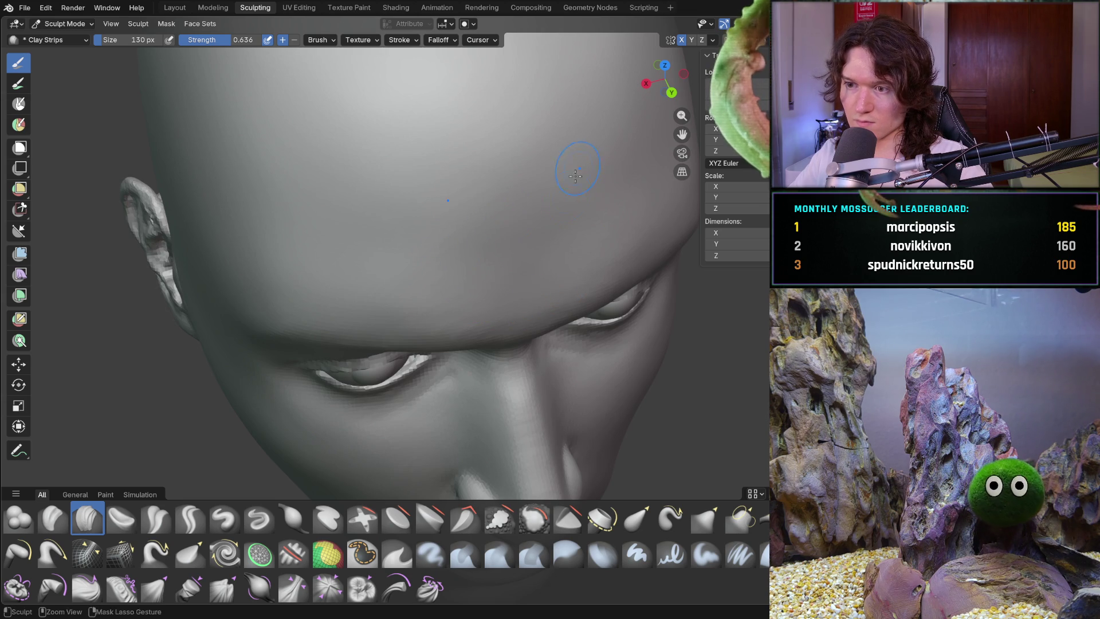
pyautogui.scroll(-5, 579, 167)
pyautogui.moveTo(579, 167)
pyautogui.mouseDown(button='middle')
pyautogui.moveTo(628, 177)
pyautogui.moveTo(537, 211)
pyautogui.moveTo(512, 183)
pyautogui.mouseUp(button='middle')
pyautogui.scroll(5, 579, 191)
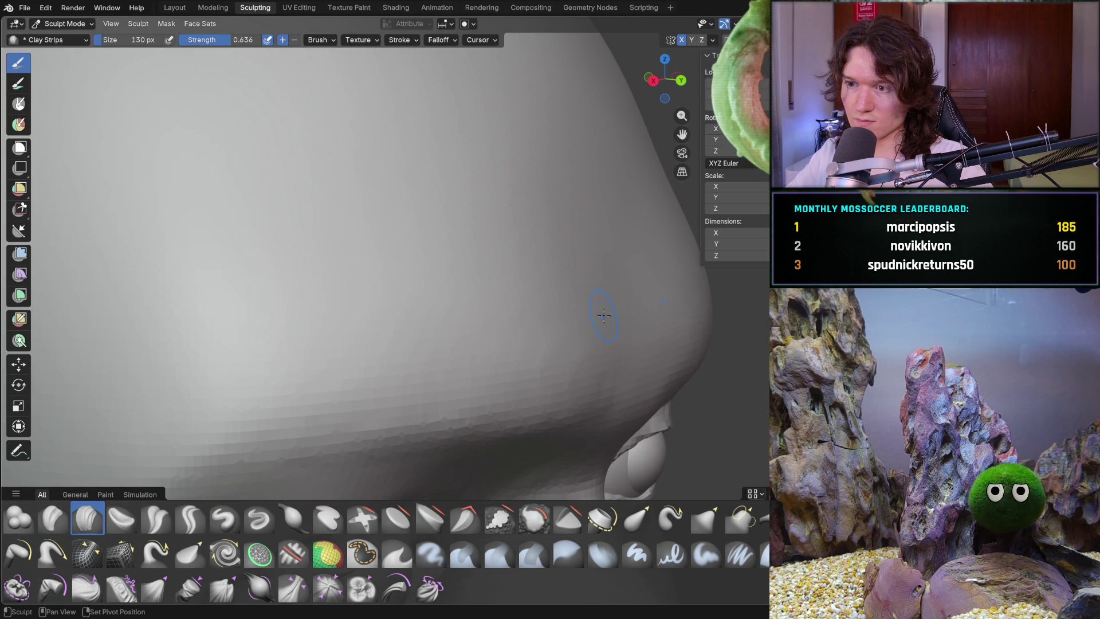
pyautogui.scroll(-5, 582, 180)
pyautogui.moveTo(581, 180); pyautogui.dragTo(339, 315, button='middle')
pyautogui.scroll(4, 446, 324)
# Shift the view to the forehead, brow and eyes, then to a side view
pyautogui.moveTo(446, 323)
pyautogui.mouseDown(button='middle')
pyautogui.moveTo(437, 368)
pyautogui.moveTo(422, 260)
pyautogui.moveTo(482, 351)
pyautogui.moveTo(422, 316)
pyautogui.mouseUp(button='middle')
pyautogui.scroll(2, 438, 369)
pyautogui.scroll(-3, 452, 352)
pyautogui.scroll(-3, 482, 351)
pyautogui.scroll(3, 400, 231)
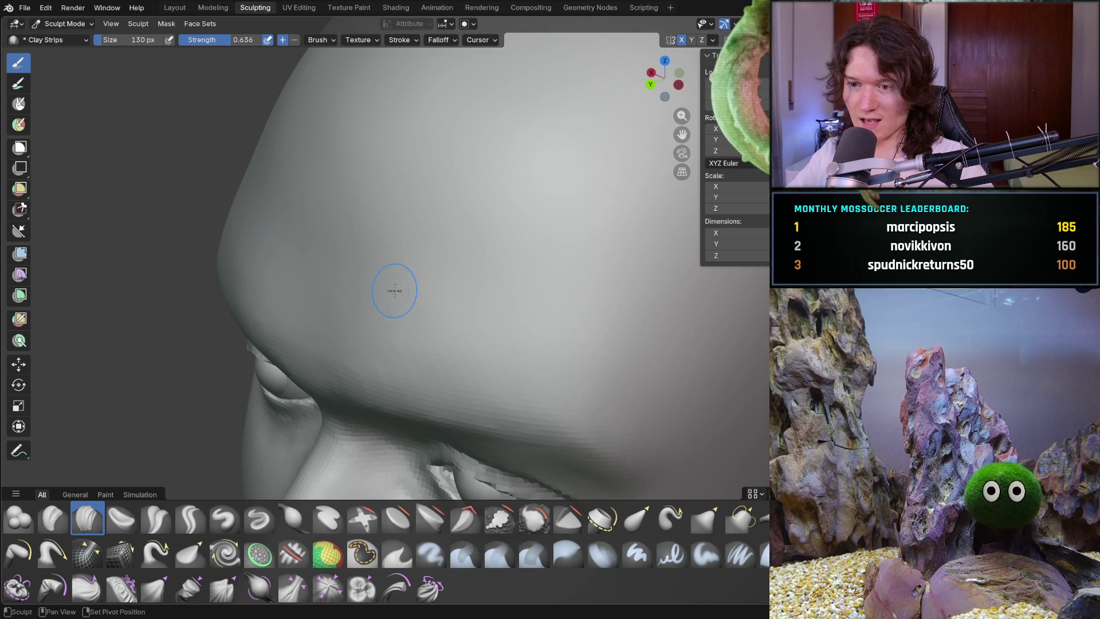
pyautogui.scroll(-3, 365, 353)
pyautogui.moveTo(364, 353); pyautogui.dragTo(351, 275, button='middle')
pyautogui.scroll(3, 377, 303)
pyautogui.moveTo(432, 360); pyautogui.dragTo(433, 358, button='middle')
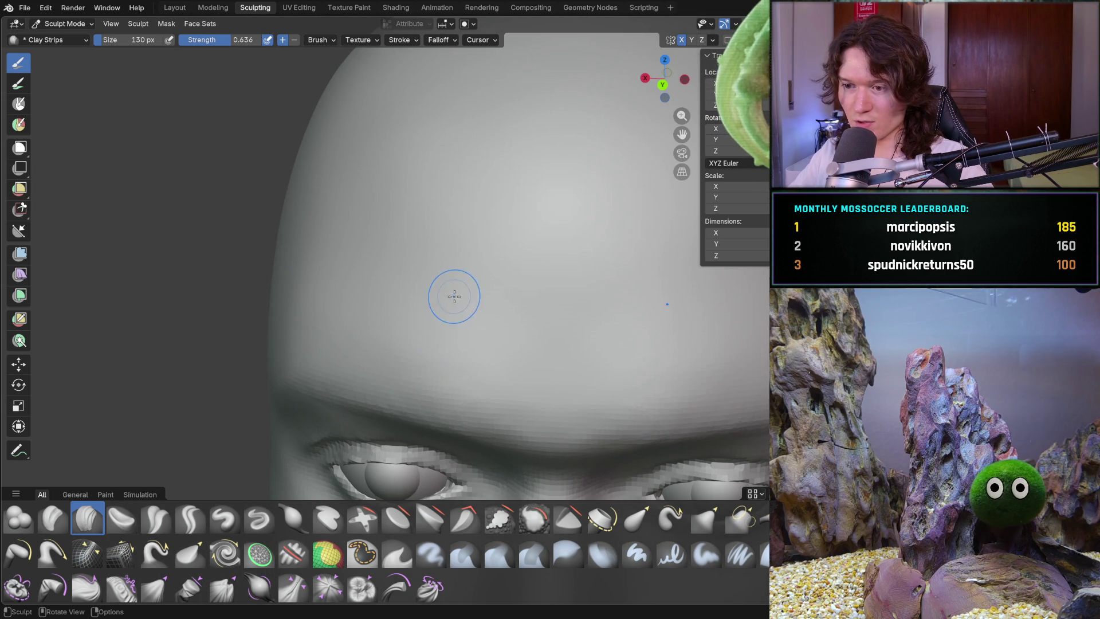
pyautogui.moveTo(479, 327); pyautogui.dragTo(583, 325, button='middle')
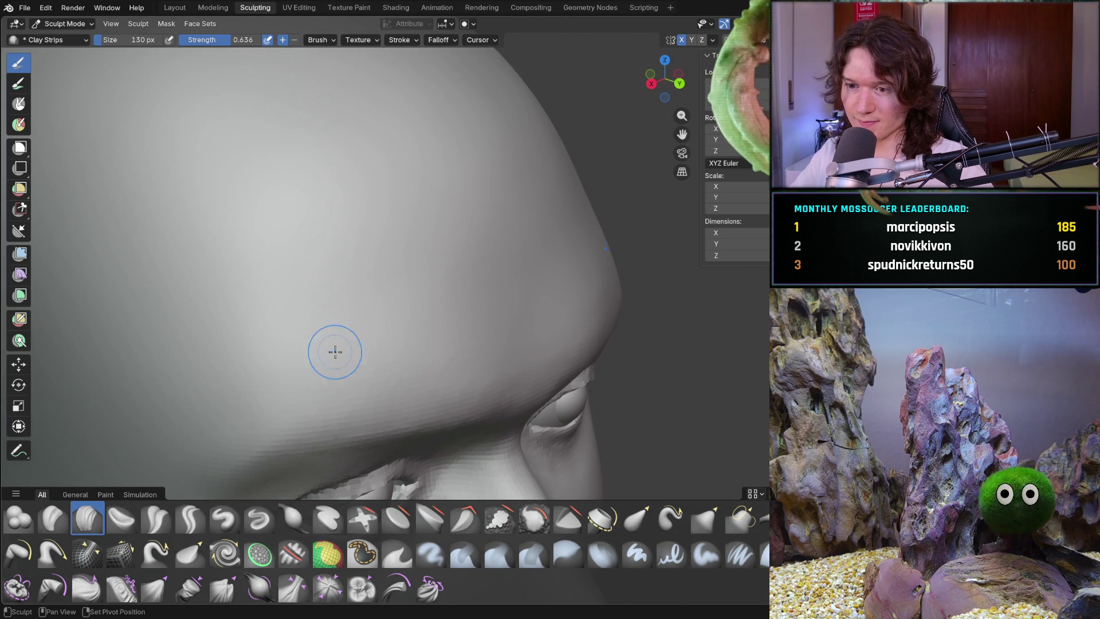
# Orbit around the side and back of the cranium, ending near a frontal view
pyautogui.moveTo(405, 363)
pyautogui.mouseDown(button='middle')
pyautogui.moveTo(440, 343)
pyautogui.moveTo(555, 351)
pyautogui.moveTo(567, 373)
pyautogui.moveTo(383, 358)
pyautogui.moveTo(503, 296)
pyautogui.moveTo(484, 274)
pyautogui.mouseUp(button='middle')
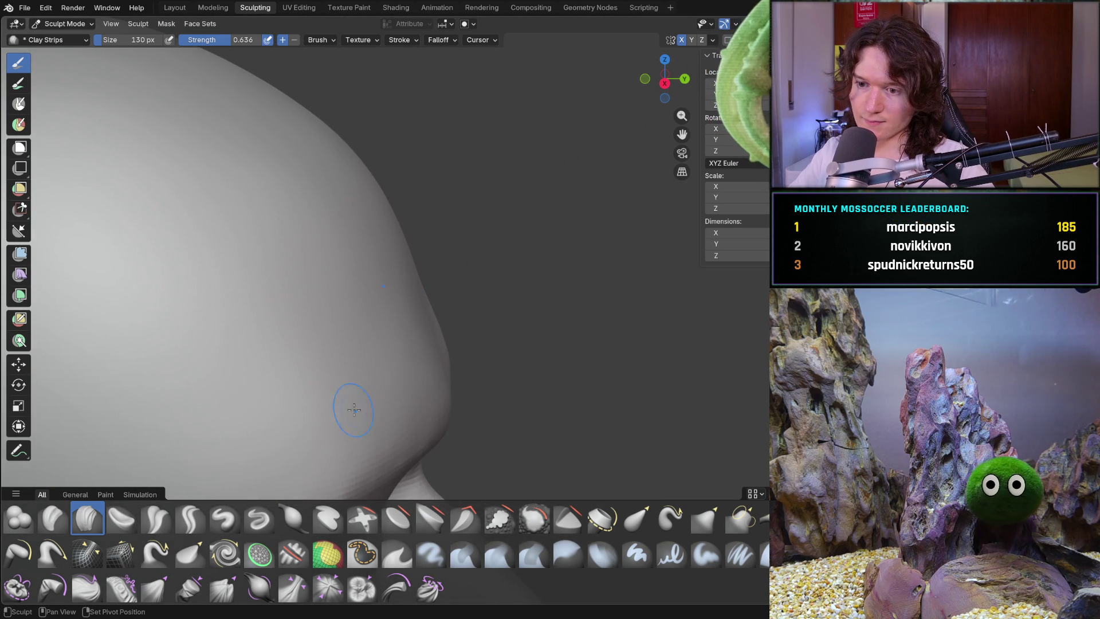
pyautogui.moveTo(351, 424)
pyautogui.mouseDown(button='middle')
pyautogui.moveTo(328, 395)
pyautogui.moveTo(359, 392)
pyautogui.mouseUp(button='middle')
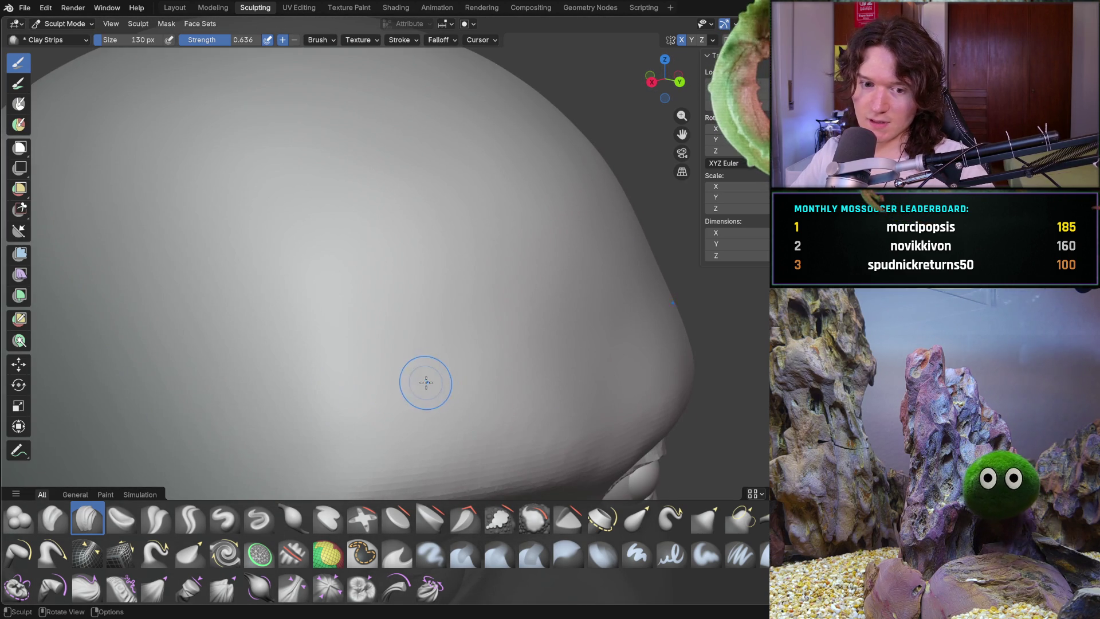
pyautogui.moveTo(559, 314); pyautogui.dragTo(538, 330, button='middle')
pyautogui.scroll(-3, 406, 229)
pyautogui.scroll(-2, 405, 271)
pyautogui.scroll(-2, 405, 271)
pyautogui.moveTo(387, 309)
pyautogui.mouseDown(button='middle')
pyautogui.moveTo(300, 322)
pyautogui.moveTo(334, 309)
pyautogui.mouseUp(button='middle')
pyautogui.scroll(3, 428, 234)
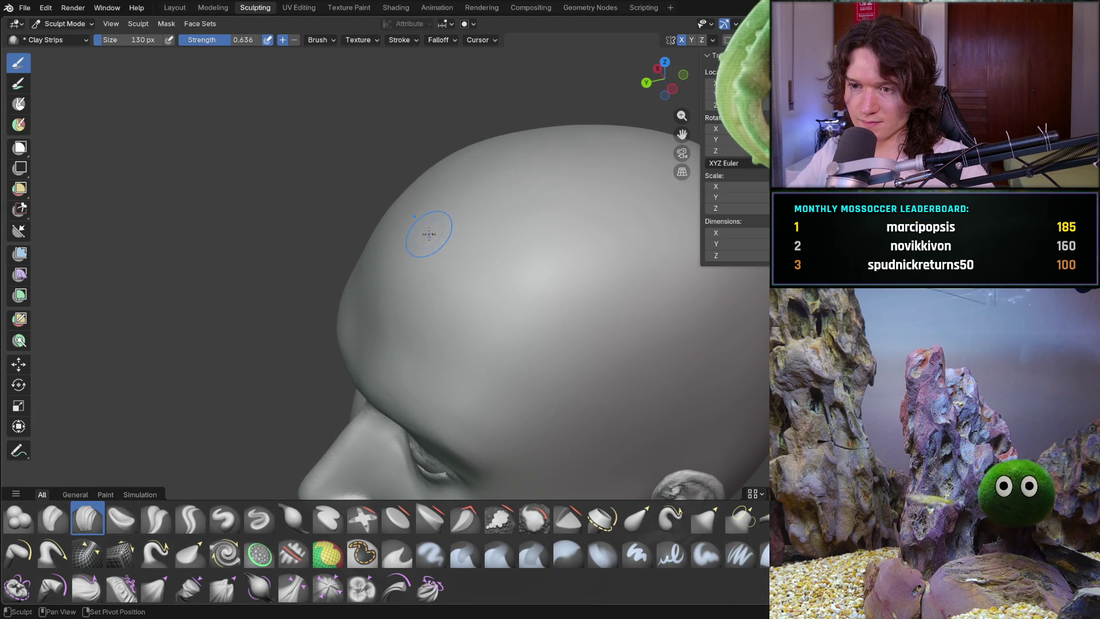
pyautogui.moveTo(385, 254)
pyautogui.mouseDown(button='middle')
pyautogui.moveTo(377, 263)
pyautogui.moveTo(395, 265)
pyautogui.mouseUp(button='middle')
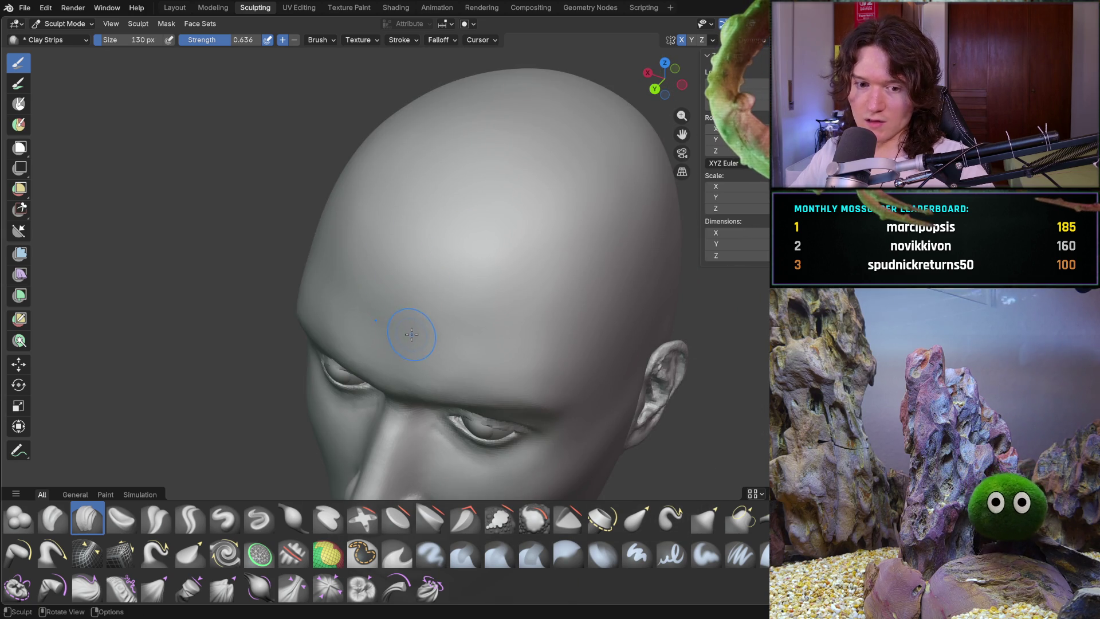
pyautogui.moveTo(431, 315)
pyautogui.mouseDown(button='middle')
pyautogui.moveTo(413, 303)
pyautogui.moveTo(432, 294)
pyautogui.mouseUp(button='middle')
pyautogui.scroll(1, 432, 294)
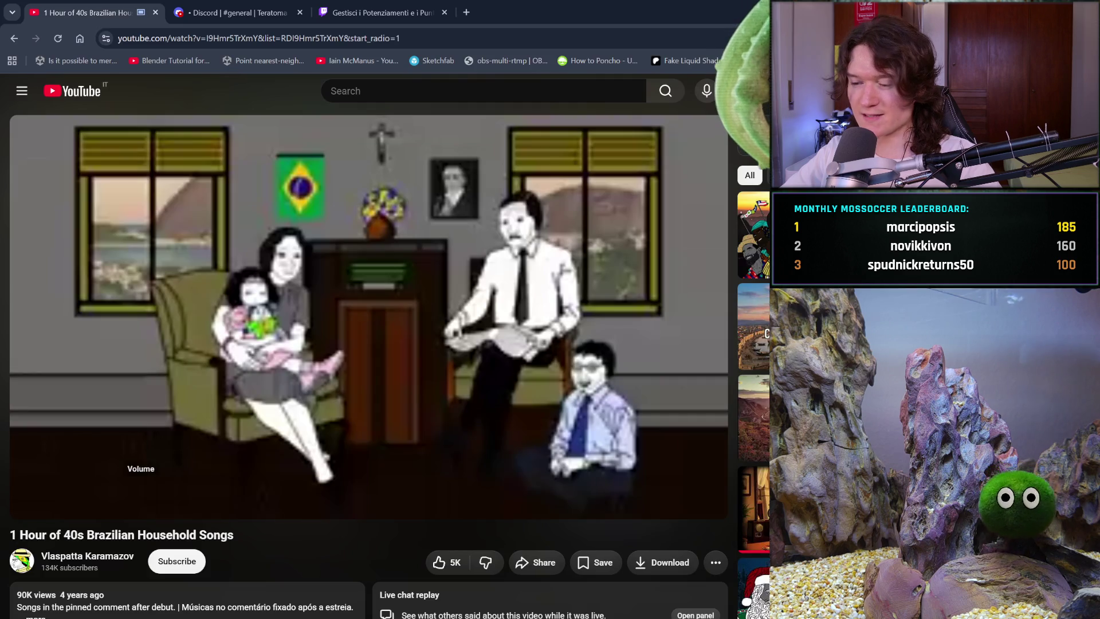
# Search Google in a new tab for 'producers of glp1 drugs', then close the results
pyautogui.click(466, 12)
pyautogui.write('produer')
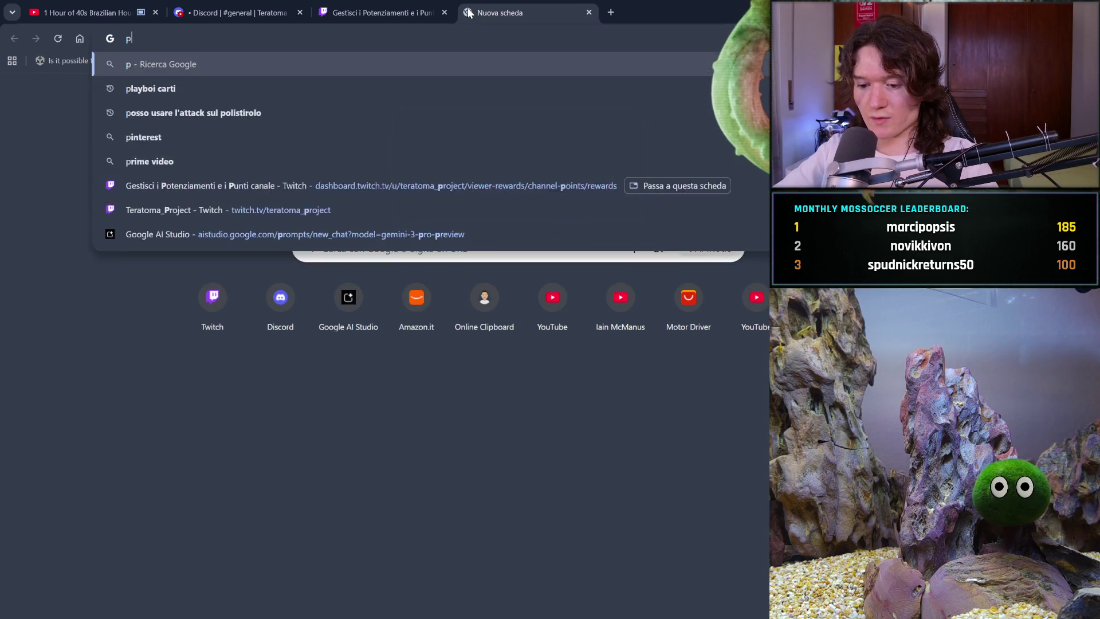
pyautogui.press('BackSpace')
pyautogui.press('BackSpace')
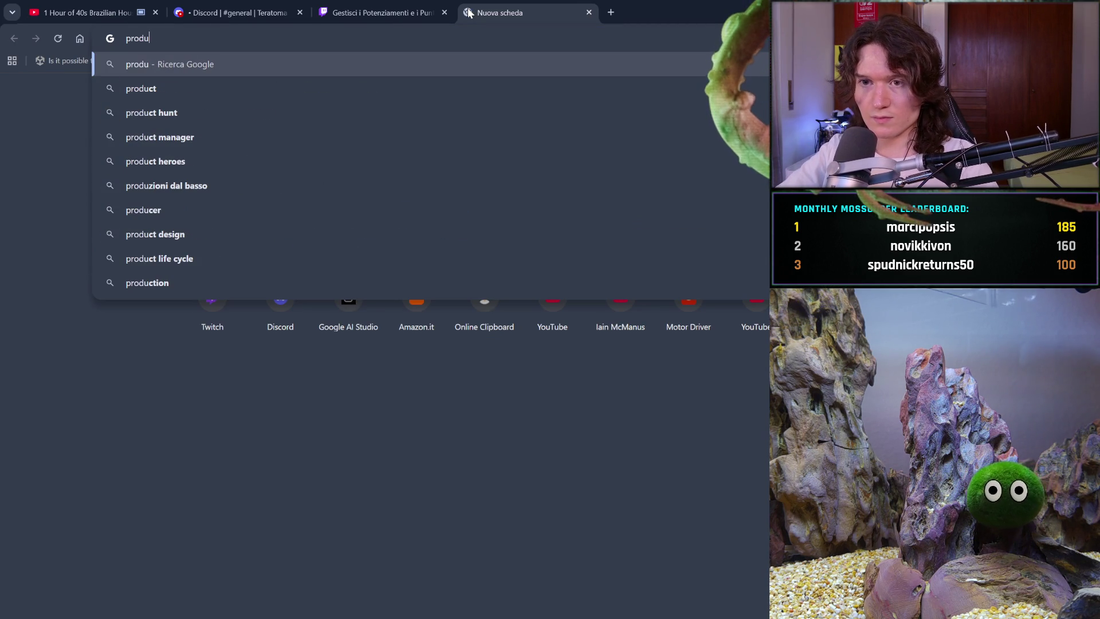
pyautogui.write('cers of ')
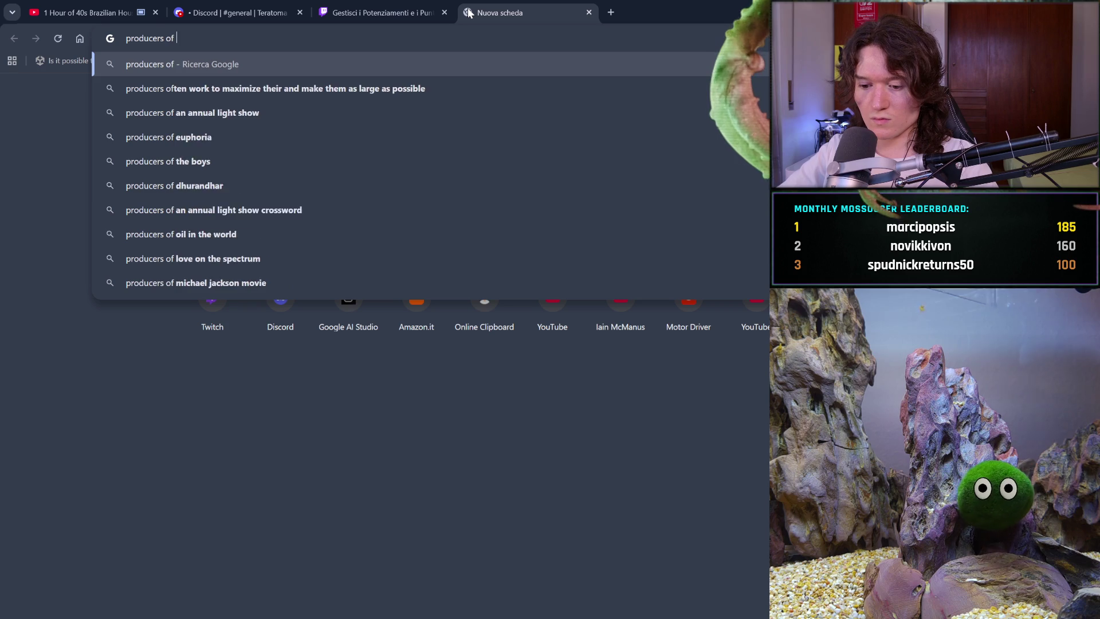
pyautogui.write('glp1 drugs')
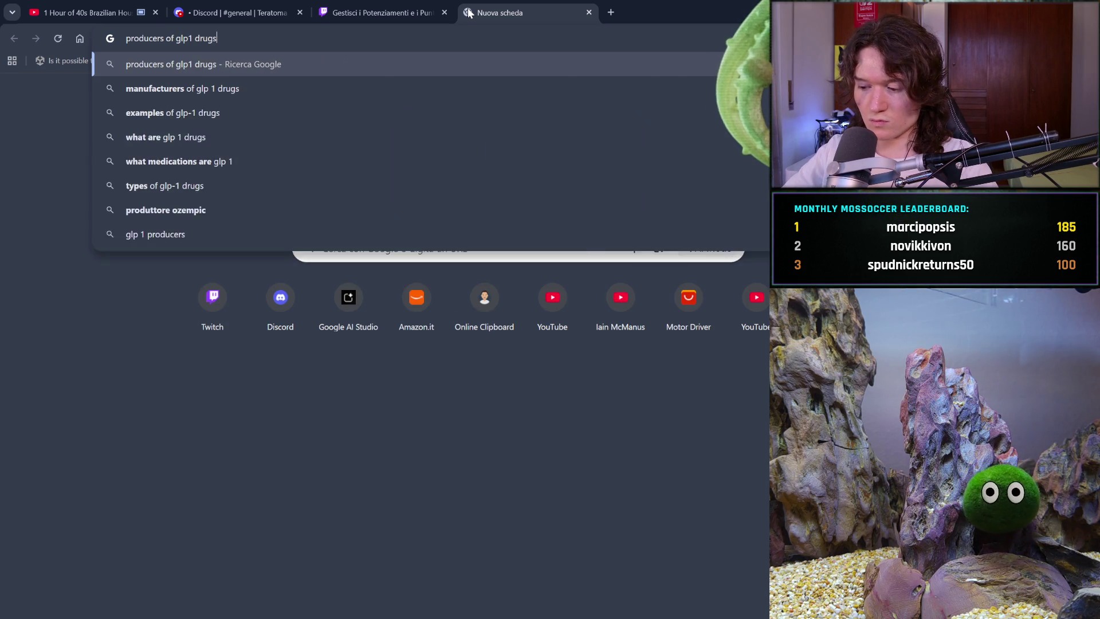
pyautogui.press('Return')
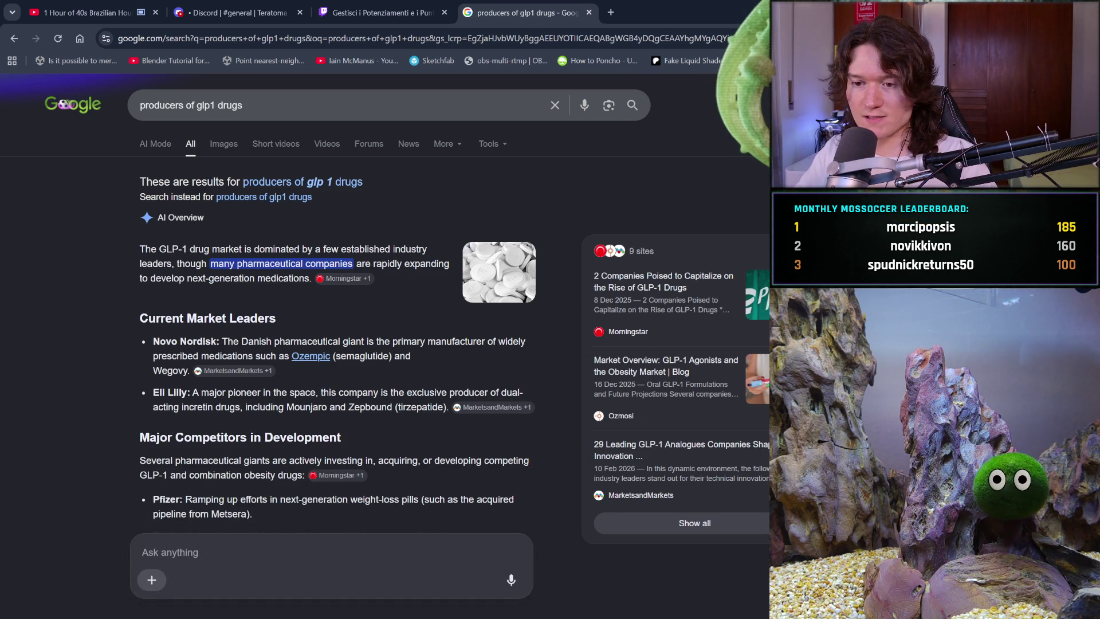
pyautogui.hotkey('ctrl', 'w')
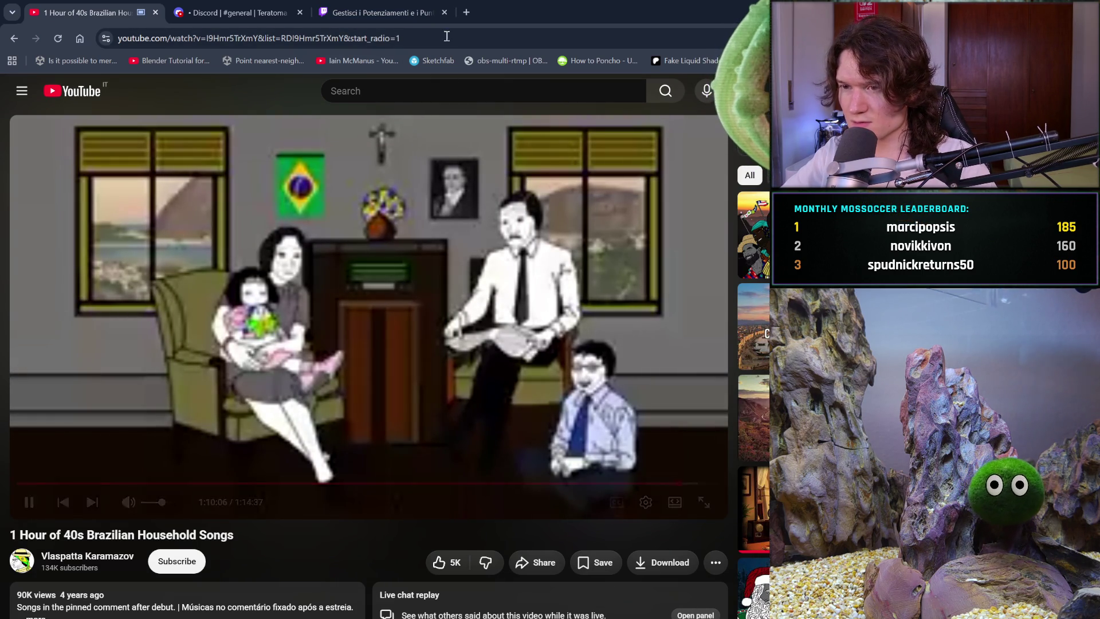
# Read through the expanded AI overview on GLP-1 drug producers, then close that results tab
pyautogui.click(467, 12)
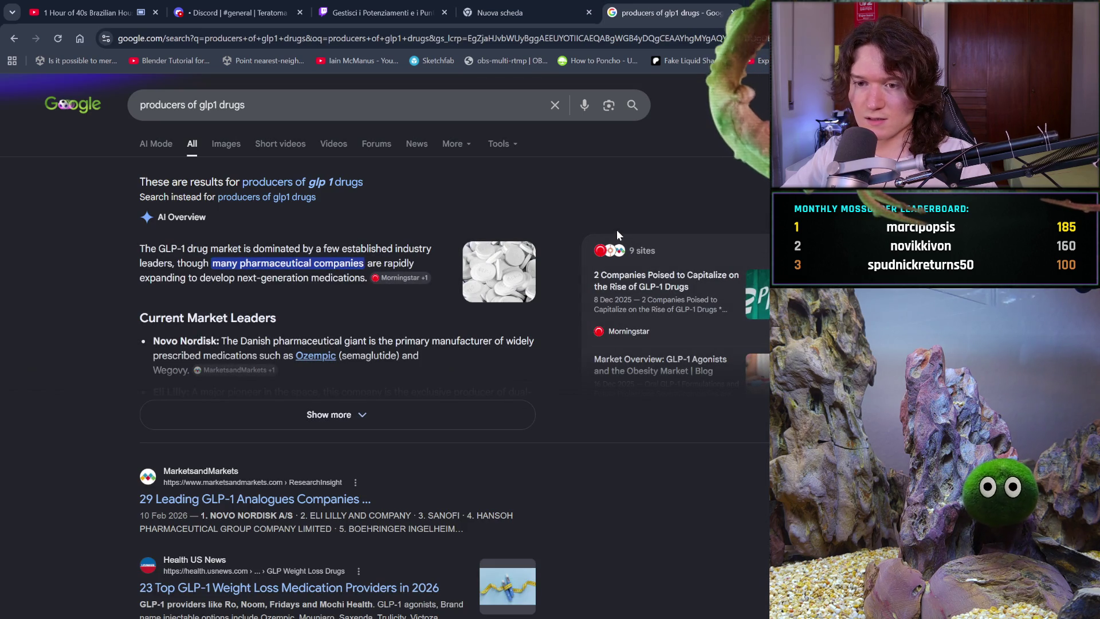
pyautogui.click(415, 401)
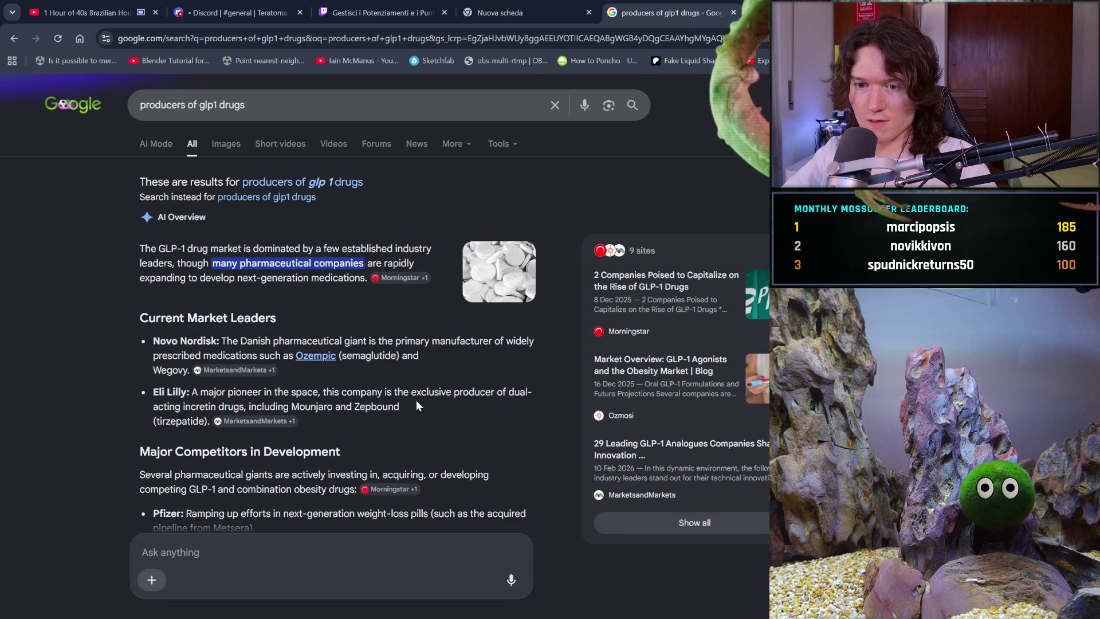
pyautogui.scroll(-2, 416, 400)
pyautogui.scroll(-1, 416, 400)
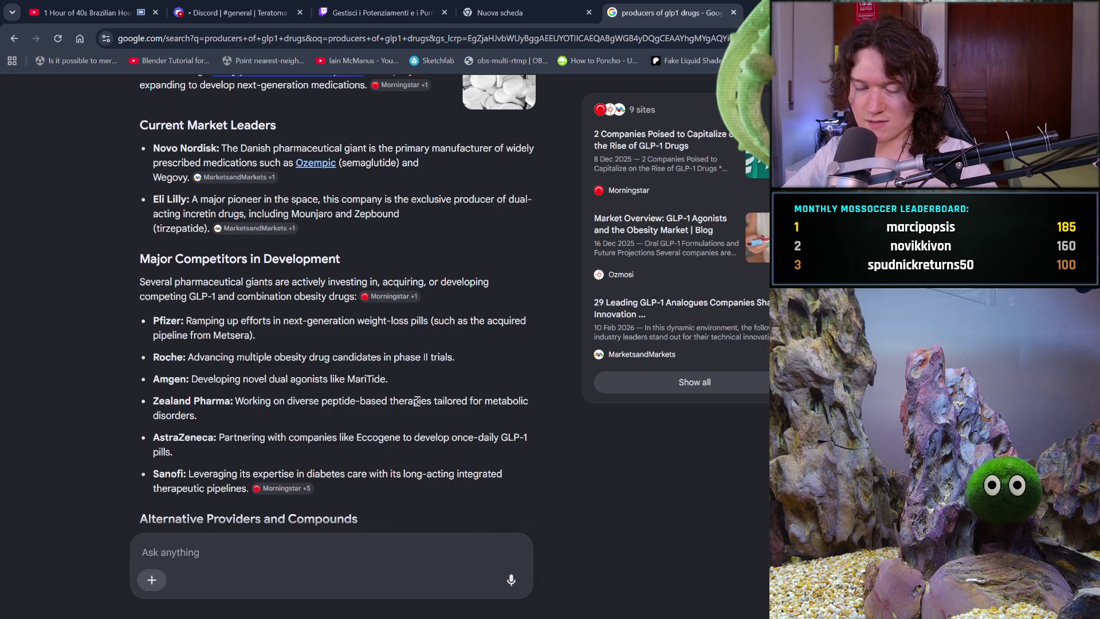
pyautogui.scroll(-1, 416, 401)
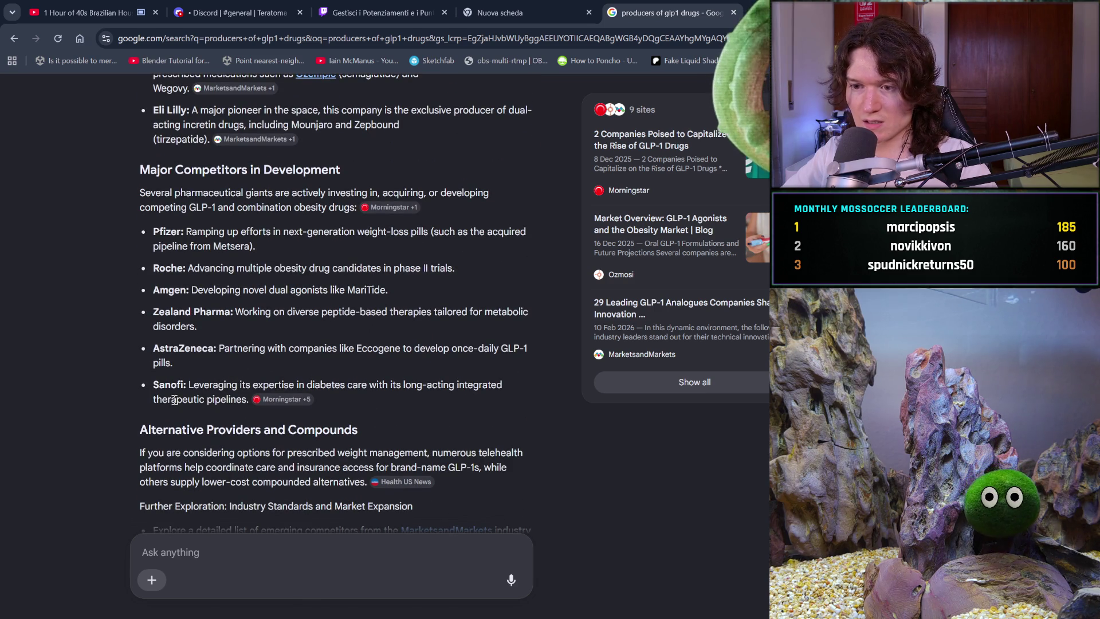
pyautogui.scroll(-3, 243, 205)
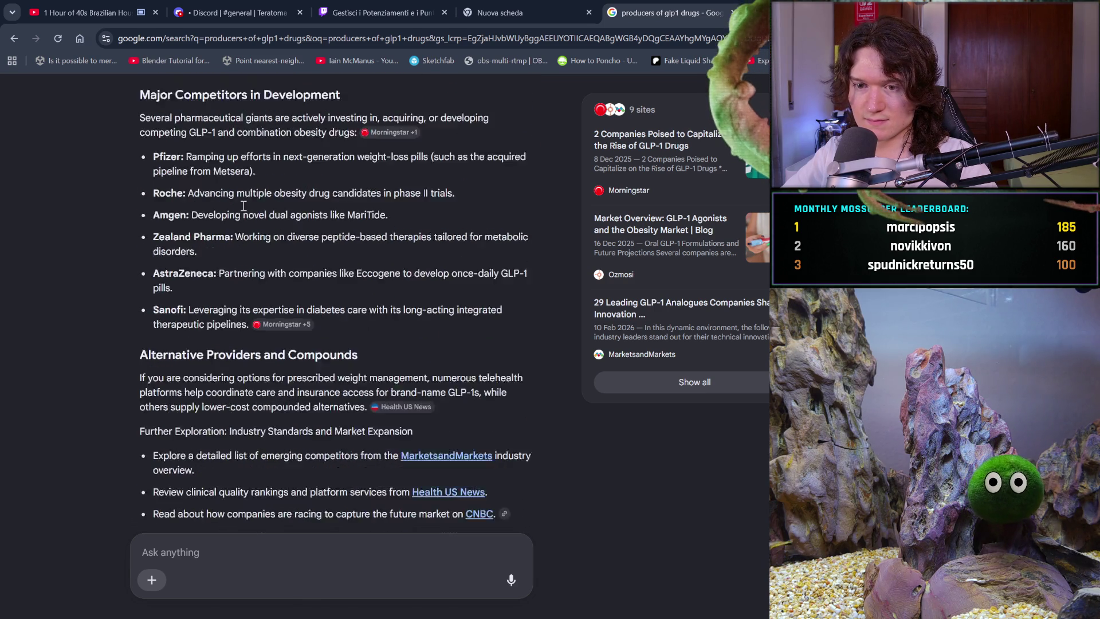
pyautogui.scroll(5, 244, 205)
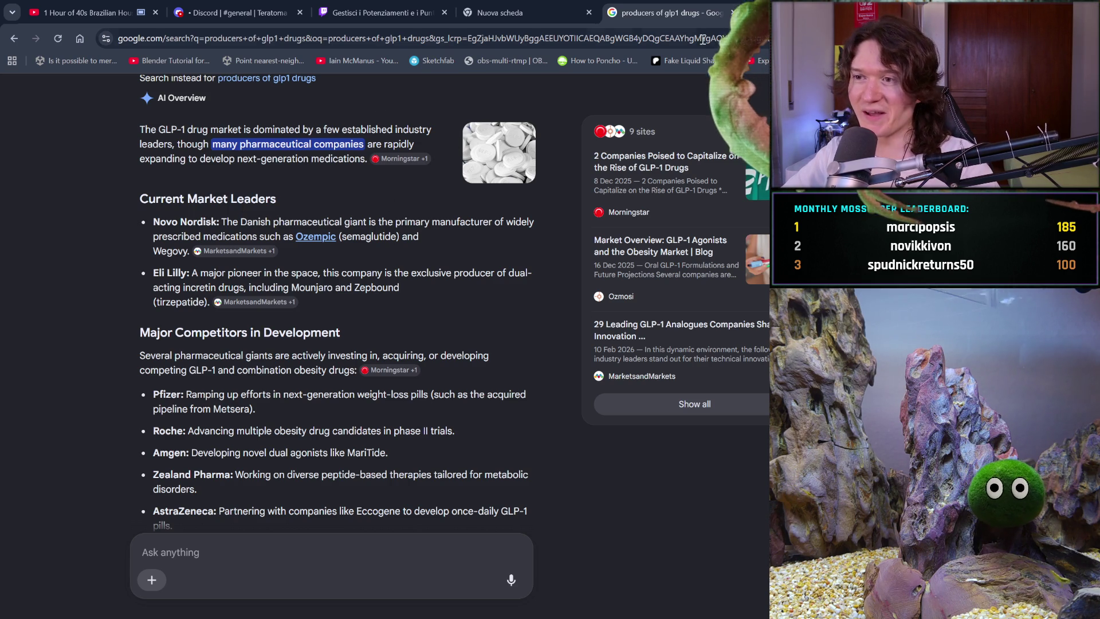
pyautogui.click(734, 10)
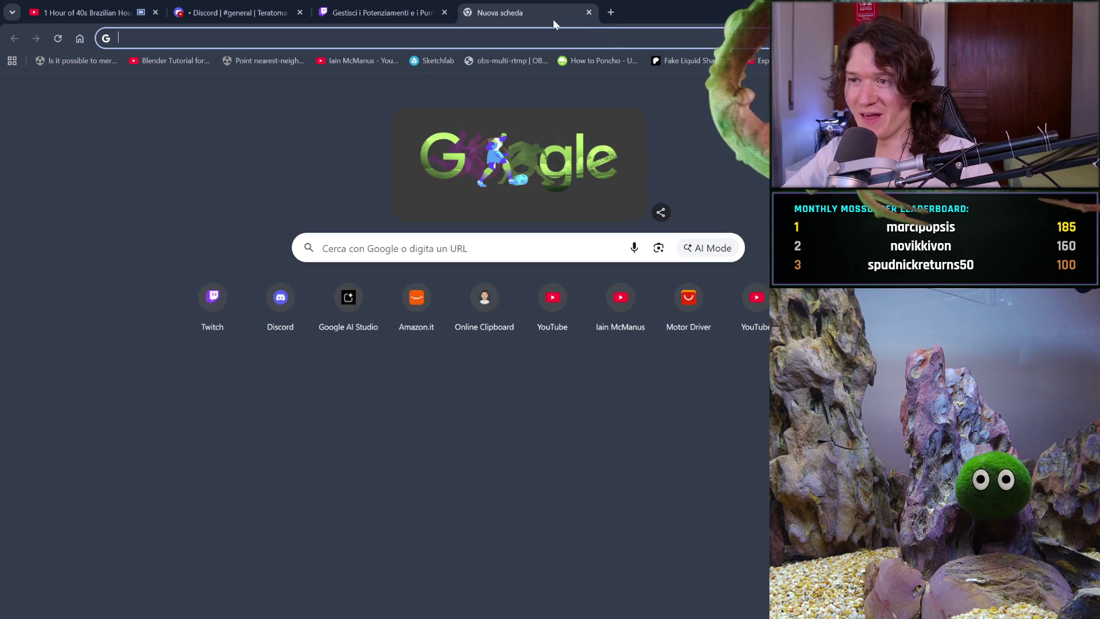
# Close the empty tab and run a Google search for 'saxenda' in a new tab
pyautogui.click(589, 12)
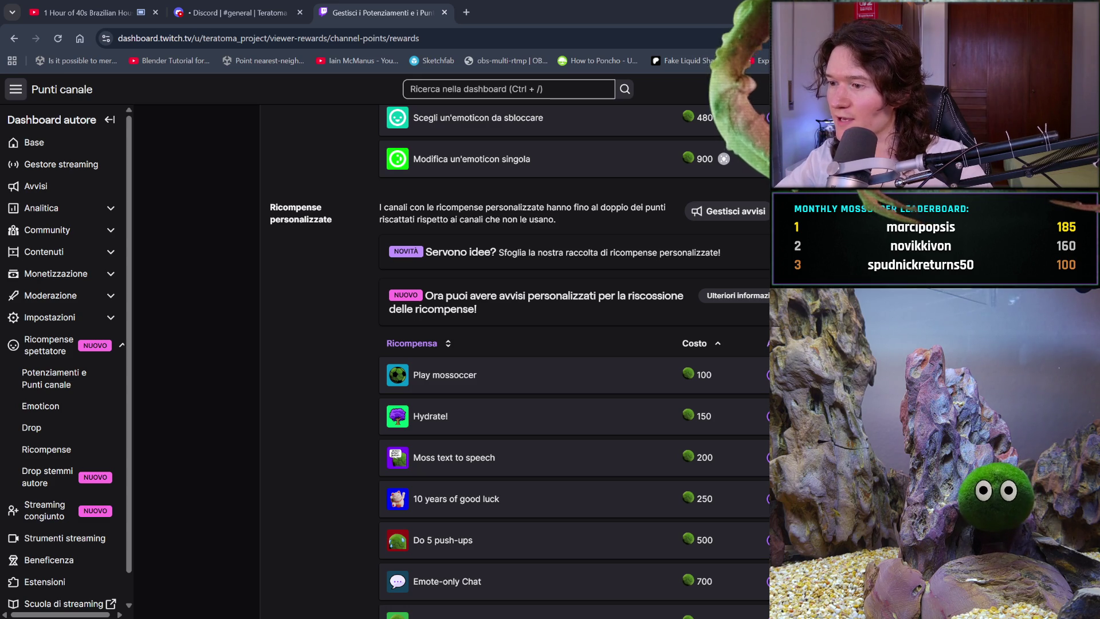
pyautogui.click(466, 12)
pyautogui.write('saxenda')
pyautogui.press('Return')
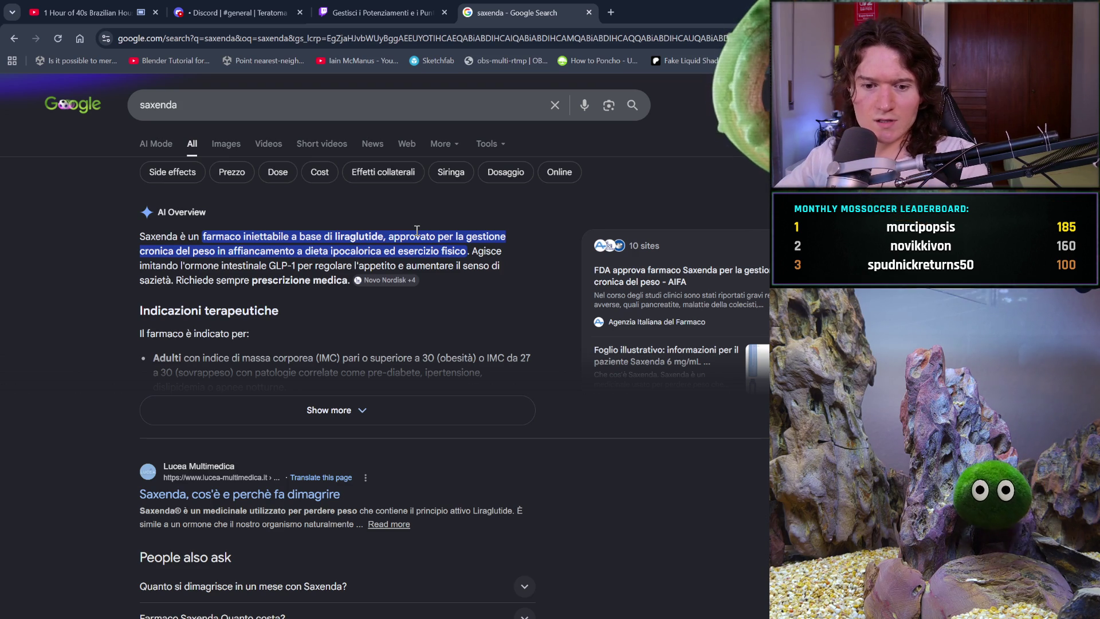
pyautogui.click(349, 95)
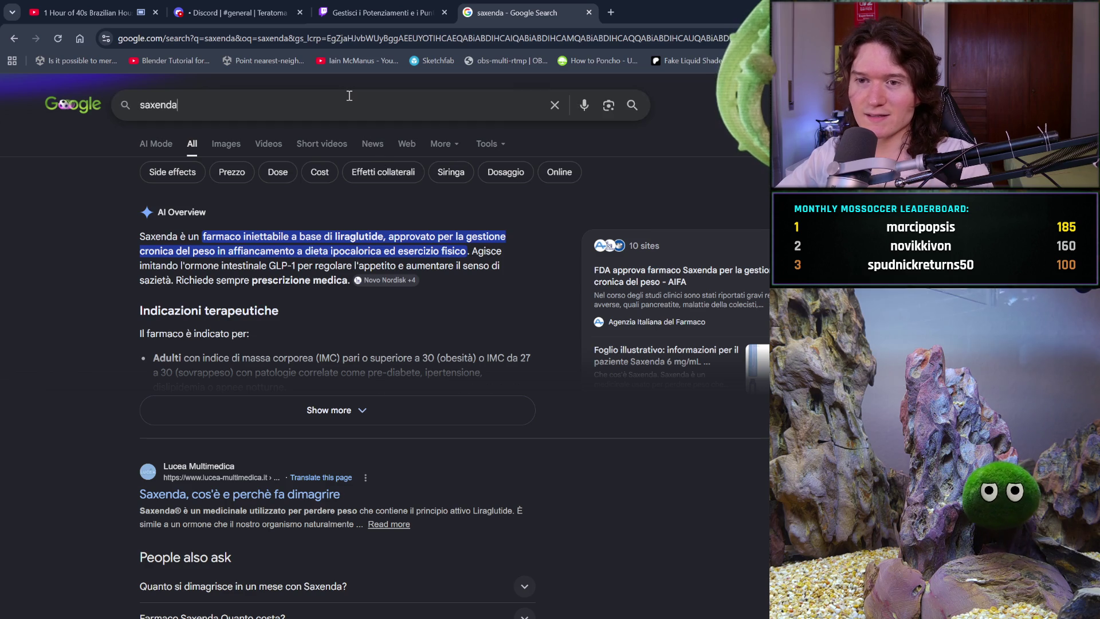
# Search 'saxenda migraine', read the full AI overview, and close the results tab
pyautogui.write(' migra')
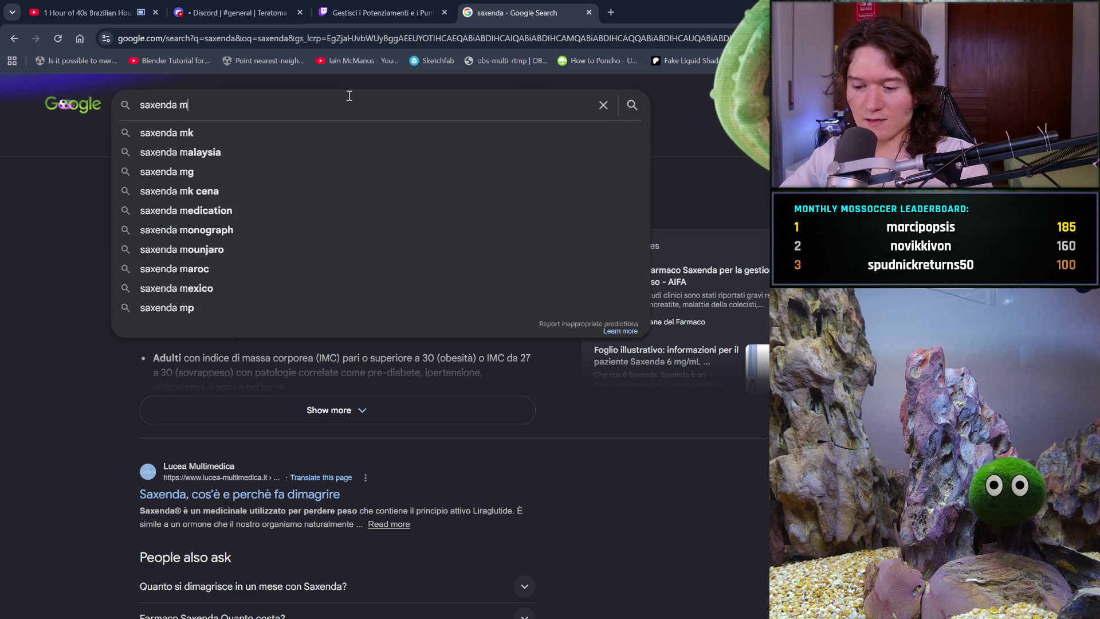
pyautogui.click(302, 133)
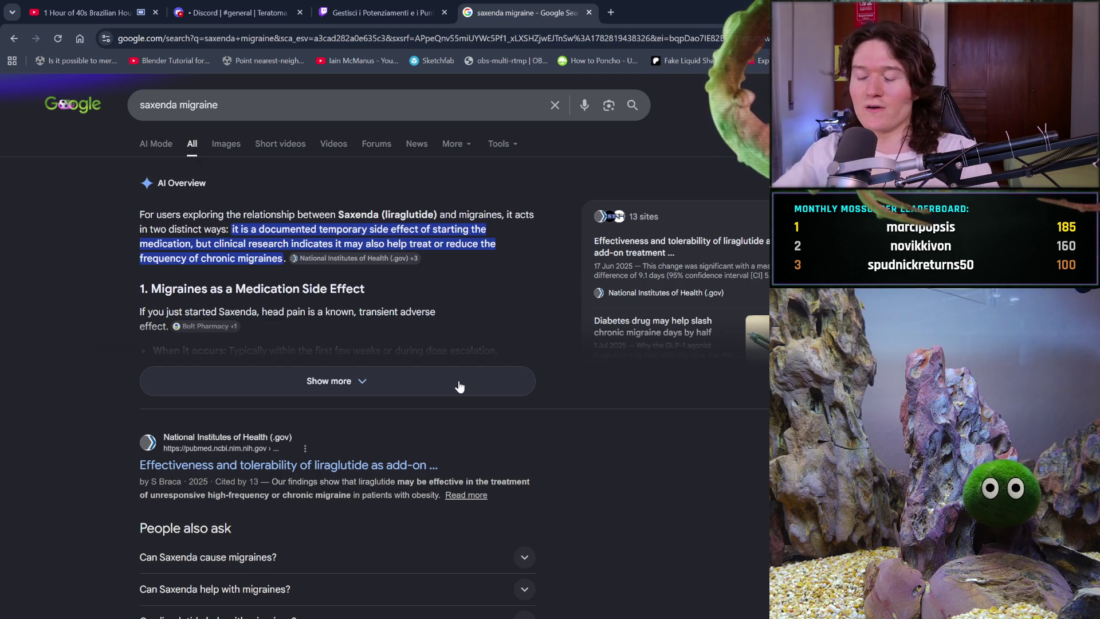
pyautogui.click(459, 382)
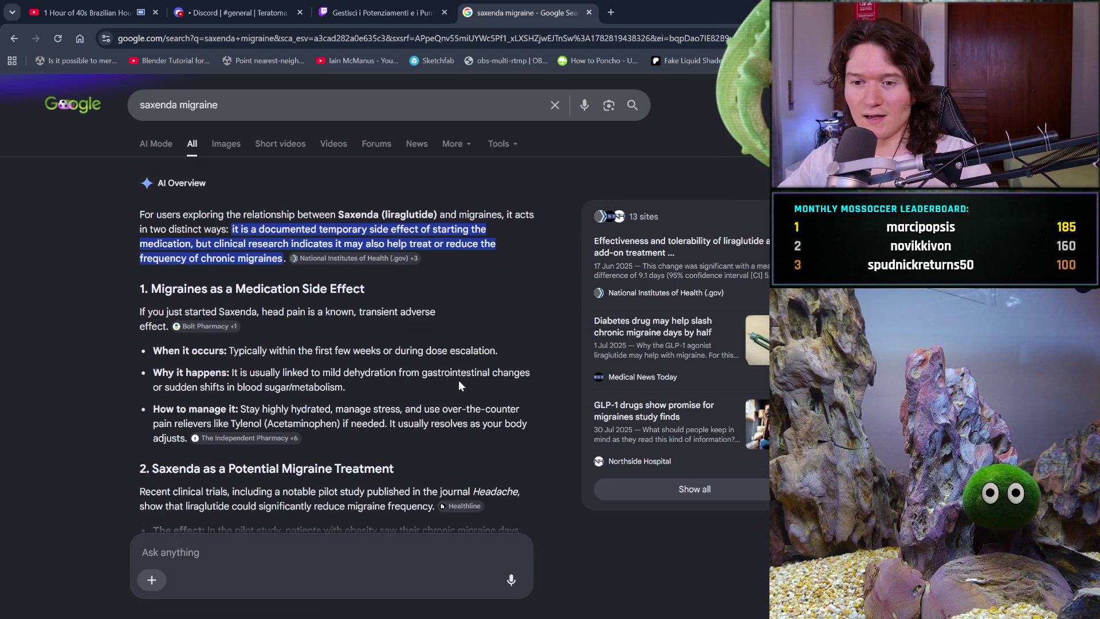
pyautogui.scroll(-3, 458, 382)
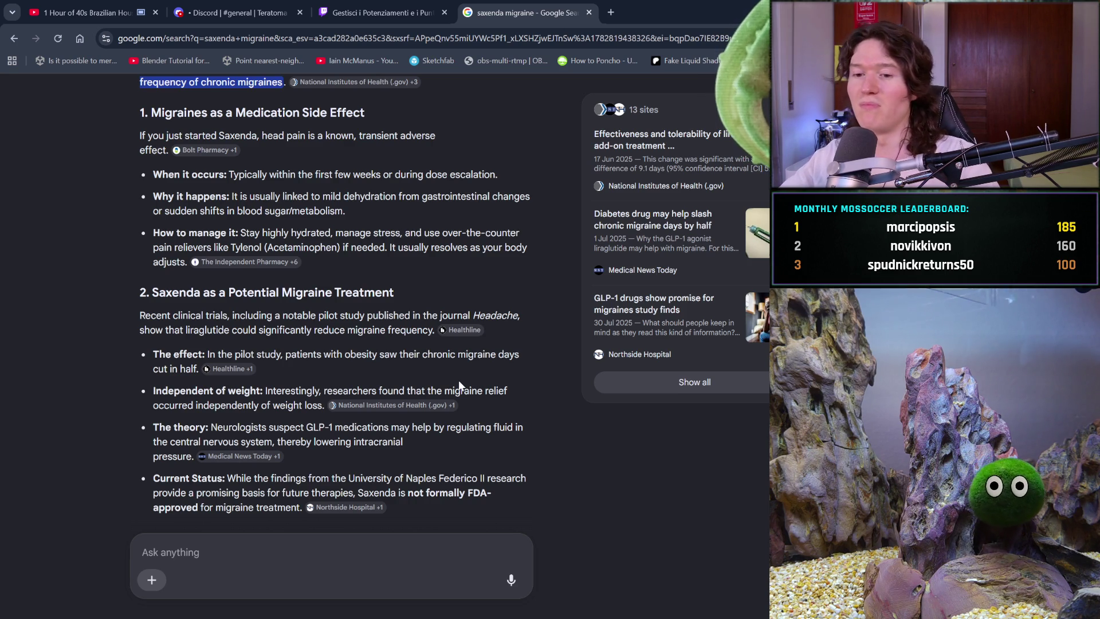
pyautogui.scroll(-3, 599, 451)
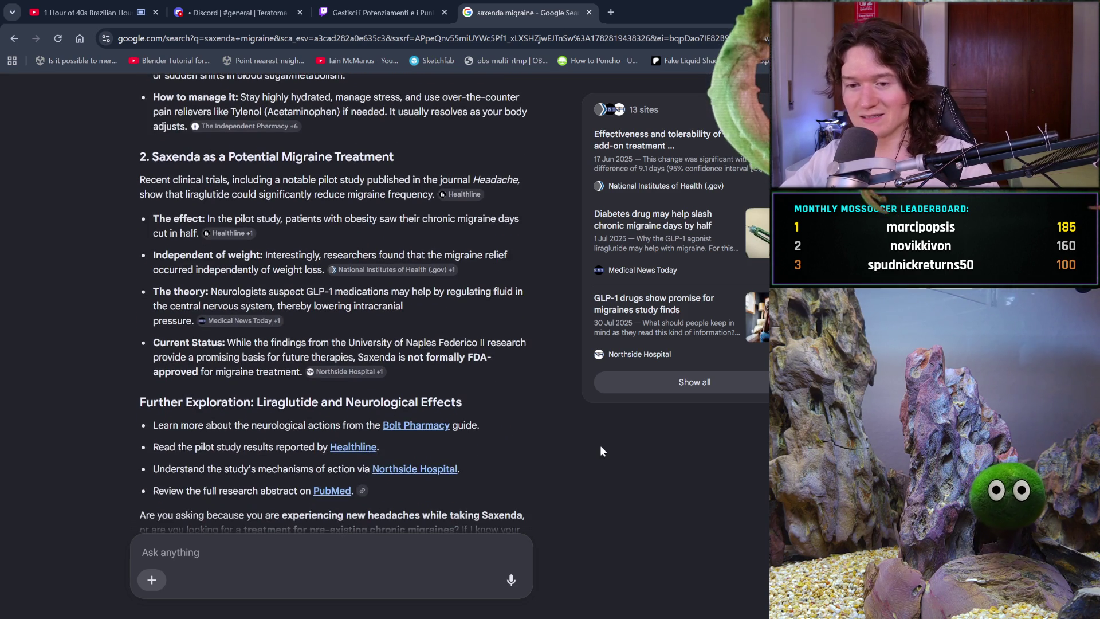
pyautogui.scroll(-2, 599, 450)
pyautogui.scroll(2, 600, 446)
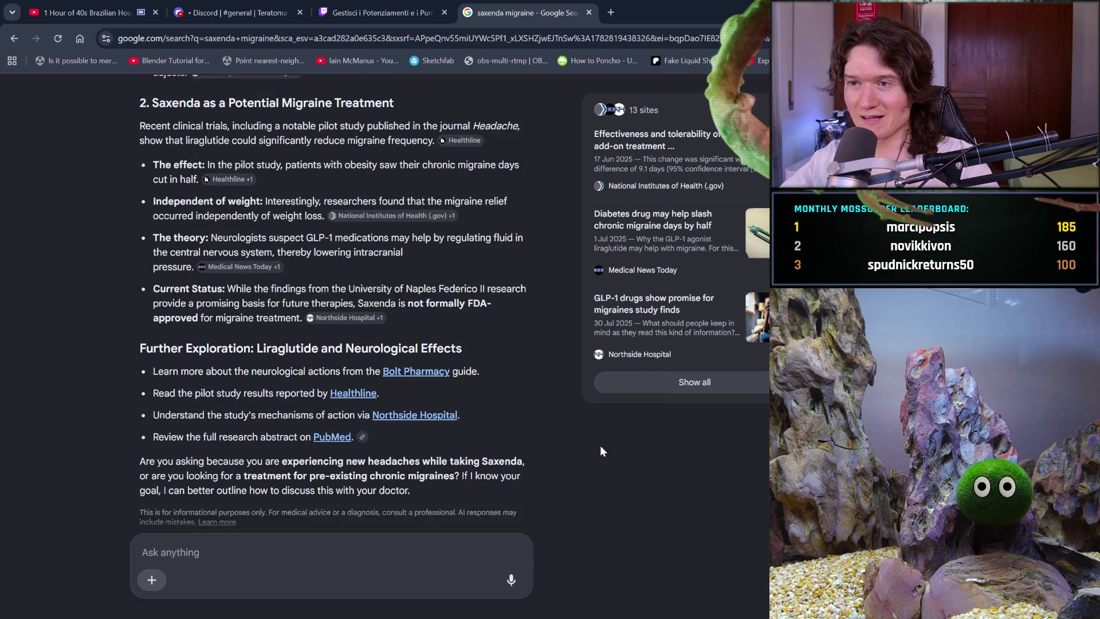
pyautogui.click(589, 12)
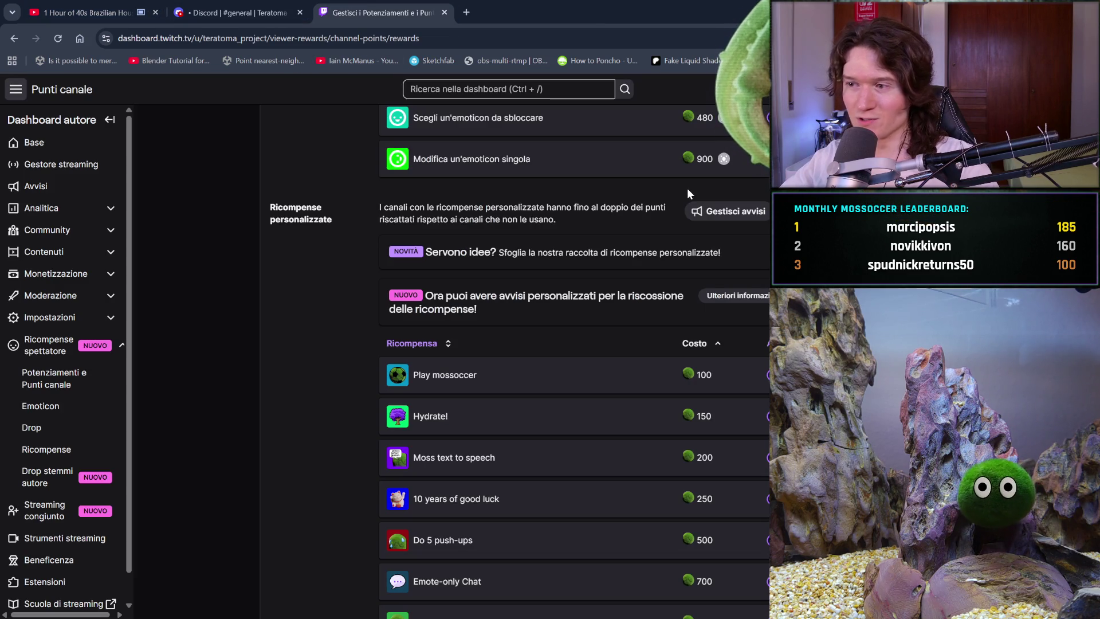
# Go to the YouTube tab, then back in Blender orbit the head to a three-quarter view
pyautogui.click(38, 7)
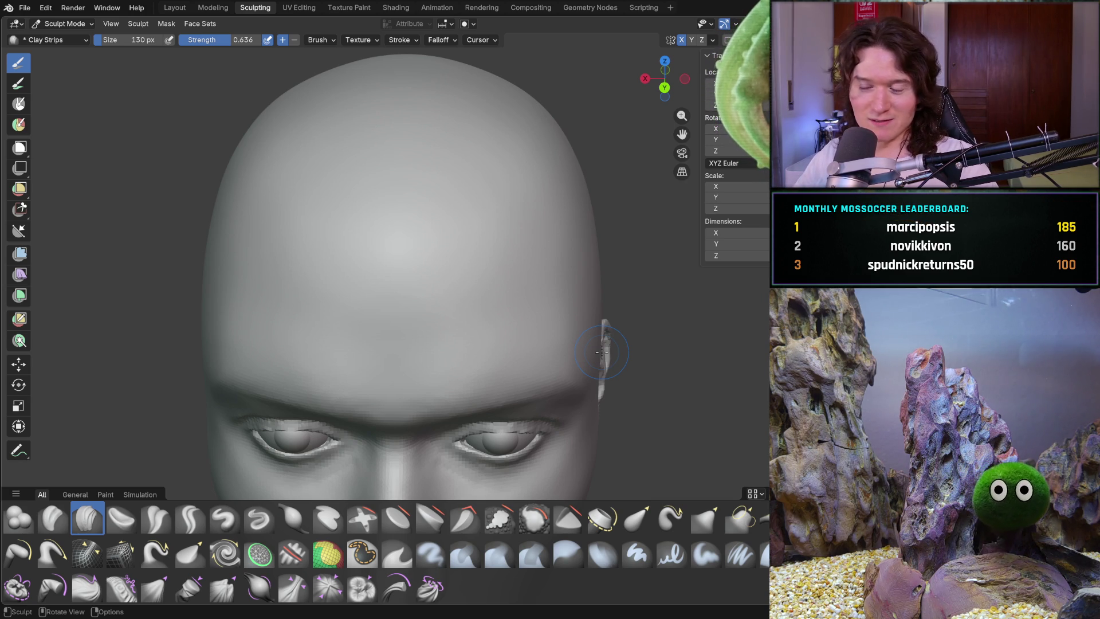
pyautogui.moveTo(479, 332)
pyautogui.mouseDown(button='middle')
pyautogui.moveTo(501, 311)
pyautogui.moveTo(412, 344)
pyautogui.moveTo(319, 481)
pyautogui.moveTo(357, 371)
pyautogui.moveTo(287, 299)
pyautogui.moveTo(404, 438)
pyautogui.moveTo(432, 454)
pyautogui.moveTo(395, 466)
pyautogui.moveTo(478, 368)
pyautogui.mouseUp(button='middle')
# Zoom and orbit around the sculpted head, finishing on a right-side profile view
pyautogui.scroll(-5, 500, 312)
pyautogui.scroll(-3, 287, 300)
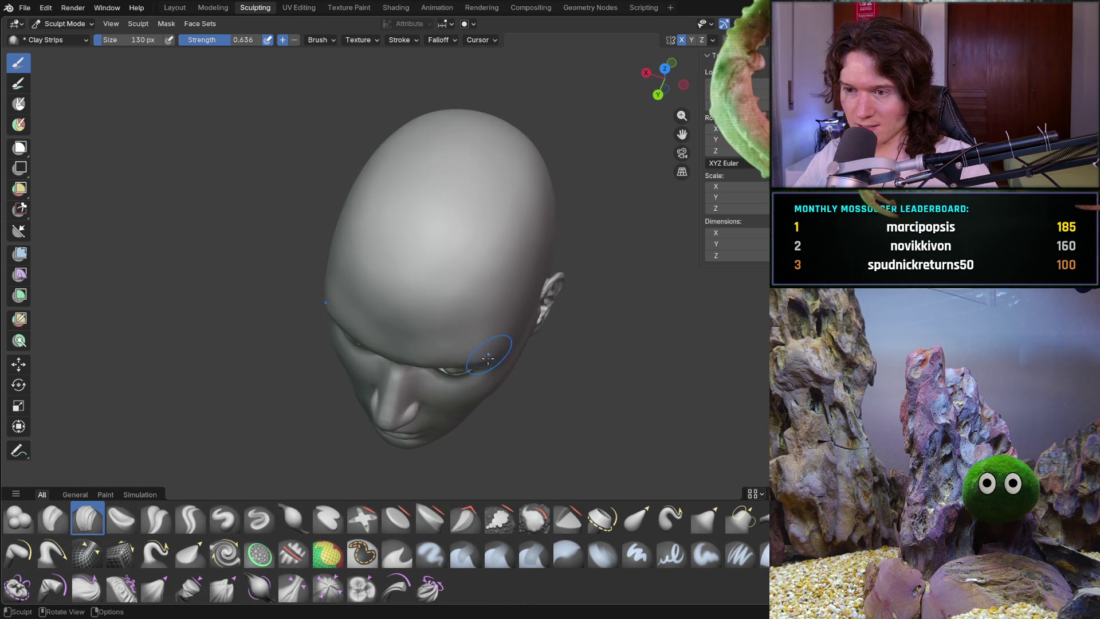
pyautogui.scroll(5, 553, 228)
pyautogui.scroll(5, 553, 228)
pyautogui.scroll(-8, 552, 228)
pyautogui.moveTo(553, 227)
pyautogui.mouseDown(button='middle')
pyautogui.moveTo(429, 398)
pyautogui.moveTo(444, 321)
pyautogui.moveTo(471, 276)
pyautogui.moveTo(461, 318)
pyautogui.moveTo(516, 320)
pyautogui.mouseUp(button='middle')
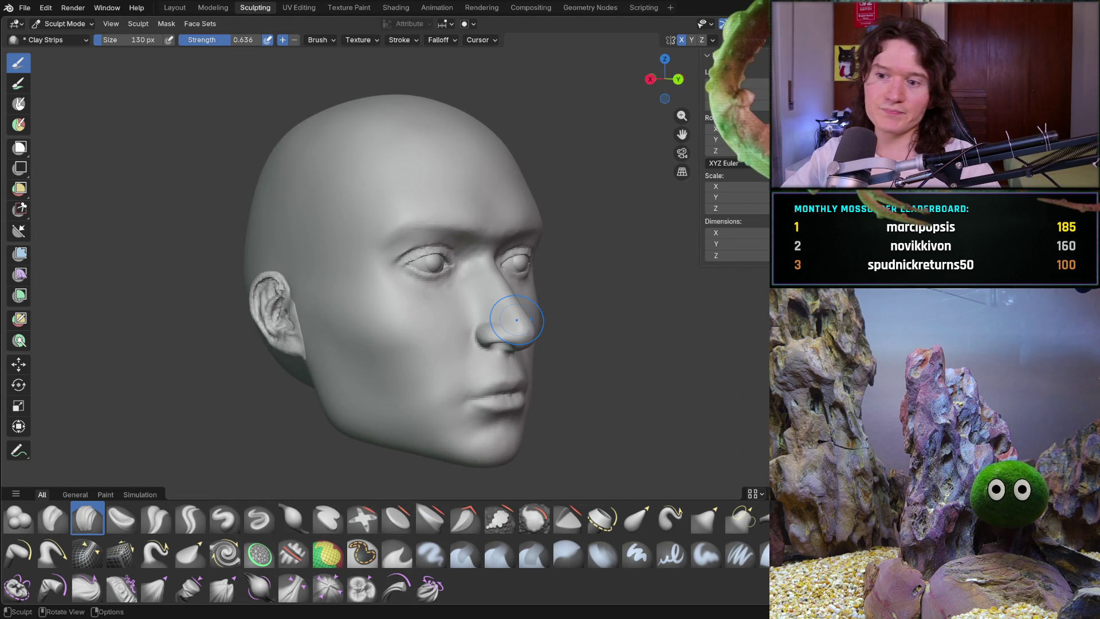
pyautogui.moveTo(437, 361)
pyautogui.mouseDown(button='middle')
pyautogui.moveTo(515, 351)
pyautogui.moveTo(528, 362)
pyautogui.mouseUp(button='middle')
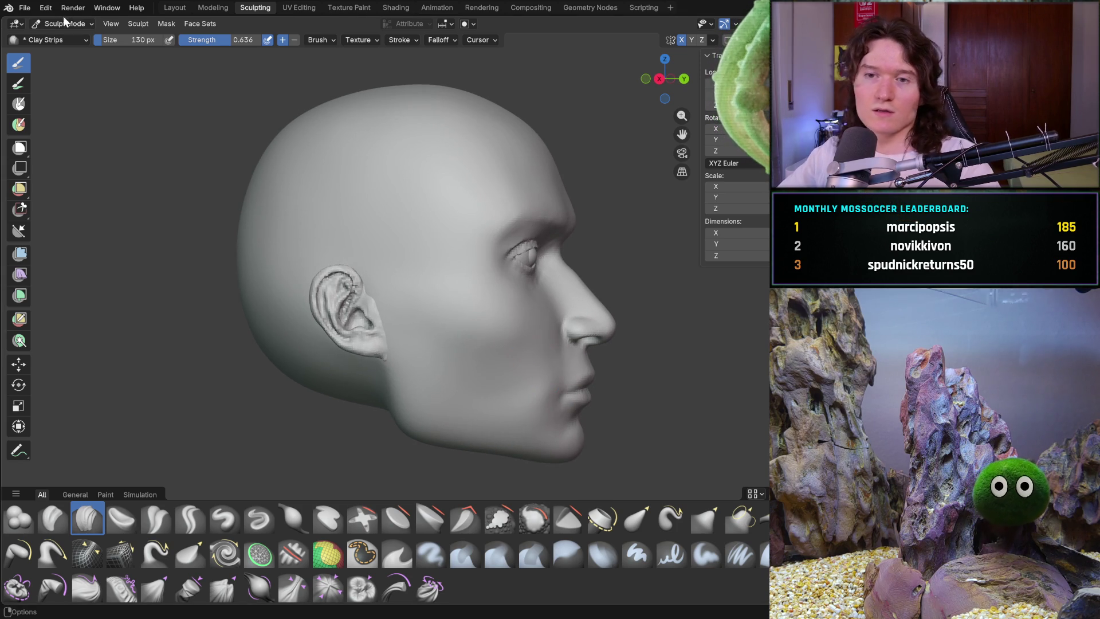
pyautogui.click(24, 10)
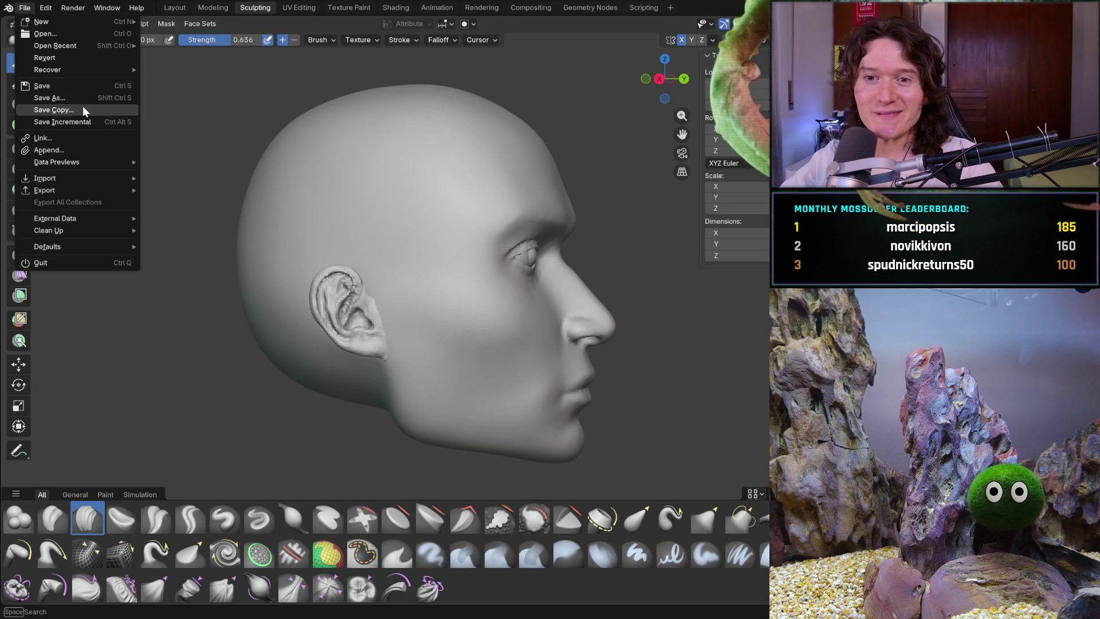
# Dismiss the File menu and save a copy of the sculpt as V2_main_char_9.blend
pyautogui.press('Escape')
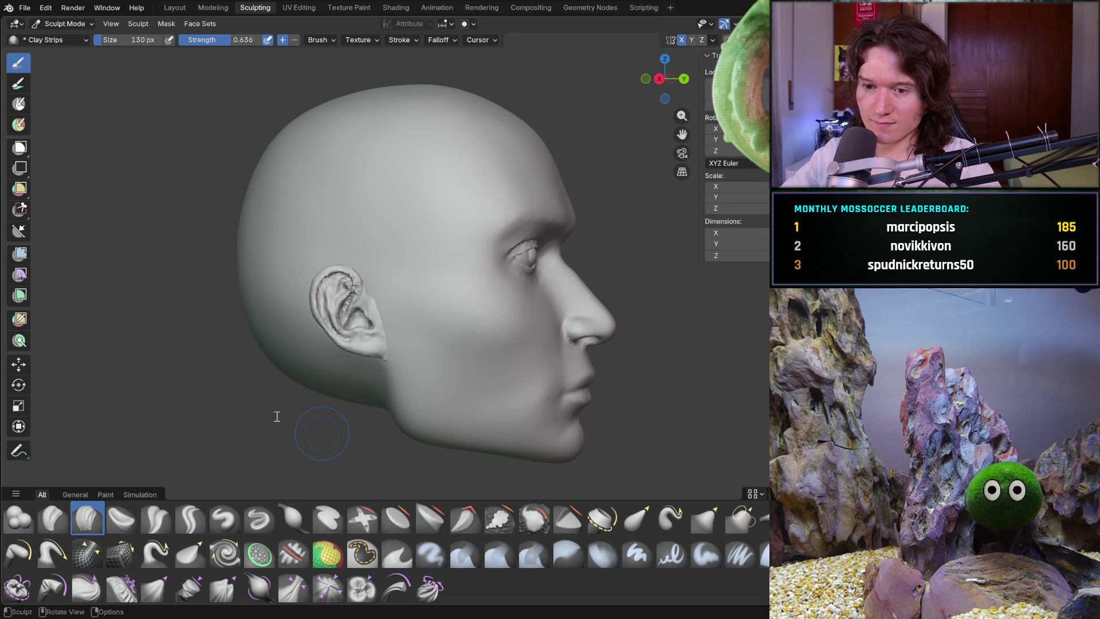
pyautogui.hotkey('ctrl', 'alt', 's')
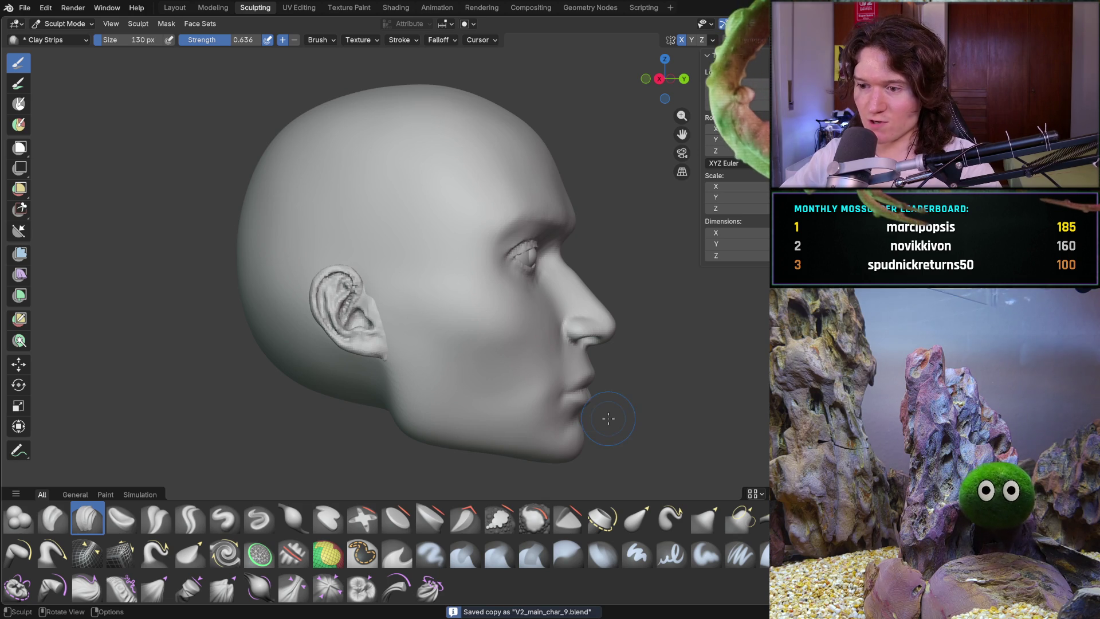
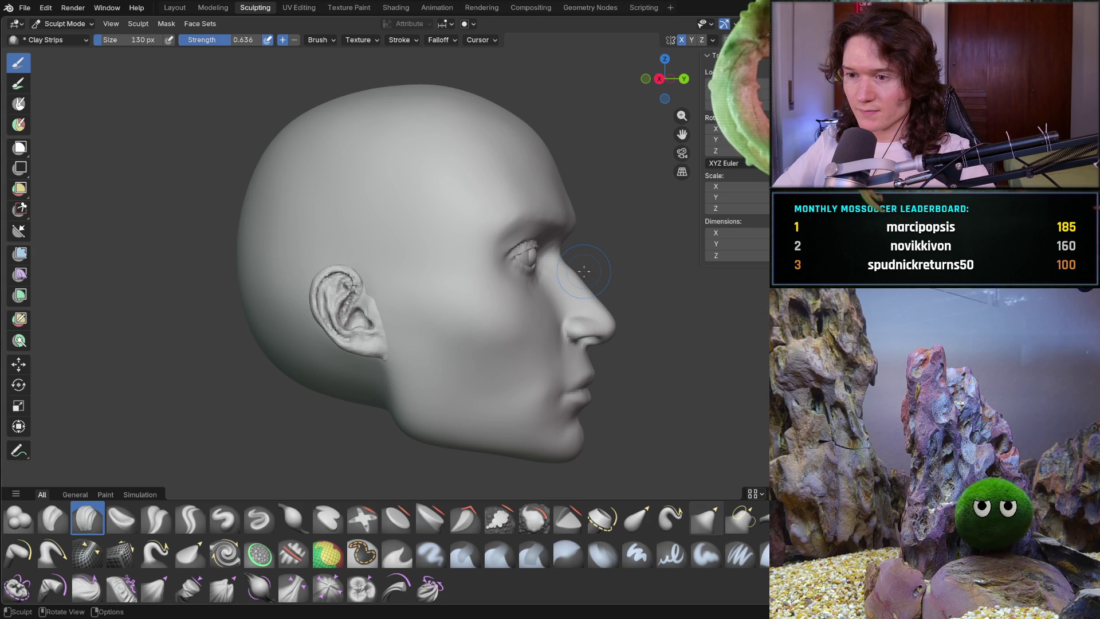
# Orbit the sculpted head to a front view and switch over to Chrome
pyautogui.moveTo(516, 410); pyautogui.dragTo(397, 393, button='middle')
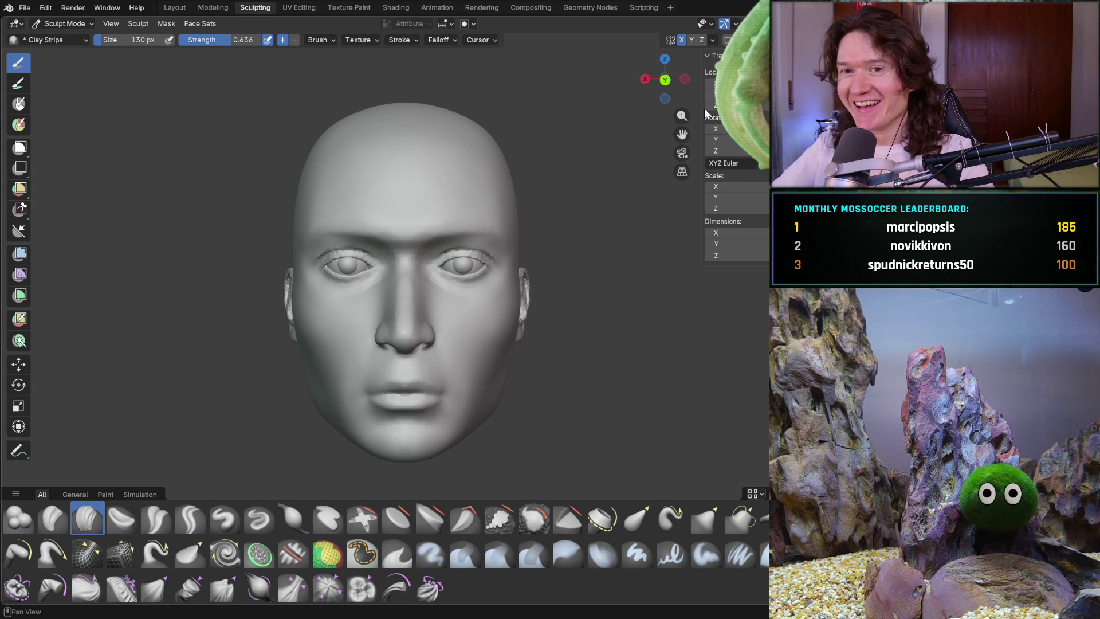
pyautogui.hotkey('alt', 'Tab')
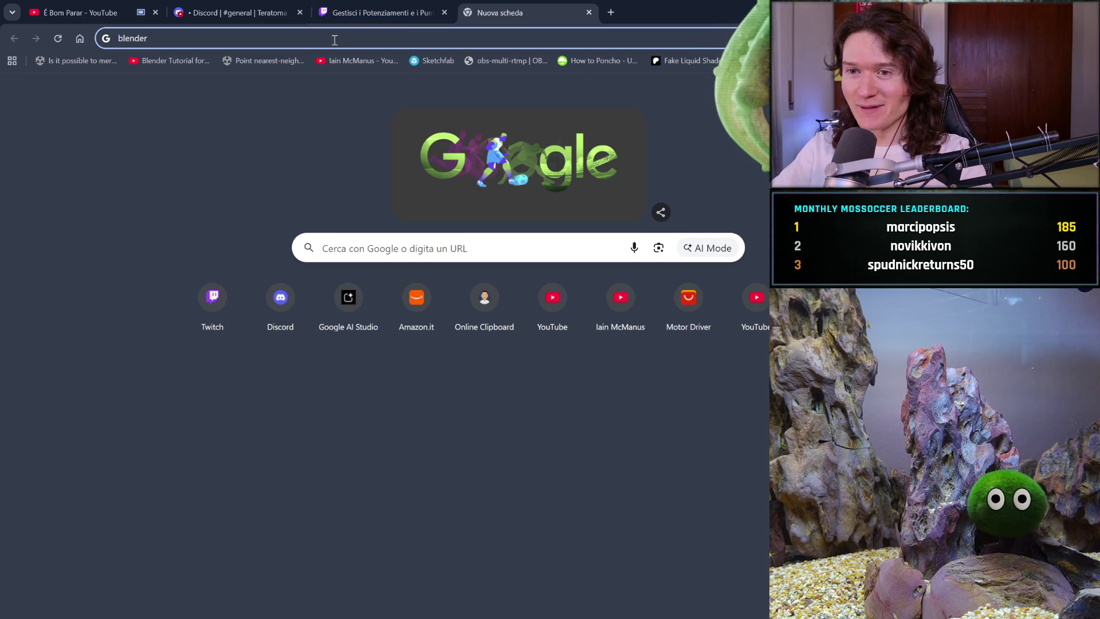
# Search Google for 'udemy' and open the Udemy website from the results
pyautogui.press('BackSpace')
pyautogui.press('BackSpace')
pyautogui.press('BackSpace')
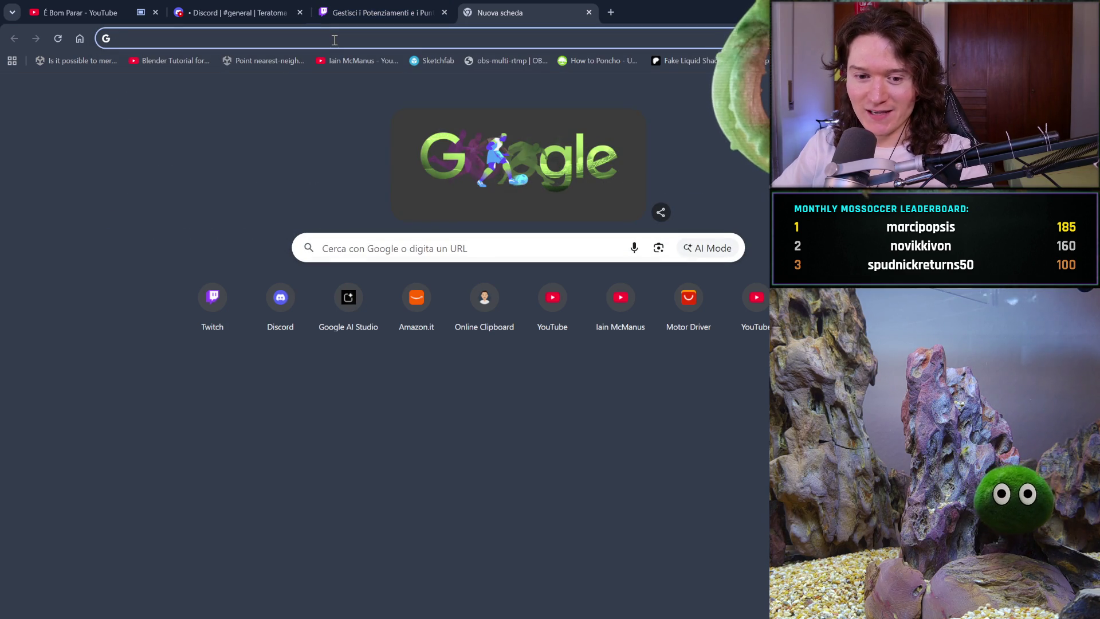
pyautogui.press('Down')
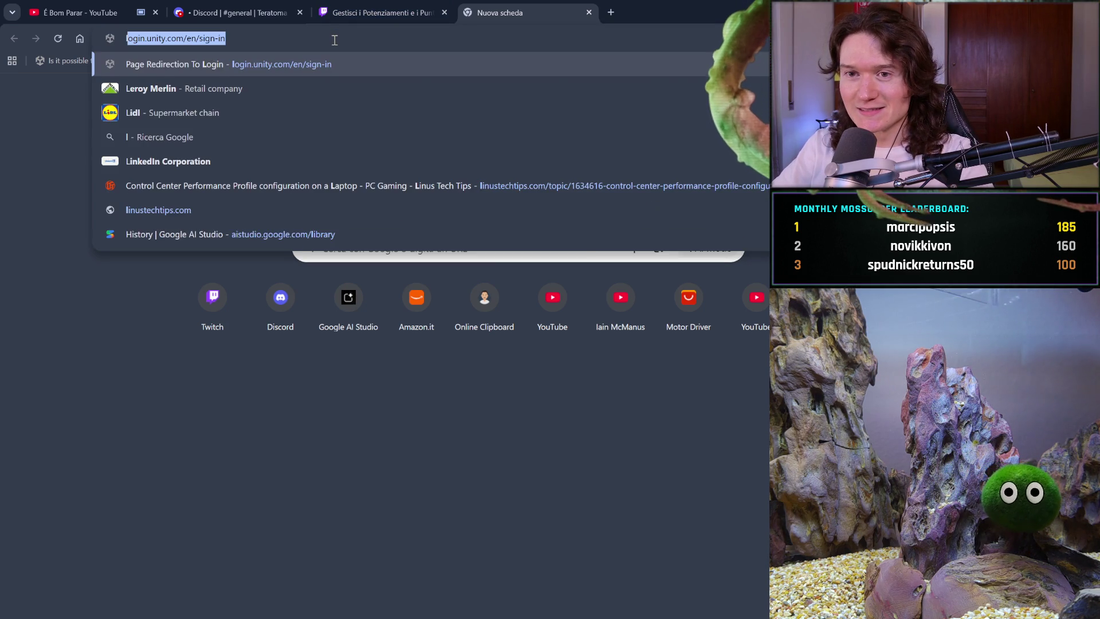
pyautogui.press('Escape')
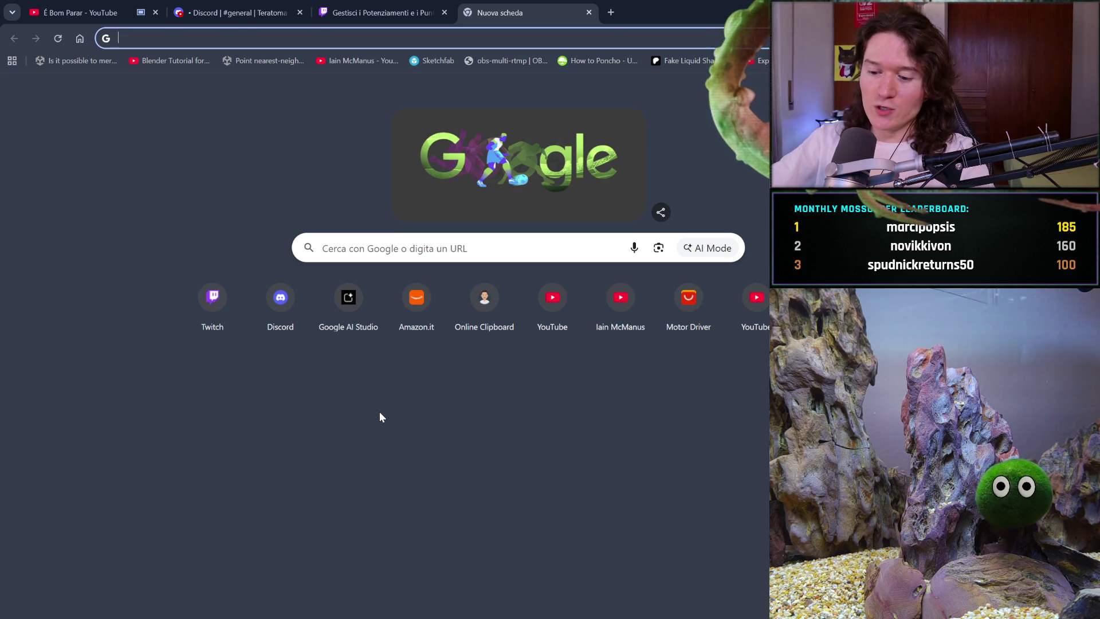
pyautogui.write('udemy')
pyautogui.press('Return')
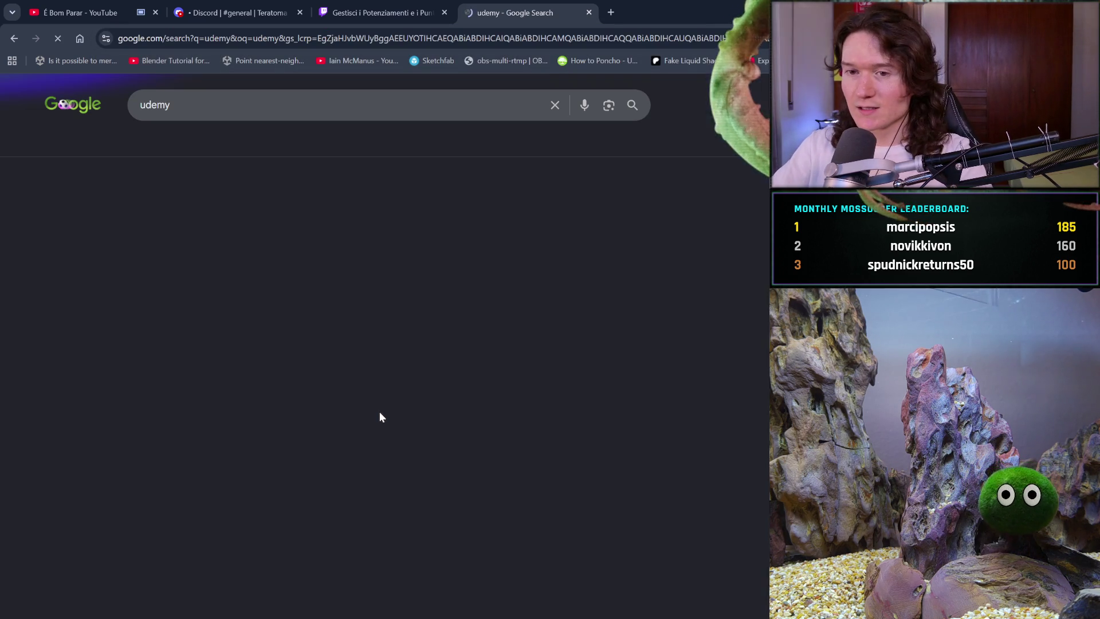
pyautogui.click(255, 259)
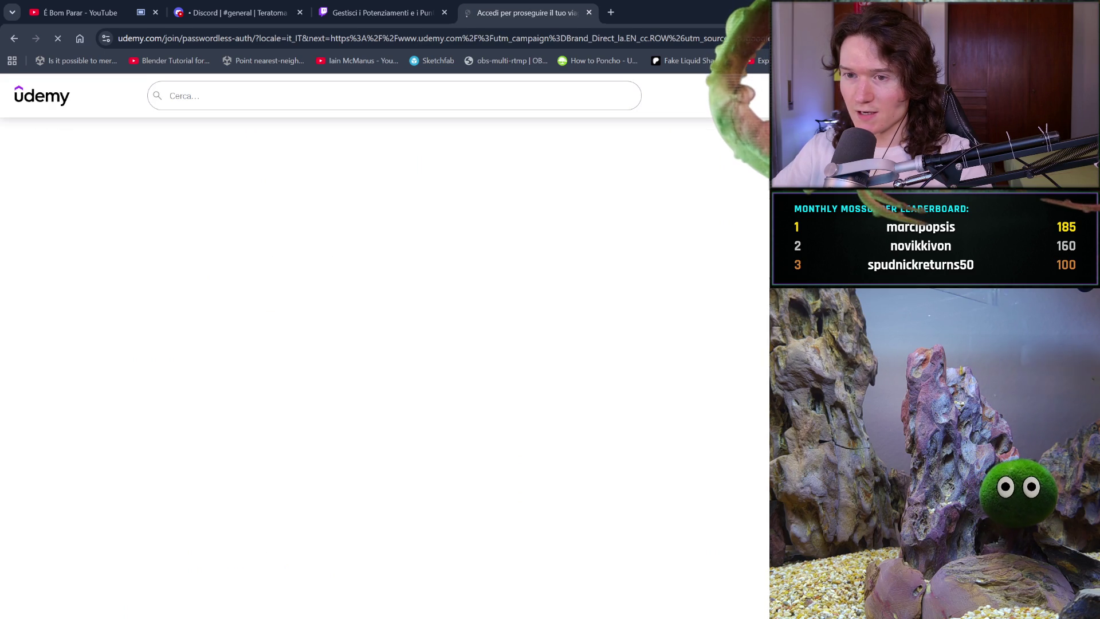
# Sign in to Udemy with the autofilled account e-mail and the 6-digit verification code
pyautogui.click(675, 287)
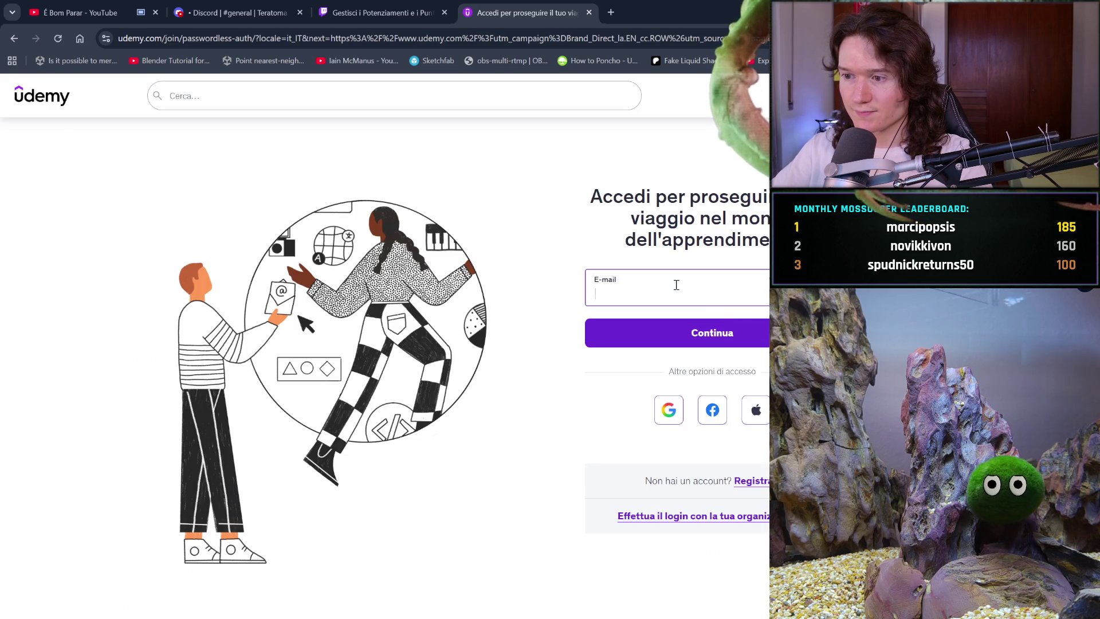
pyautogui.click(723, 320)
pyautogui.click(724, 321)
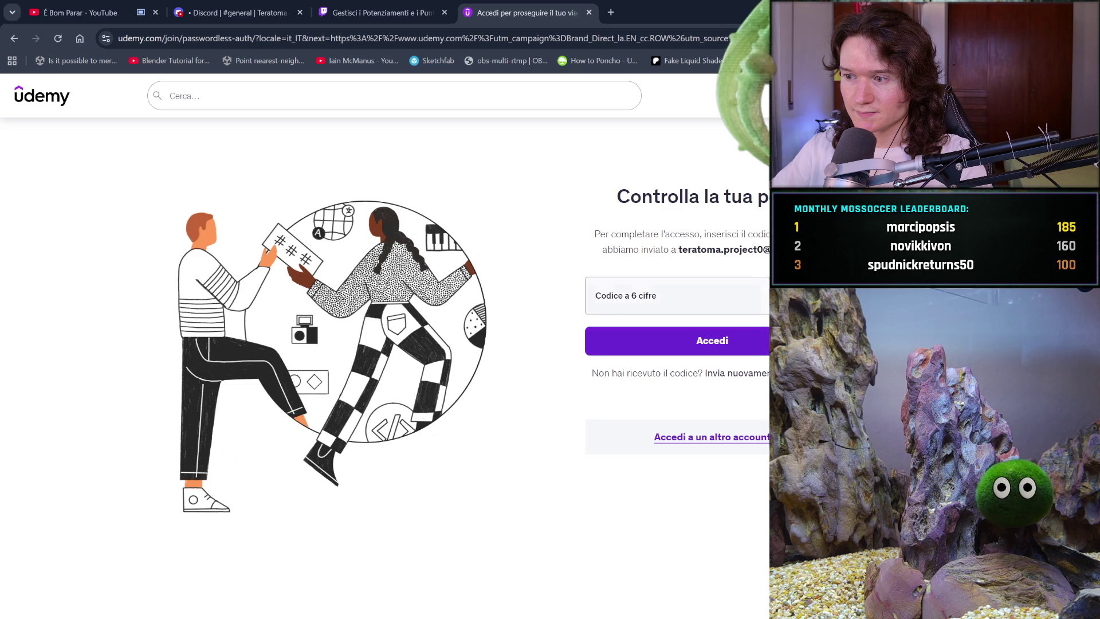
pyautogui.click(758, 297)
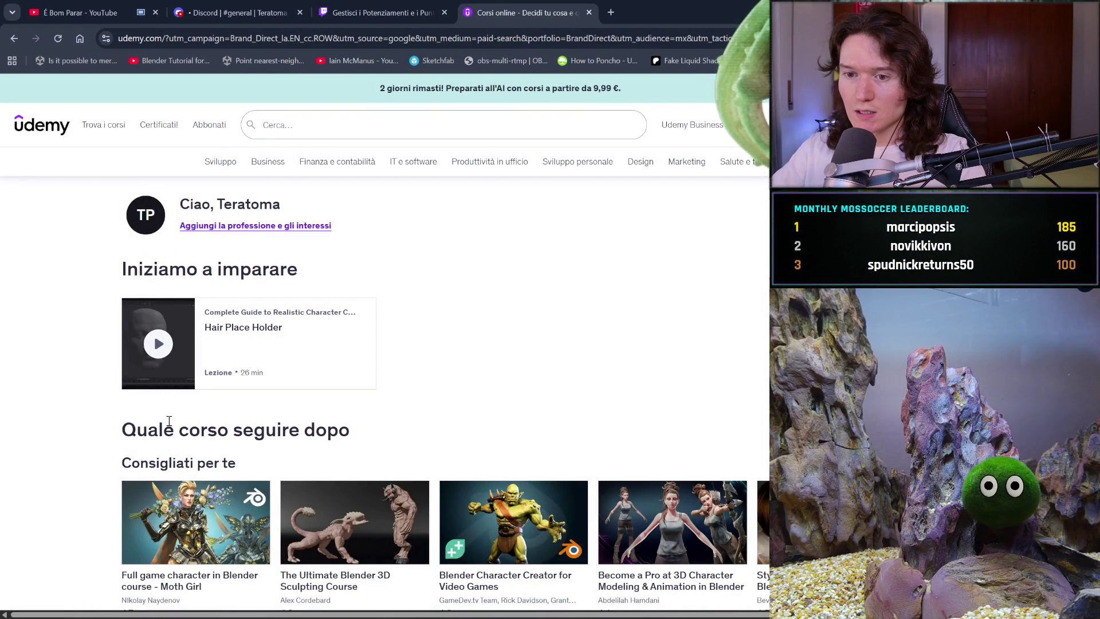
# Open the Hair Place Holder lecture and start its video, briefly checking the YouTube tab
pyautogui.click(157, 344)
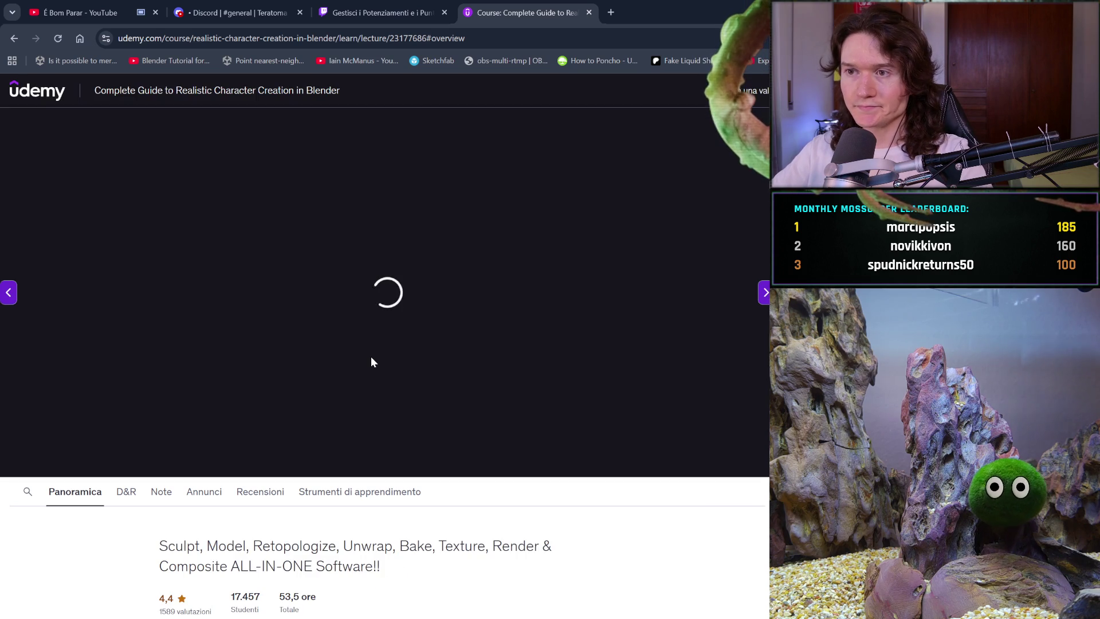
pyautogui.click(388, 304)
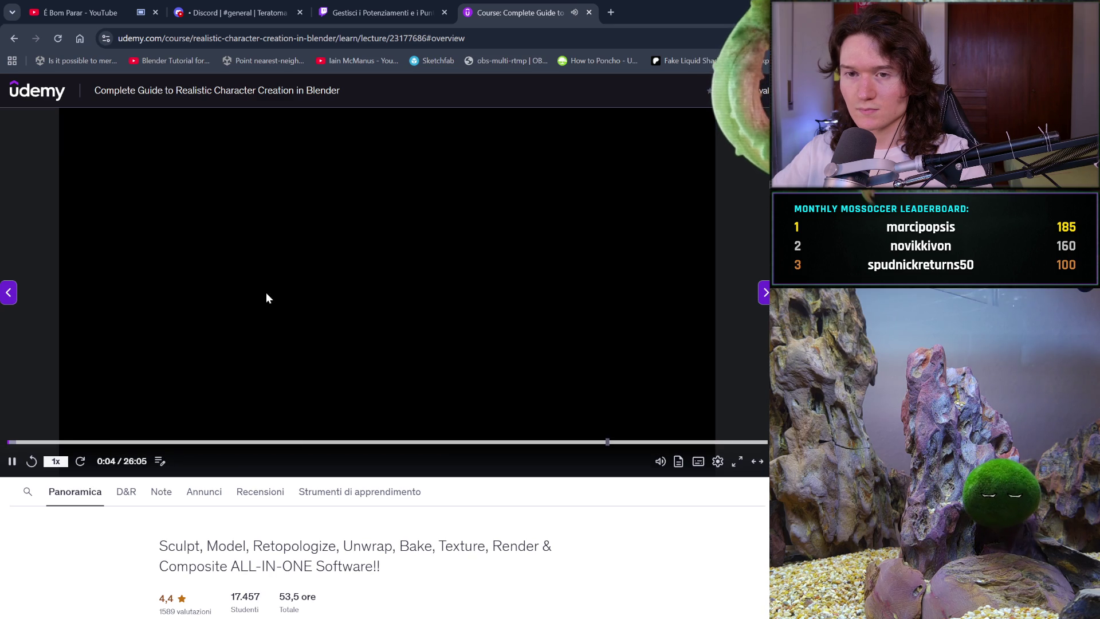
pyautogui.click(85, 12)
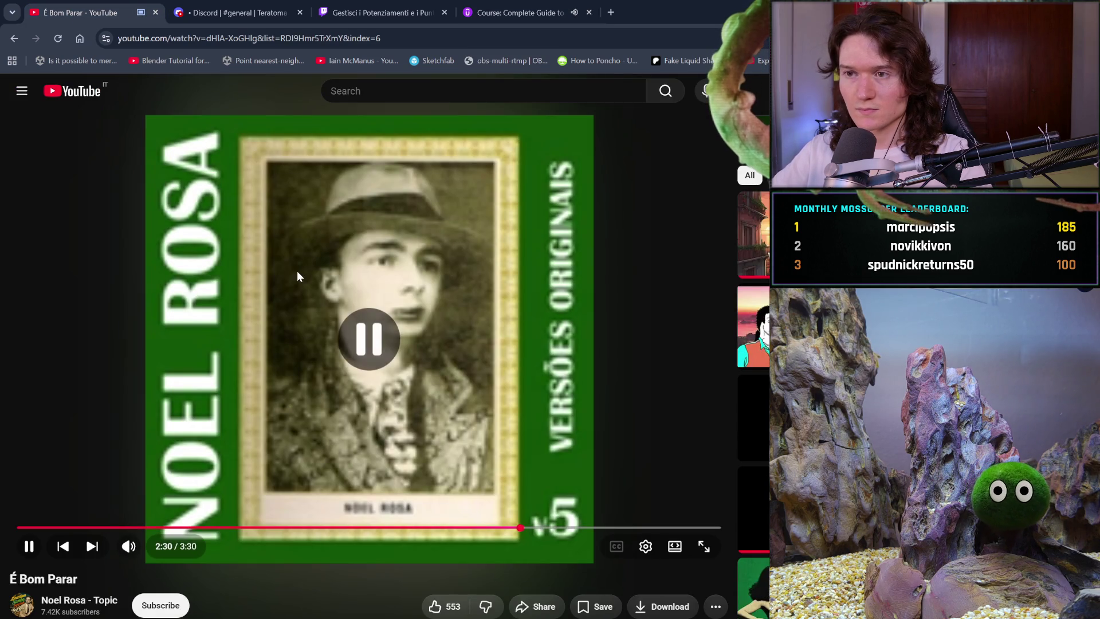
pyautogui.click(516, 12)
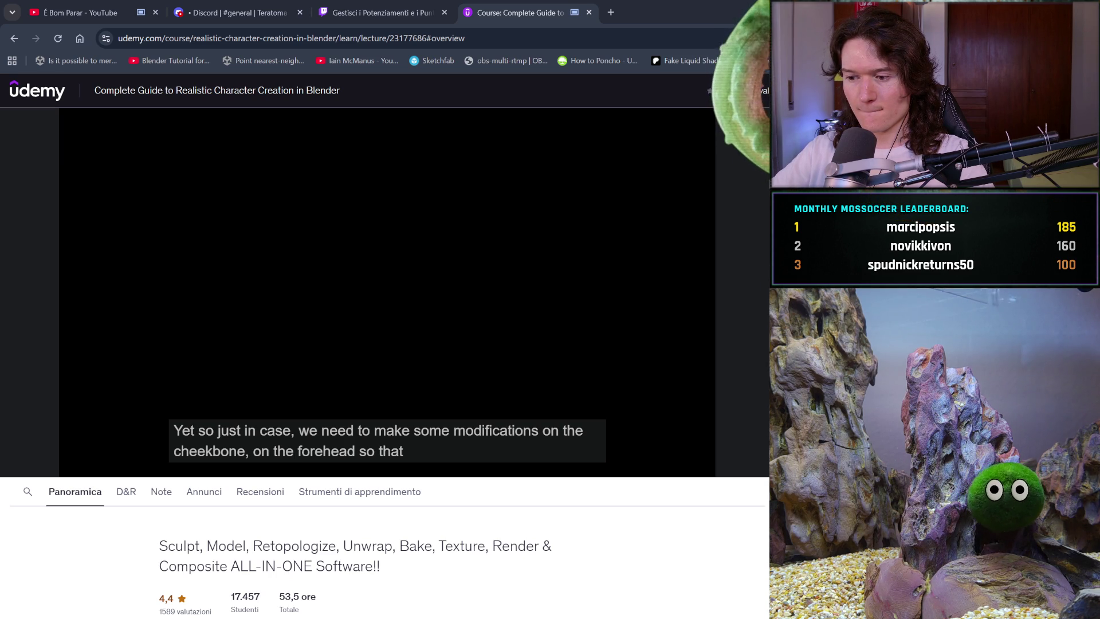
# Pause the lecture at 2:33 after the cheekbone and forehead tips
pyautogui.moveTo(569, 397)
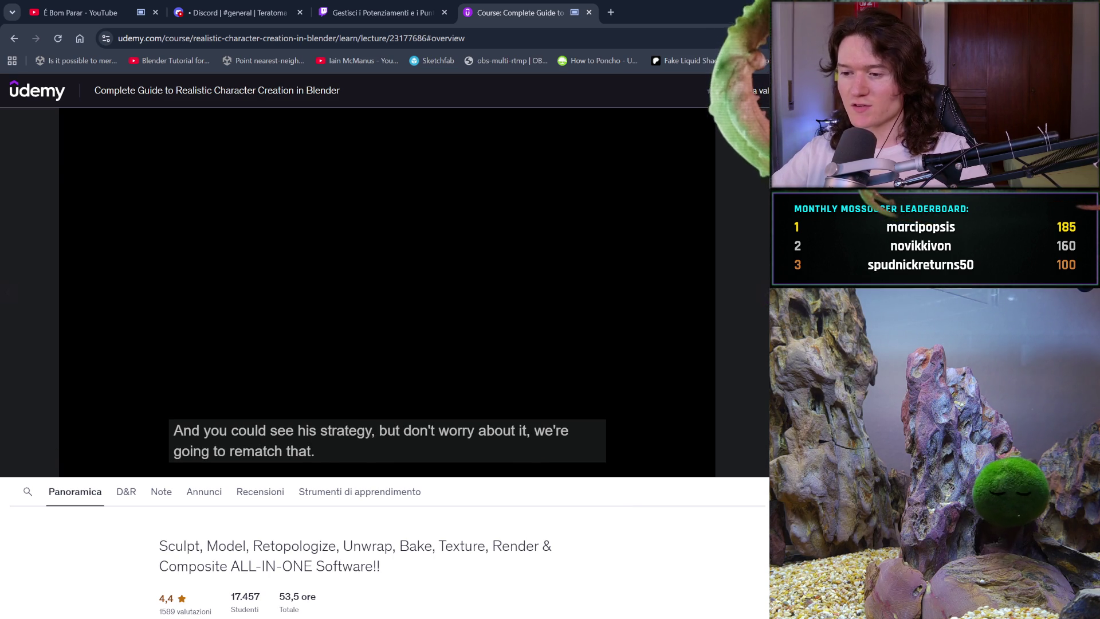
pyautogui.moveTo(661, 464)
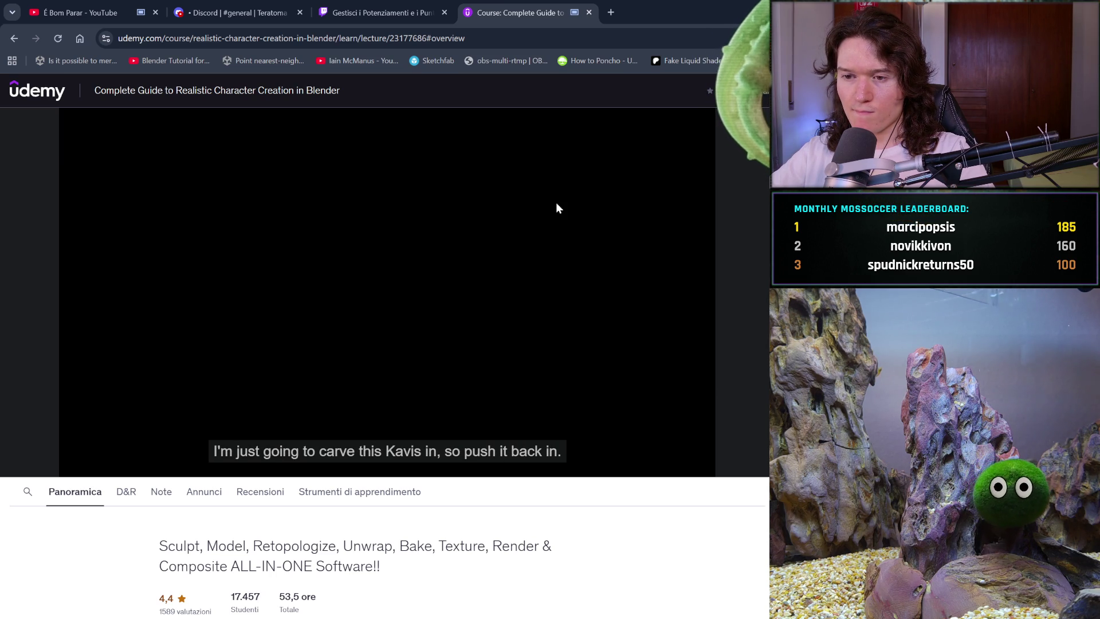
pyautogui.click(452, 187)
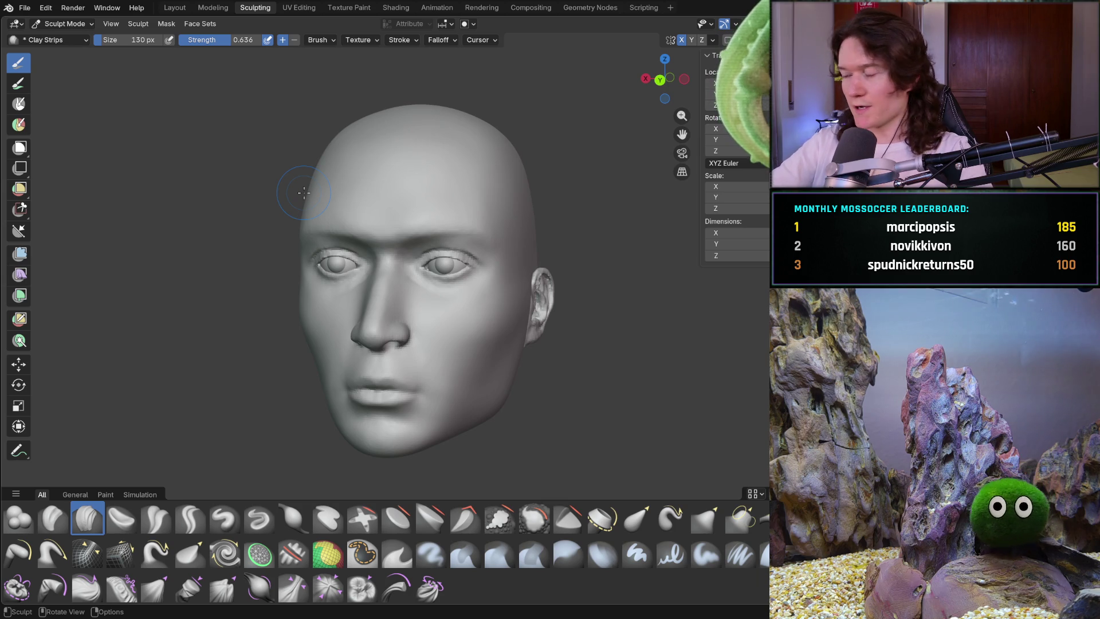
# Inspect the forehead and eye from several angles, then save a copy as V2_main_char_9.blend
pyautogui.moveTo(502, 309)
pyautogui.keyDown('ctrl'); pyautogui.mouseDown(button='middle')
pyautogui.moveTo(499, 263)
pyautogui.moveTo(433, 320)
pyautogui.moveTo(378, 326)
pyautogui.moveTo(412, 283)
pyautogui.moveTo(451, 327)
pyautogui.moveTo(441, 333)
pyautogui.mouseUp(button='middle'); pyautogui.keyUp('ctrl')
pyautogui.scroll(5, 439, 333)
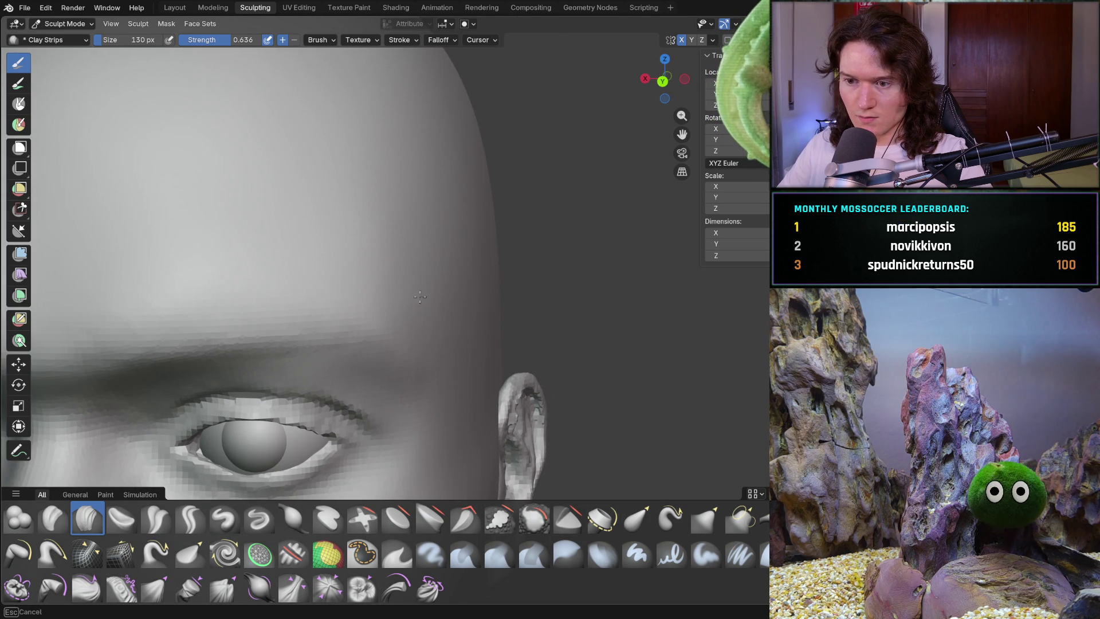
pyautogui.scroll(-5, 417, 363)
pyautogui.moveTo(417, 364)
pyautogui.mouseDown(button='middle')
pyautogui.moveTo(354, 366)
pyautogui.moveTo(390, 358)
pyautogui.moveTo(417, 316)
pyautogui.moveTo(214, 319)
pyautogui.mouseUp(button='middle')
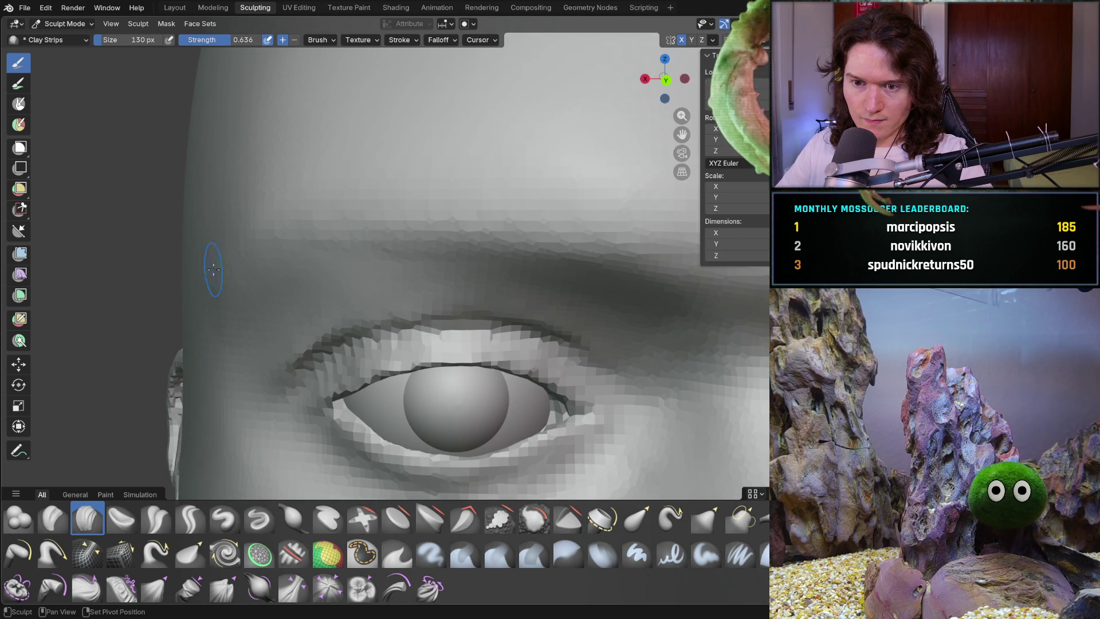
pyautogui.moveTo(205, 349)
pyautogui.mouseDown(button='middle')
pyautogui.moveTo(335, 372)
pyautogui.moveTo(310, 292)
pyautogui.mouseUp(button='middle')
pyautogui.scroll(-4, 335, 373)
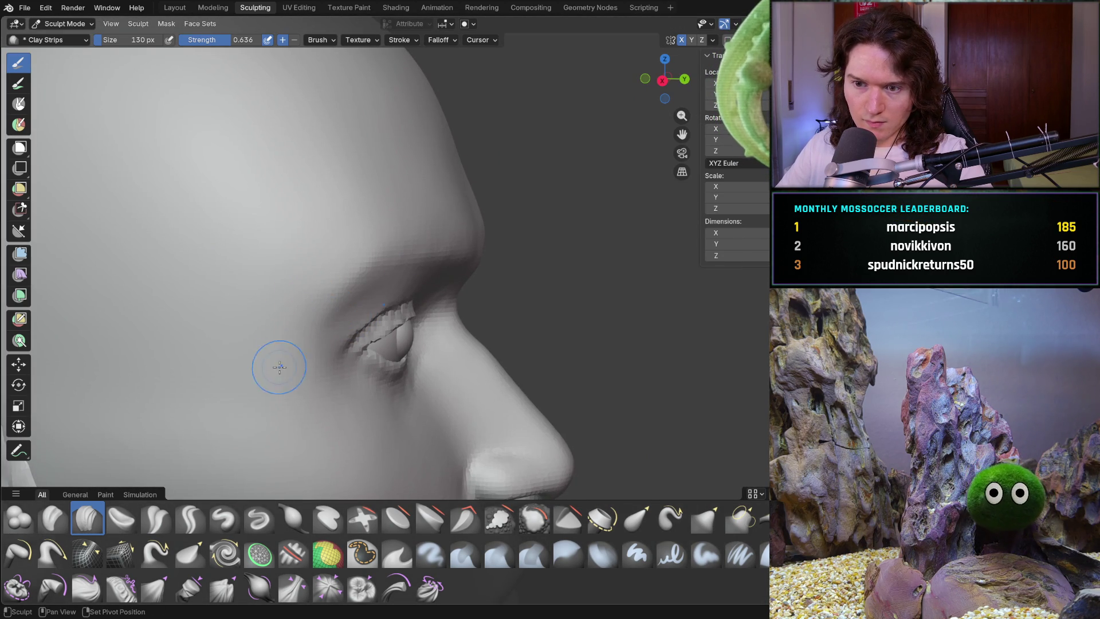
pyautogui.moveTo(300, 401)
pyautogui.keyDown('ctrl'); pyautogui.mouseDown(button='middle')
pyautogui.moveTo(301, 367)
pyautogui.moveTo(344, 361)
pyautogui.moveTo(295, 356)
pyautogui.mouseUp(button='middle'); pyautogui.keyUp('ctrl')
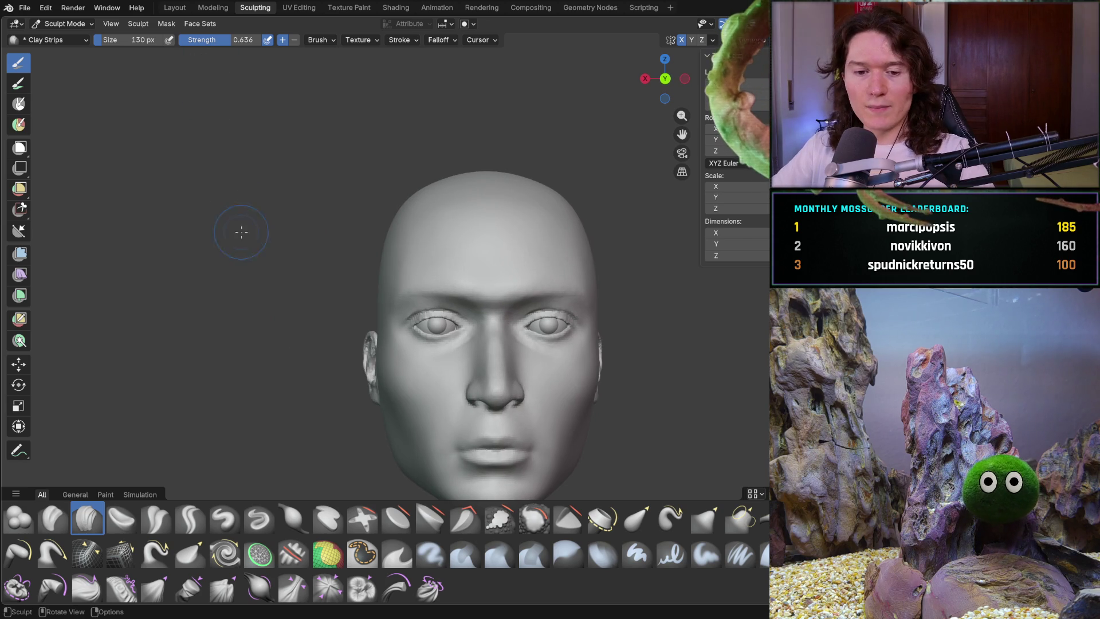
pyautogui.click(24, 7)
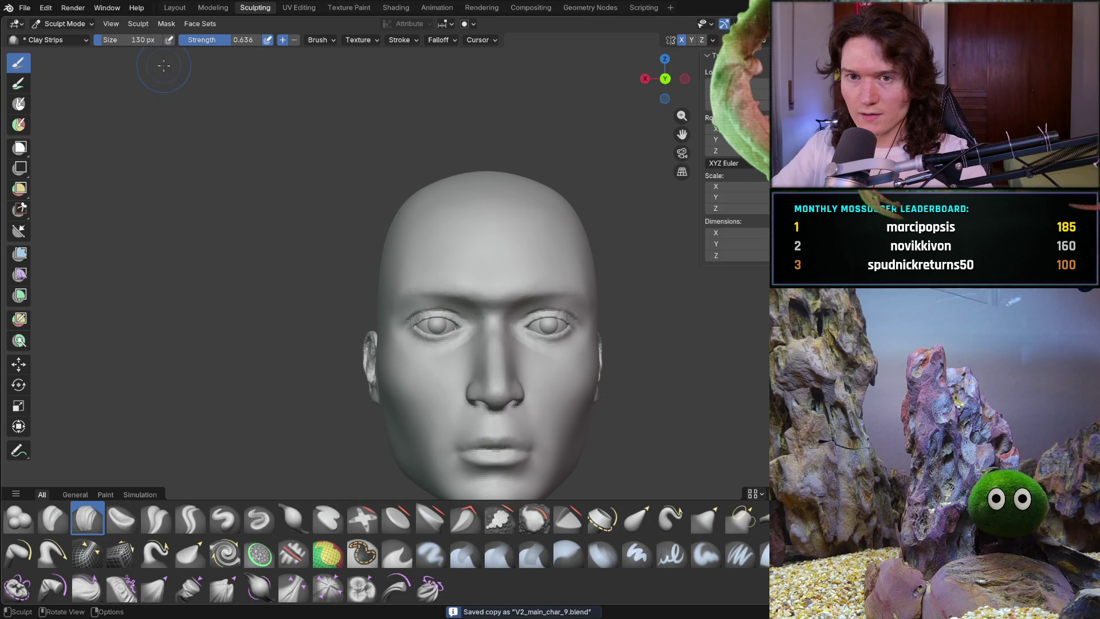
# Load the saved copy of the head, then orbit to inspect the brow and right profile
pyautogui.click(25, 7)
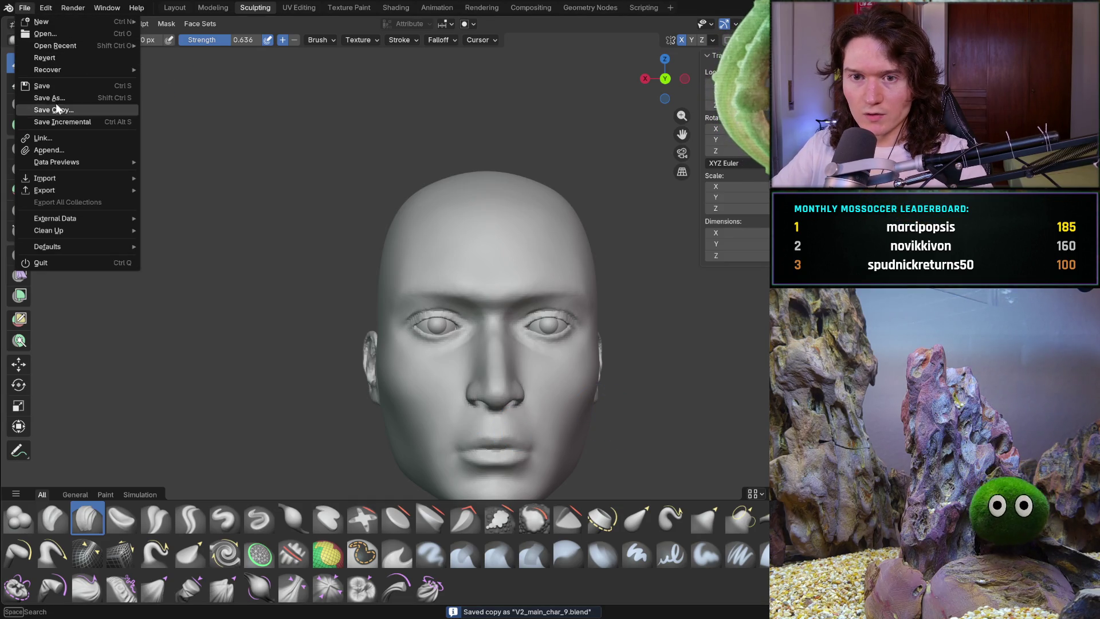
pyautogui.click(69, 26)
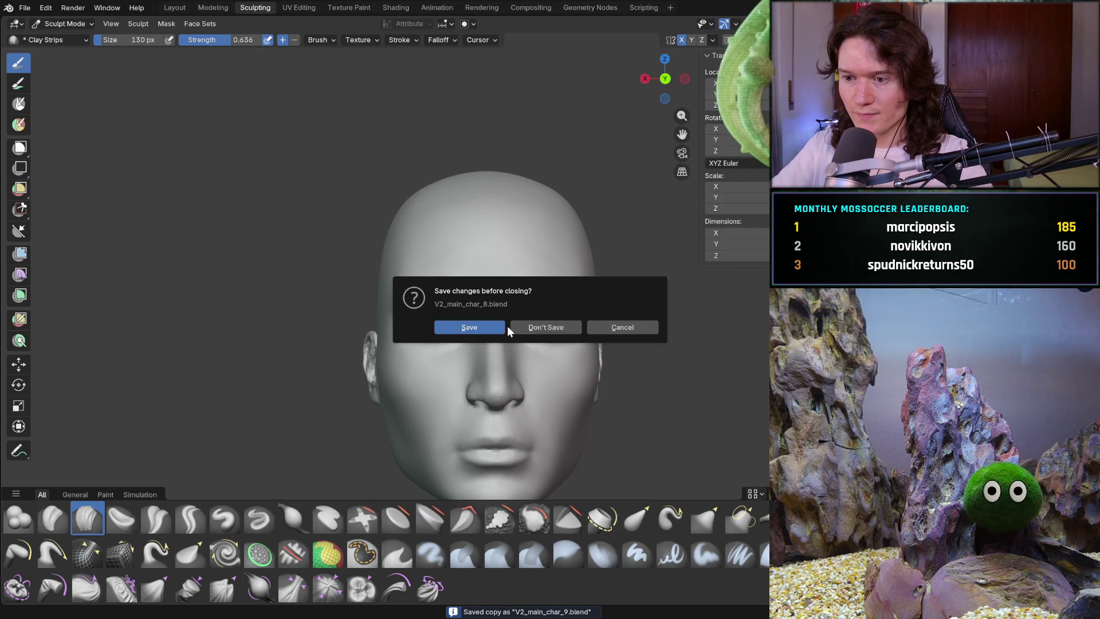
pyautogui.click(533, 329)
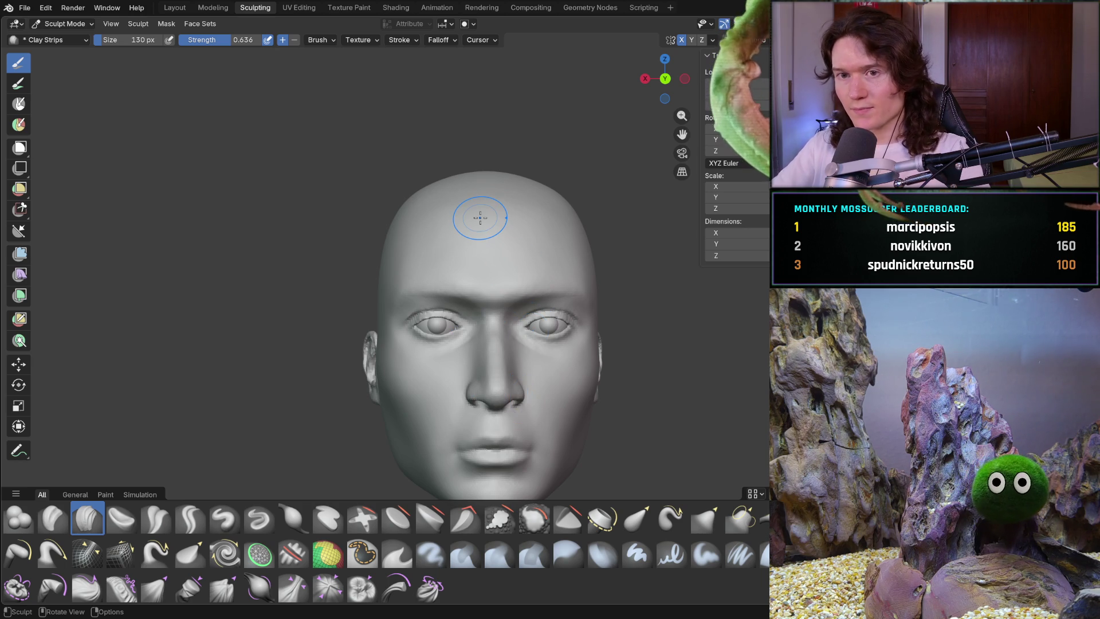
pyautogui.moveTo(473, 356); pyautogui.dragTo(521, 318, button='middle')
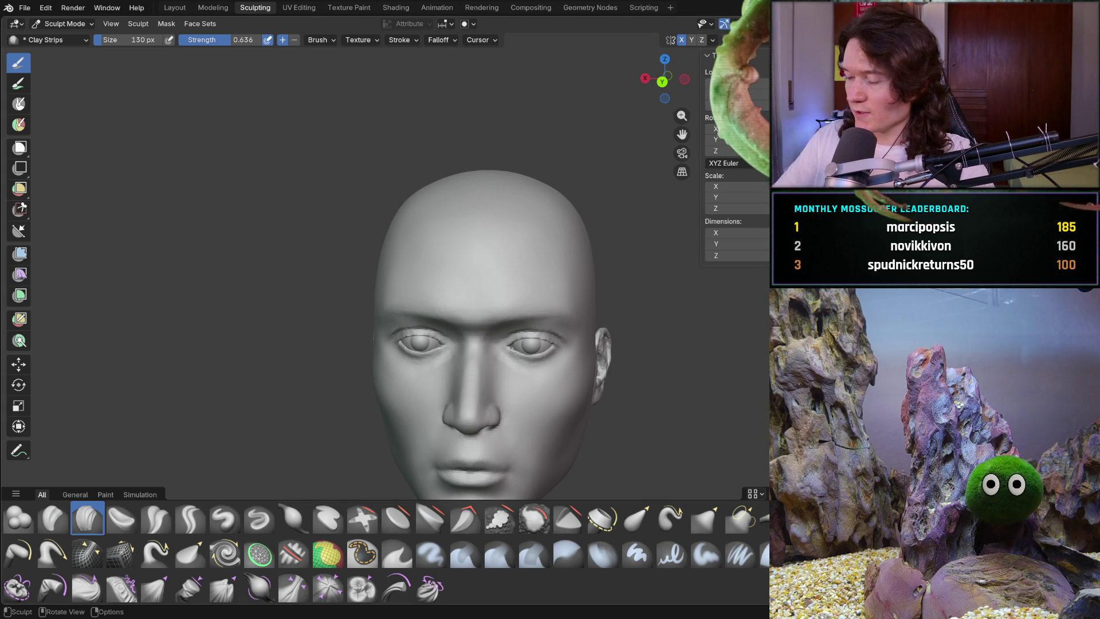
pyautogui.moveTo(464, 305)
pyautogui.mouseDown(button='middle')
pyautogui.moveTo(532, 323)
pyautogui.moveTo(445, 337)
pyautogui.moveTo(321, 302)
pyautogui.mouseUp(button='middle')
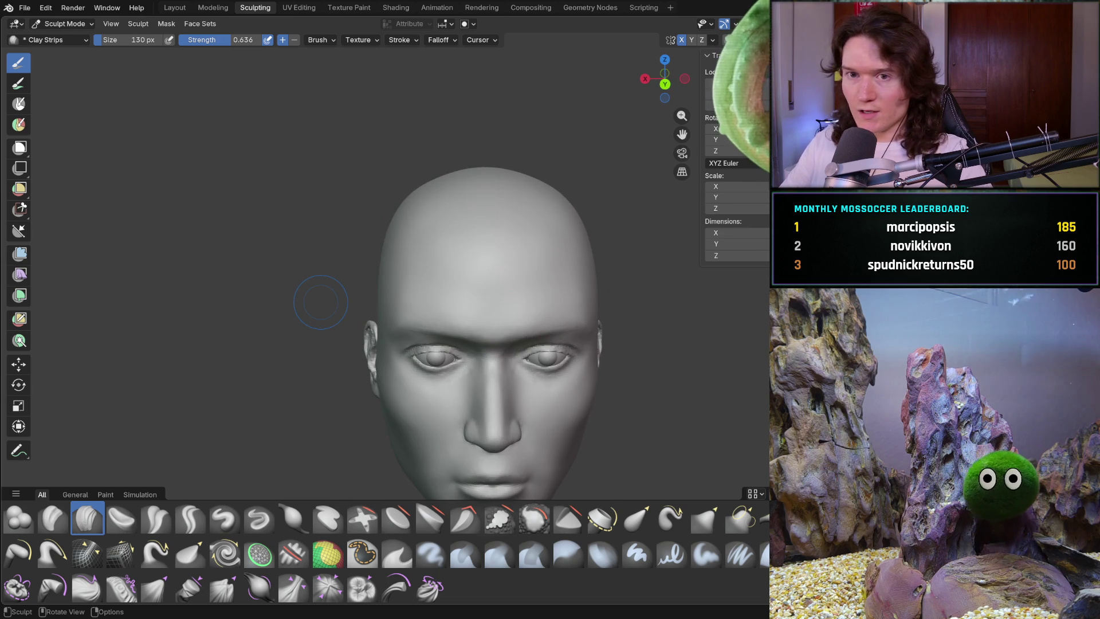
# In the Layout workspace, add a UV Sphere with 32 segments, 16 rings and 0.1 m radius
pyautogui.click(176, 10)
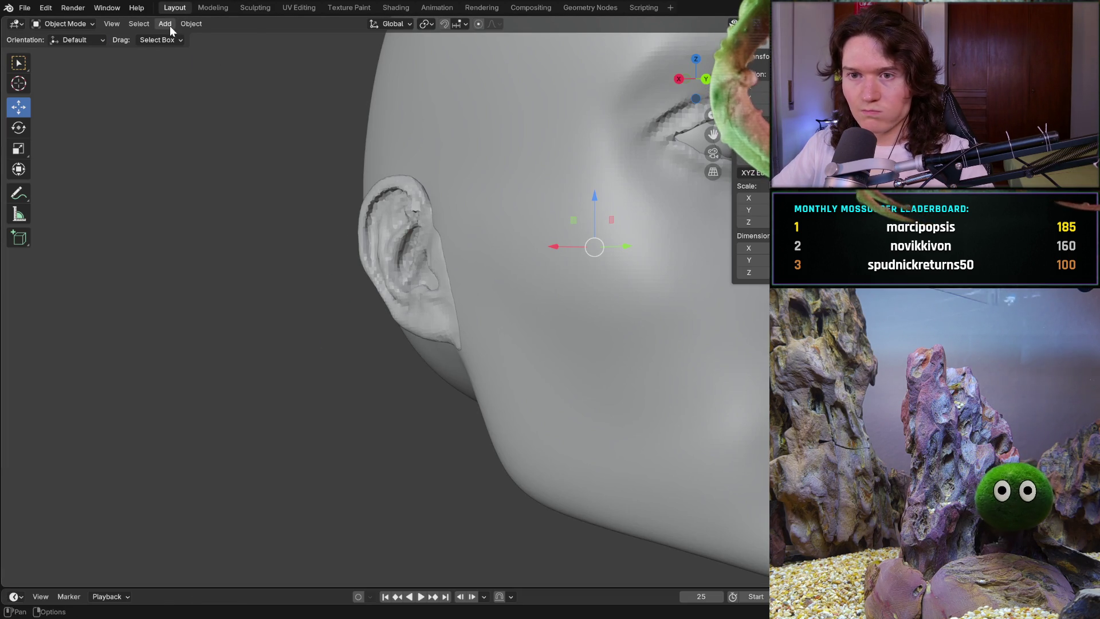
pyautogui.click(165, 24)
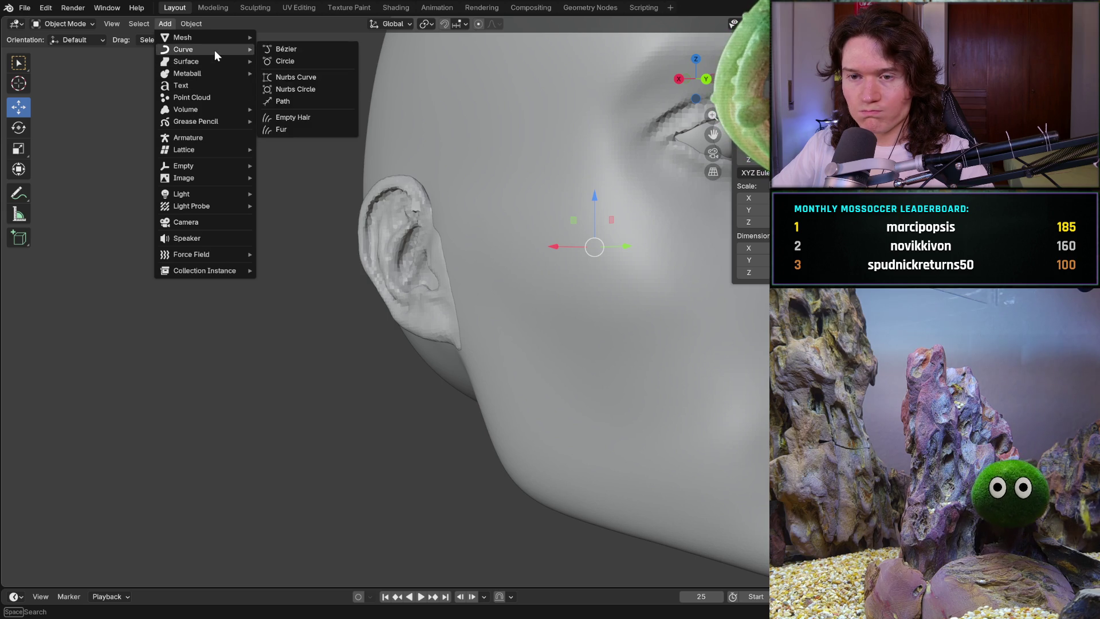
pyautogui.moveTo(207, 61)
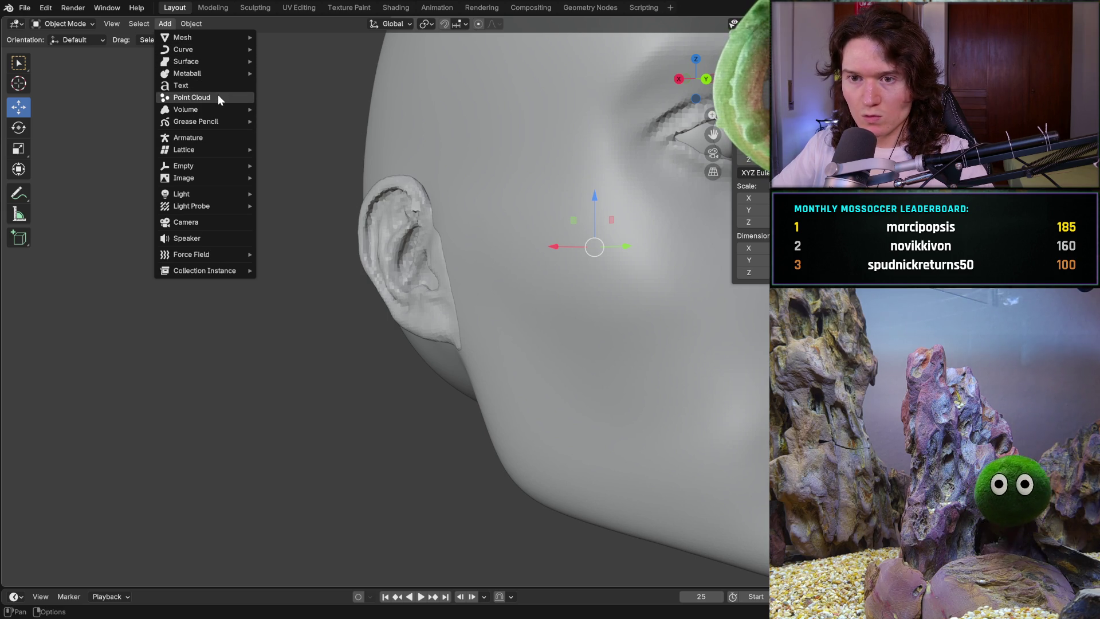
pyautogui.moveTo(224, 108)
pyautogui.moveTo(204, 36)
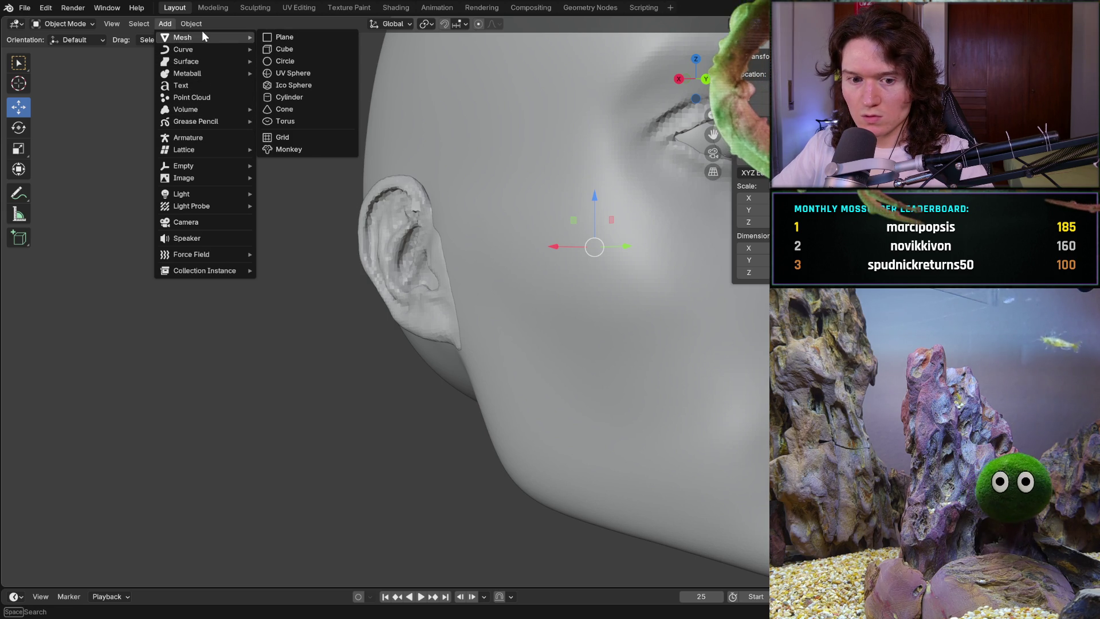
pyautogui.click(317, 73)
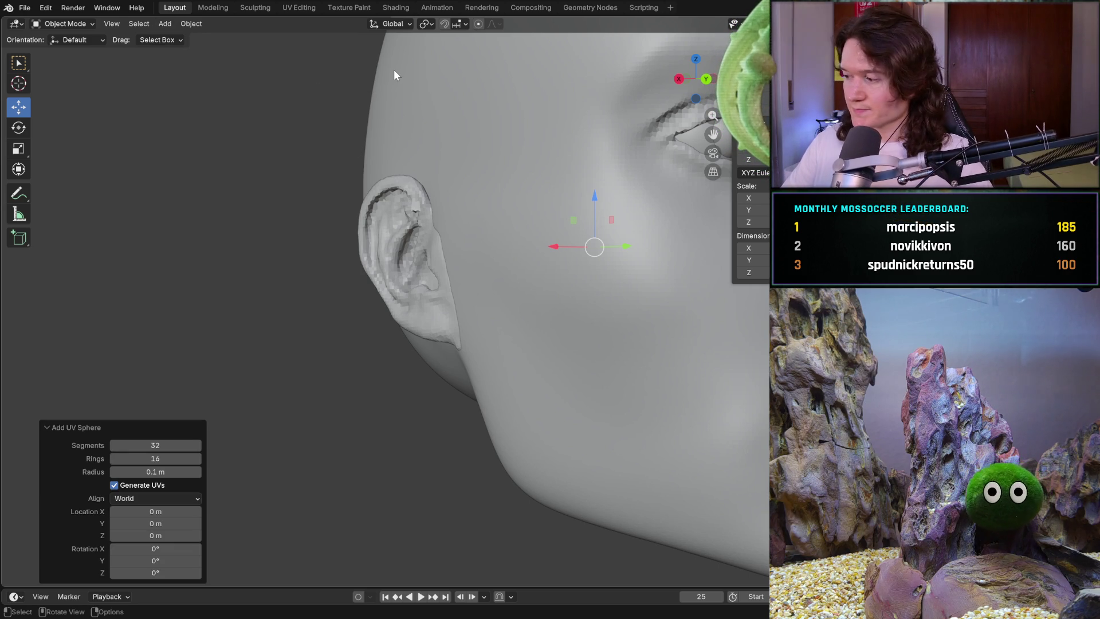
# Zoom out and scale the UV sphere uniformly by 1.901 to surround the head
pyautogui.moveTo(529, 310)
pyautogui.mouseDown(button='middle')
pyautogui.moveTo(368, 376)
pyautogui.moveTo(394, 401)
pyautogui.mouseUp(button='middle')
pyautogui.scroll(-4, 487, 332)
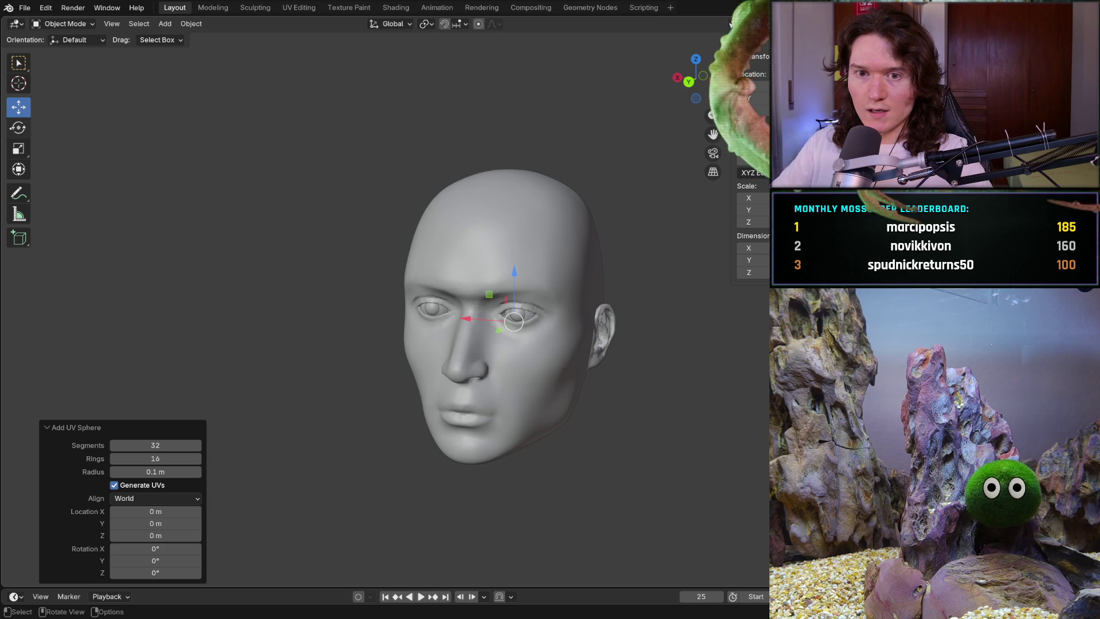
pyautogui.hotkey('shift', 'space')
pyautogui.press('s')
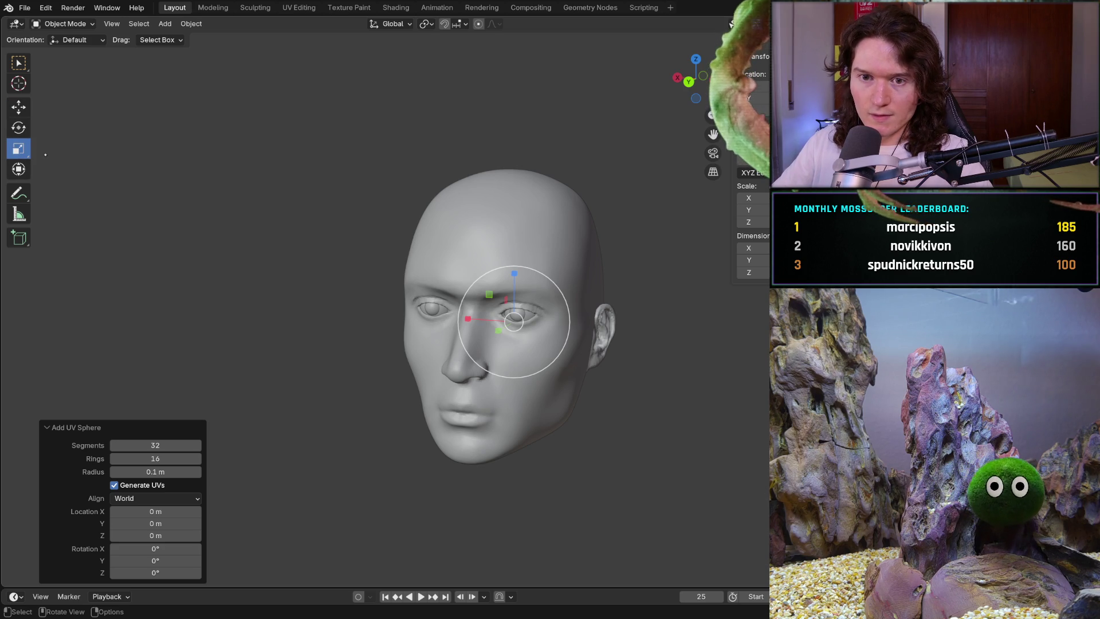
pyautogui.moveTo(550, 362)
pyautogui.mouseDown()
pyautogui.moveTo(616, 423)
pyautogui.moveTo(579, 400)
pyautogui.mouseUp()
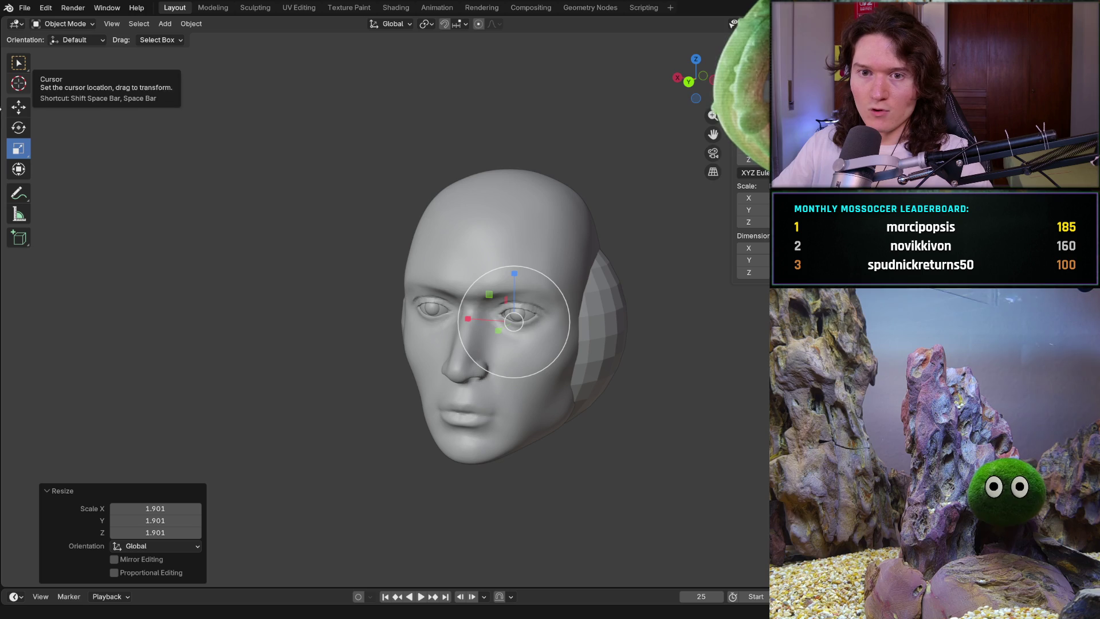
pyautogui.click(19, 106)
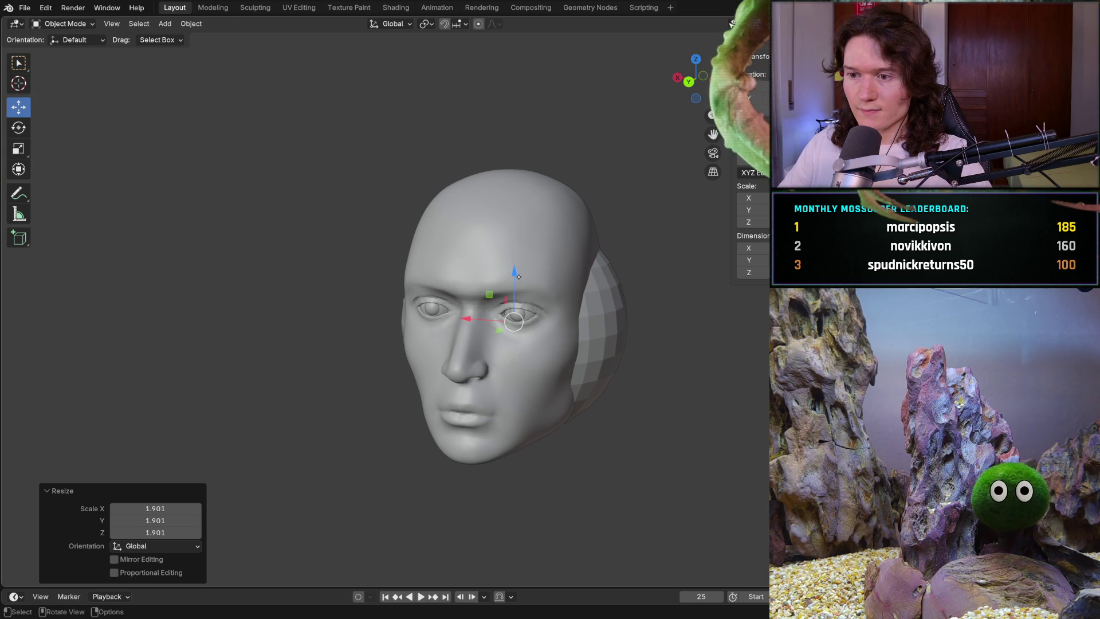
# Move the sphere up and 0.00869 m along Y so it caps the top and back of the head
pyautogui.moveTo(518, 277); pyautogui.dragTo(456, 237)
pyautogui.moveTo(456, 236); pyautogui.dragTo(490, 258, button='middle')
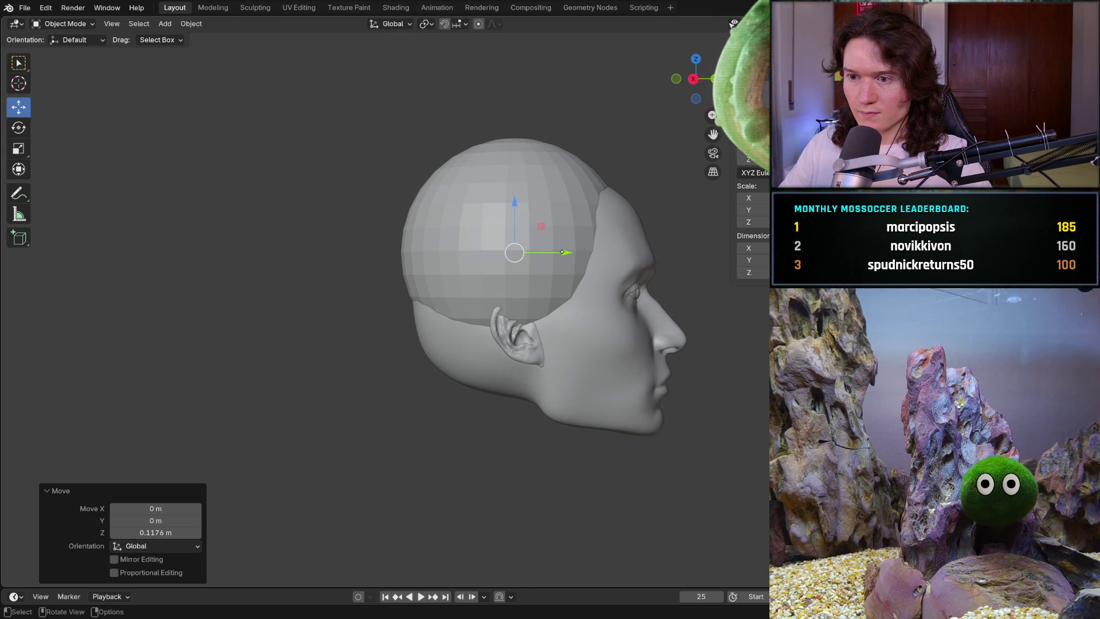
pyautogui.moveTo(556, 255)
pyautogui.mouseDown()
pyautogui.moveTo(576, 253)
pyautogui.moveTo(558, 255)
pyautogui.mouseUp()
pyautogui.moveTo(558, 255)
pyautogui.mouseDown(button='middle')
pyautogui.moveTo(569, 267)
pyautogui.moveTo(562, 293)
pyautogui.moveTo(500, 314)
pyautogui.moveTo(572, 300)
pyautogui.moveTo(452, 228)
pyautogui.mouseUp(button='middle')
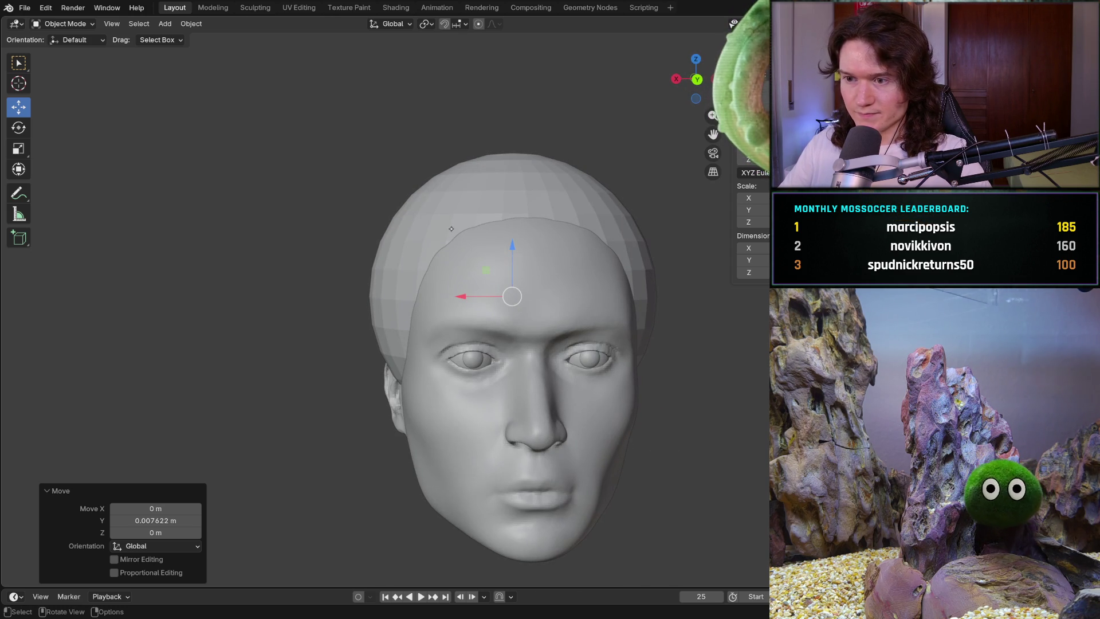
pyautogui.moveTo(512, 246); pyautogui.dragTo(511, 256)
pyautogui.moveTo(511, 256)
pyautogui.mouseDown(button='middle')
pyautogui.moveTo(547, 313)
pyautogui.moveTo(594, 307)
pyautogui.mouseUp(button='middle')
pyautogui.moveTo(561, 312); pyautogui.dragTo(567, 309)
pyautogui.moveTo(567, 309); pyautogui.dragTo(458, 289, button='middle')
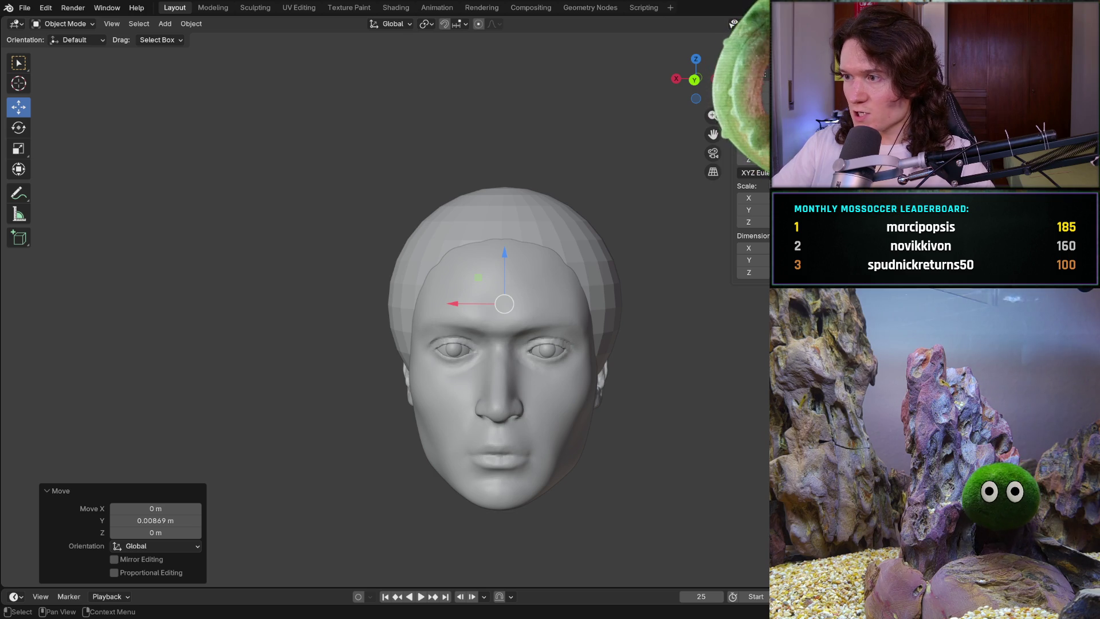
pyautogui.press('b')
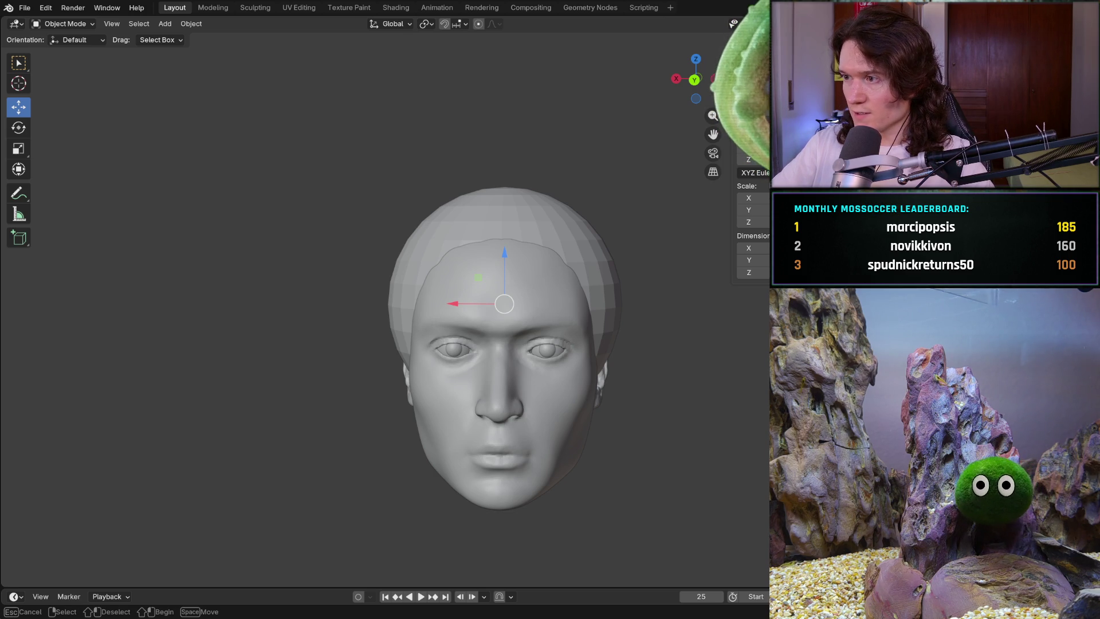
pyautogui.press('Escape')
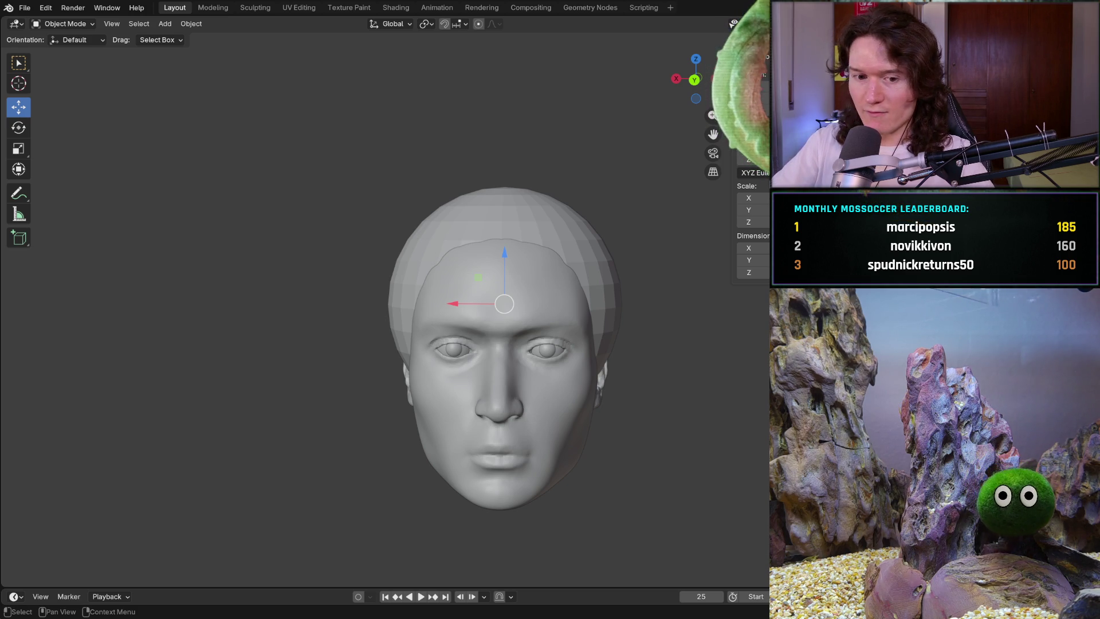
pyautogui.press('Return')
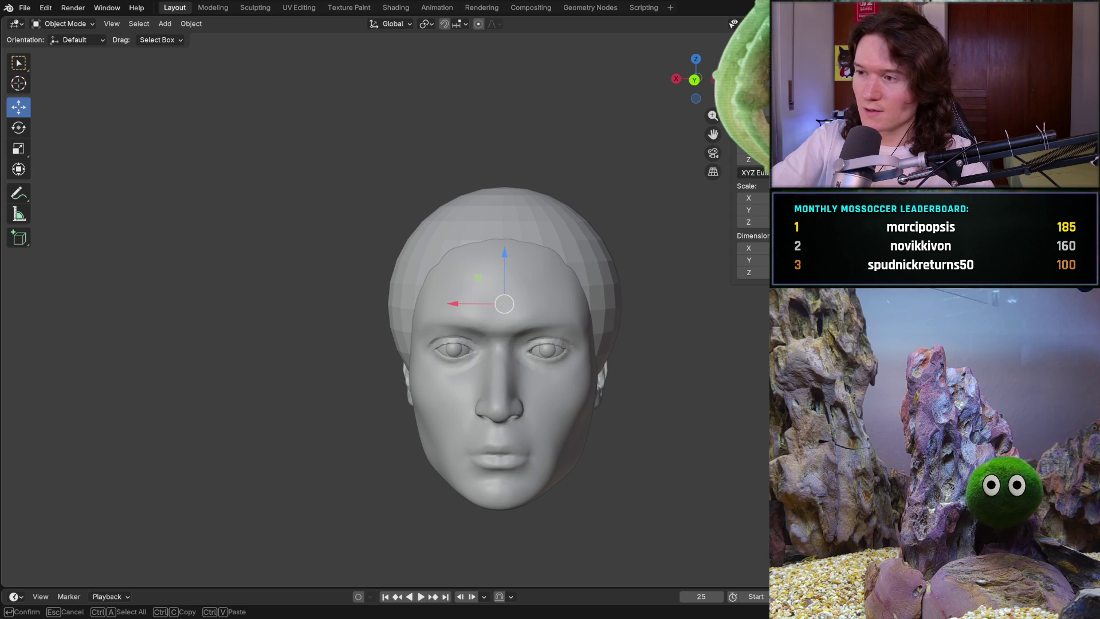
pyautogui.press('Return')
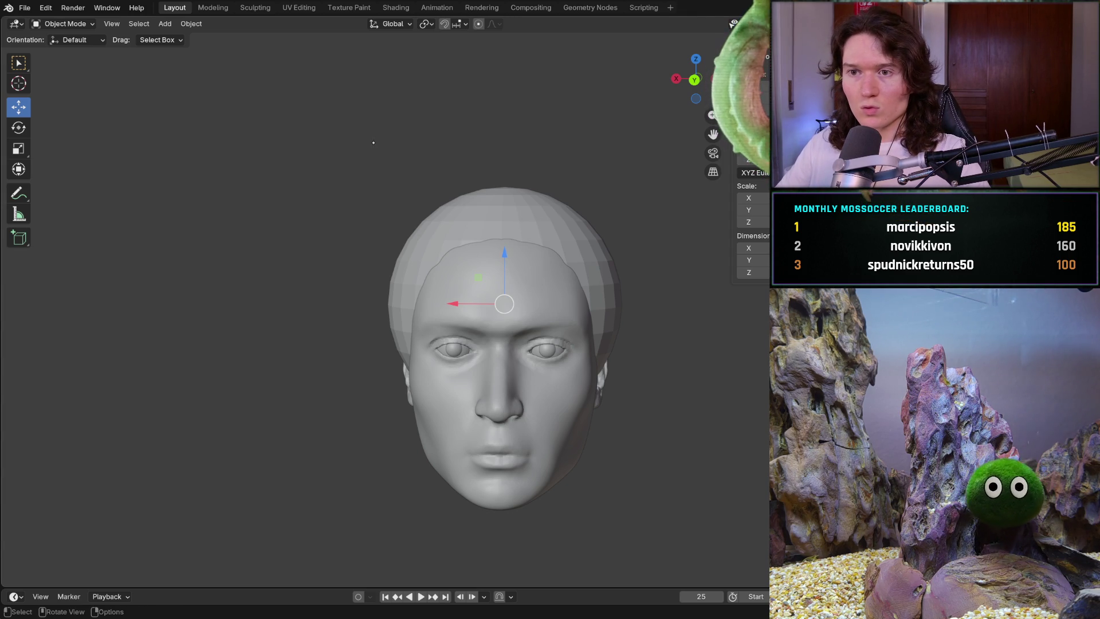
pyautogui.moveTo(466, 319); pyautogui.dragTo(386, 225, button='middle')
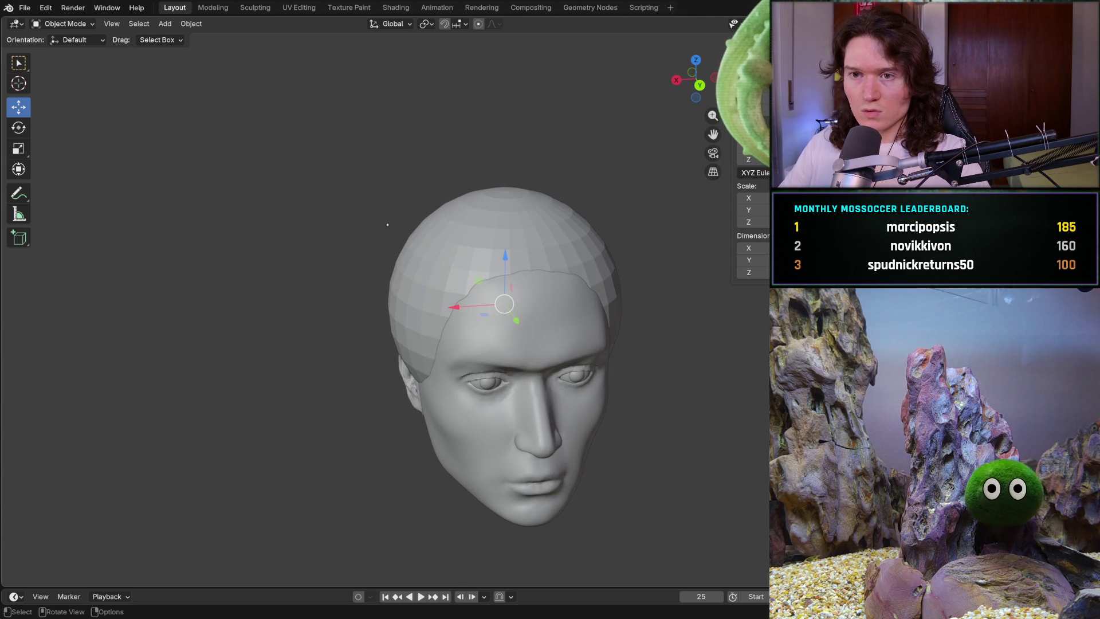
# In the Sculpting workspace, voxel-remesh the head cap, undo the coarse pass, then remesh finer
pyautogui.click(255, 7)
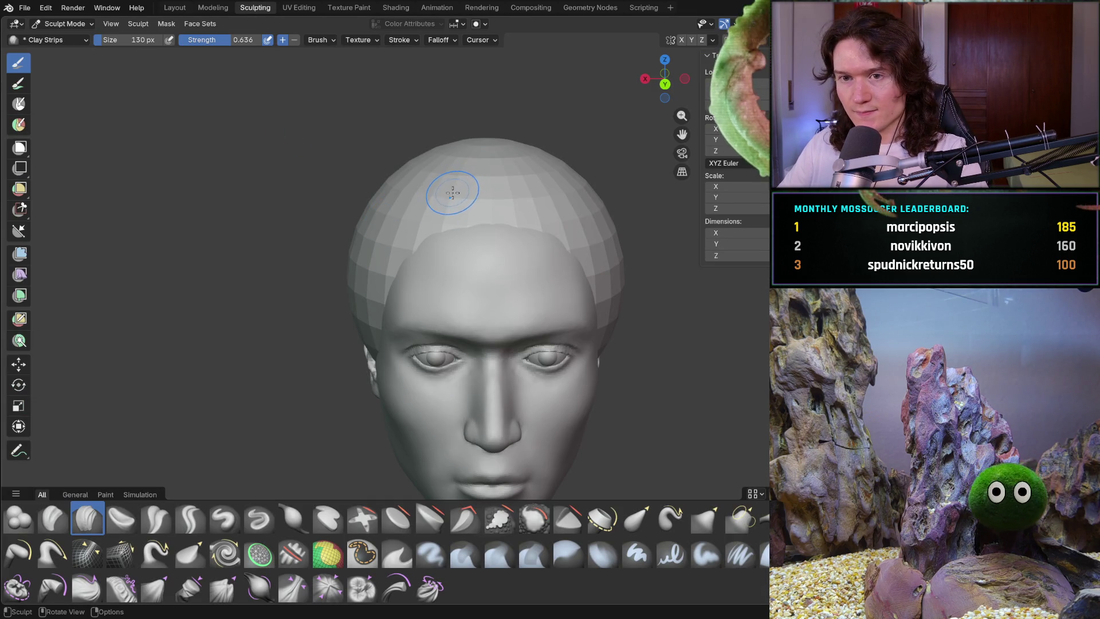
pyautogui.hotkey('ctrl', 'z')
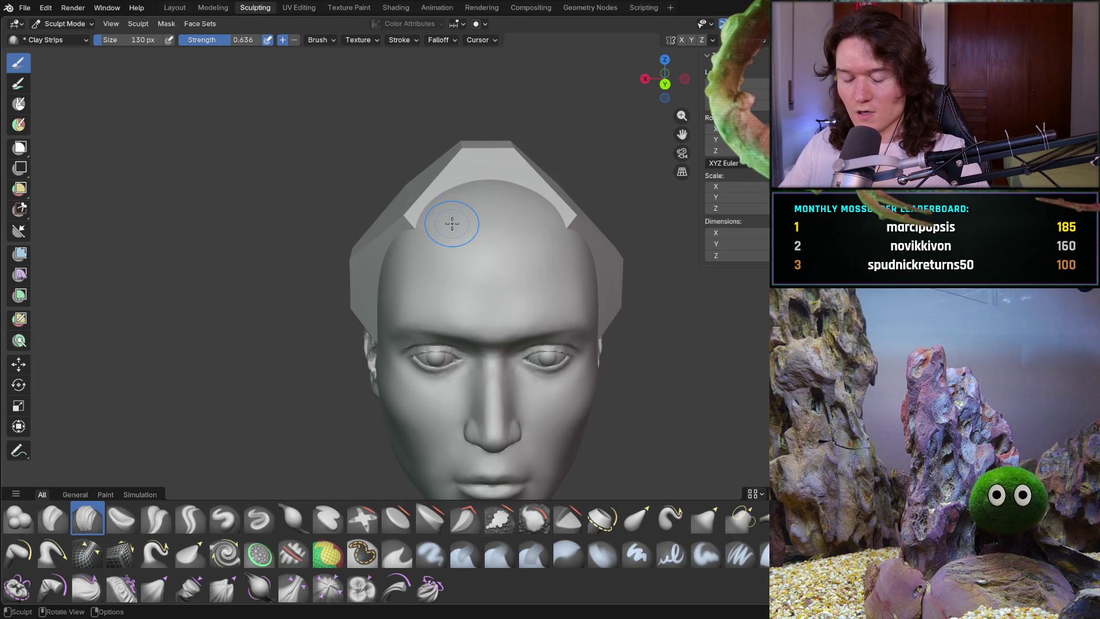
pyautogui.hotkey('ctrl', 'z')
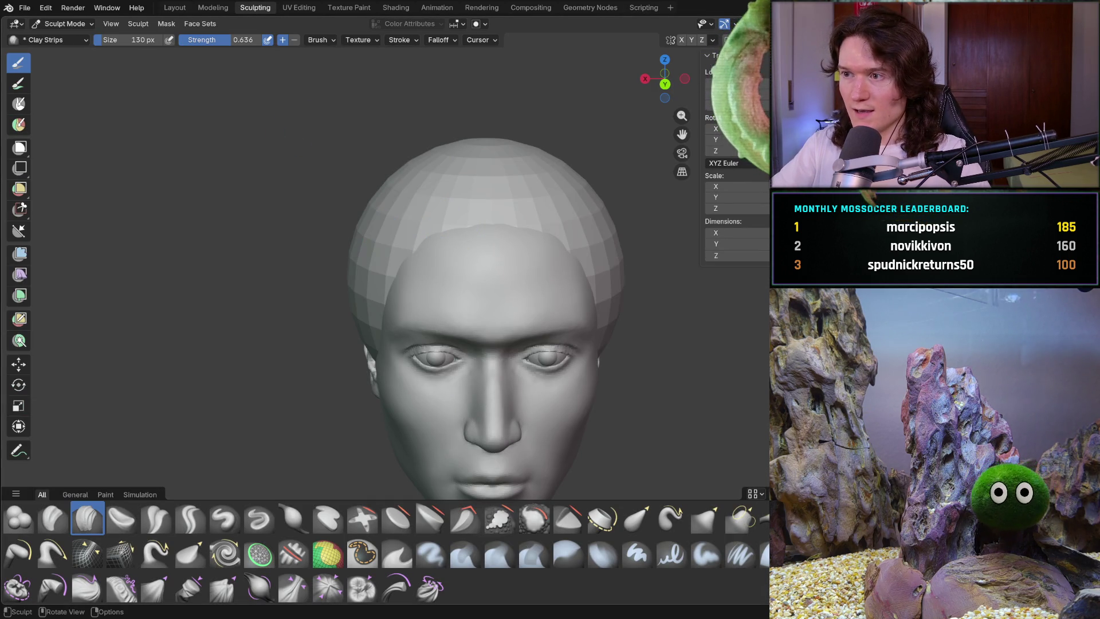
pyautogui.moveTo(682, 134); pyautogui.dragTo(681, 134)
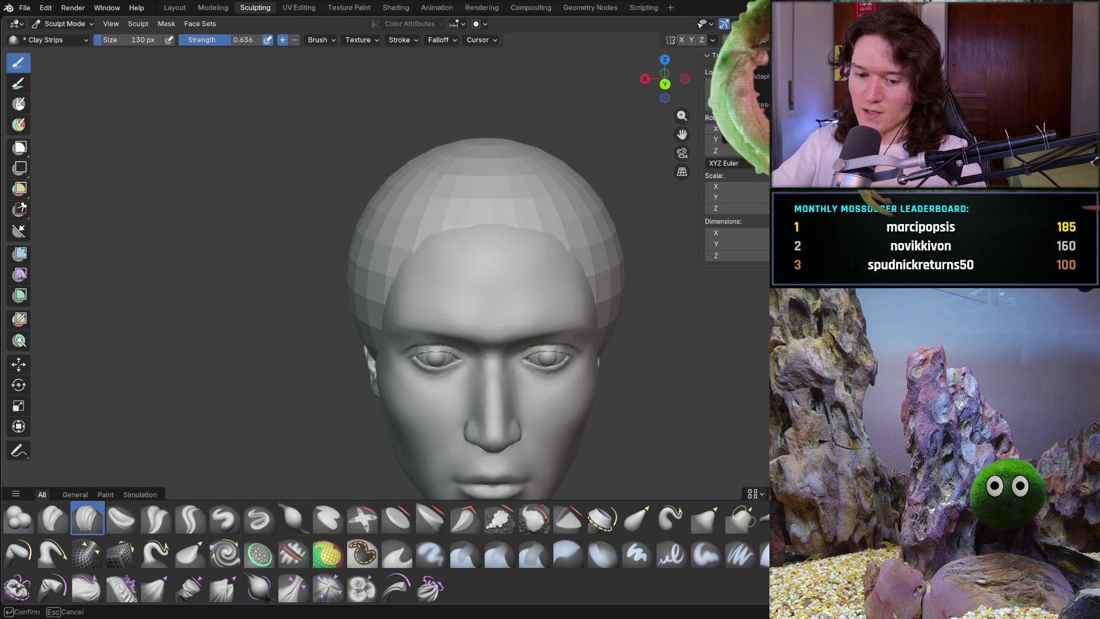
pyautogui.moveTo(681, 134); pyautogui.dragTo(681, 134)
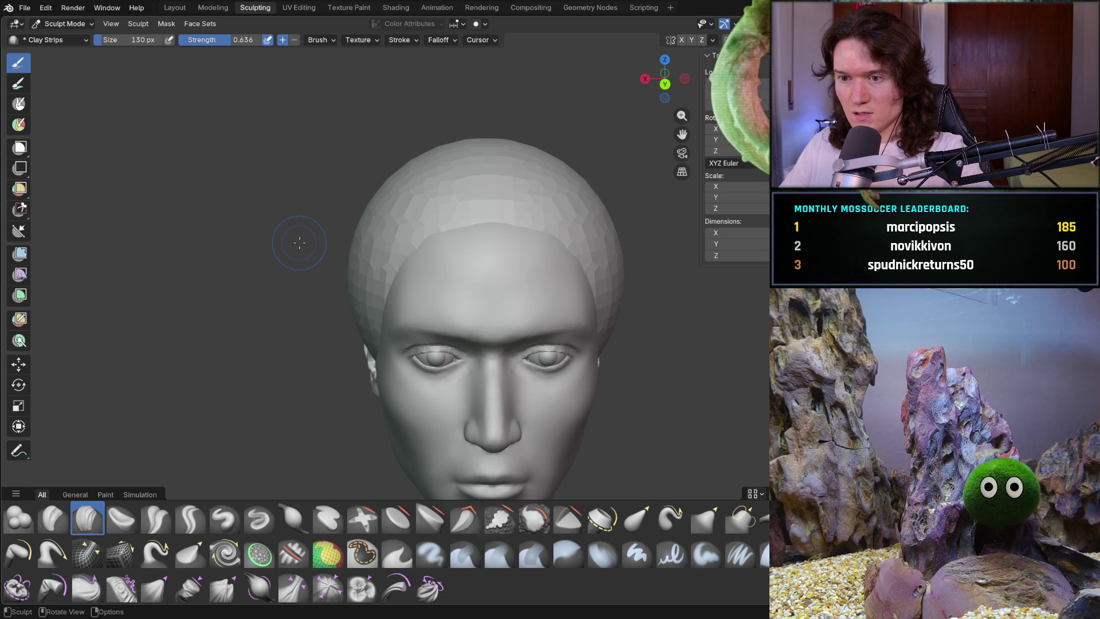
pyautogui.hotkey('ctrl', 'z')
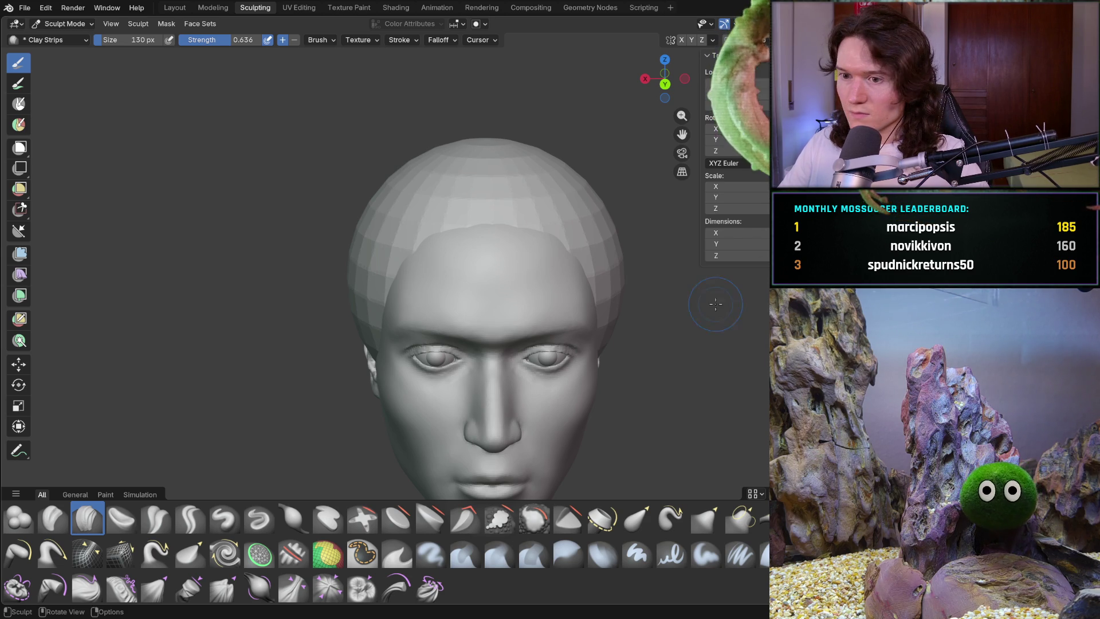
# Select the Grab brush and test a pull on the hairline, then undo it
pyautogui.moveTo(467, 267); pyautogui.dragTo(498, 248, button='middle')
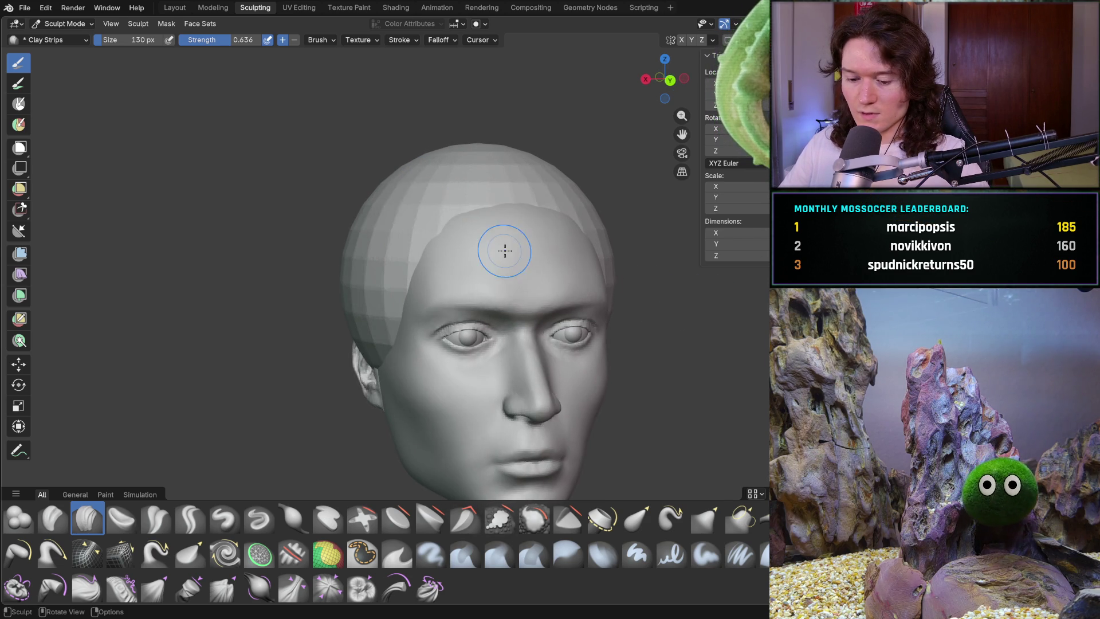
pyautogui.press('g')
pyautogui.moveTo(501, 224)
pyautogui.mouseDown()
pyautogui.moveTo(458, 198)
pyautogui.moveTo(454, 175)
pyautogui.mouseUp()
pyautogui.hotkey('ctrl', 'z')
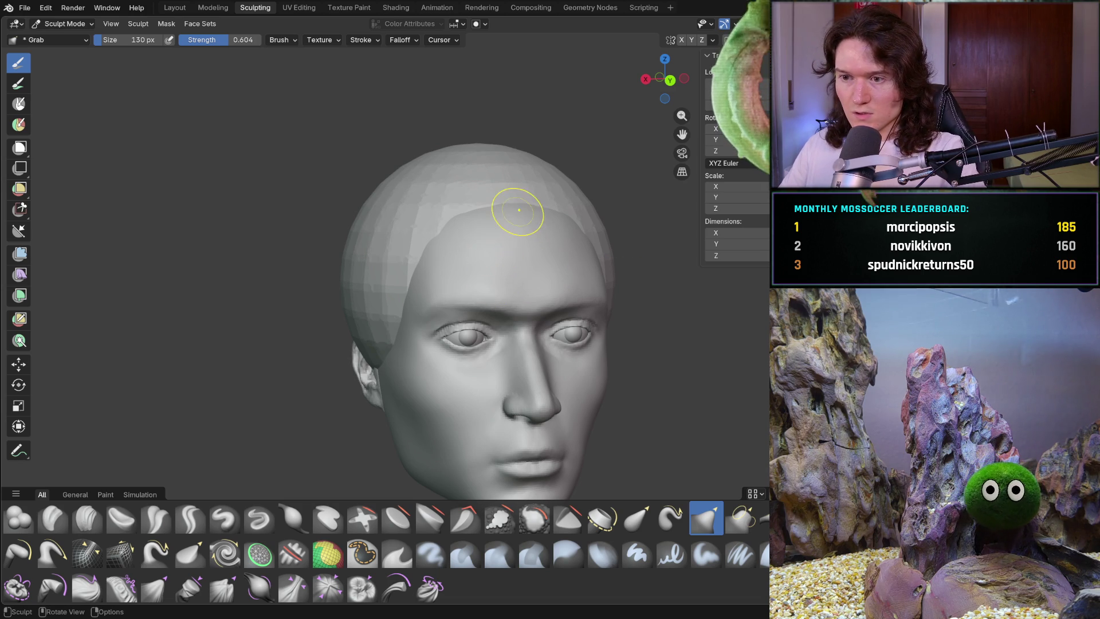
# Test small Grab pulls on the hairline and head cap from several angles, undoing the last one
pyautogui.moveTo(444, 223)
pyautogui.mouseDown()
pyautogui.moveTo(461, 210)
pyautogui.moveTo(445, 206)
pyautogui.mouseUp()
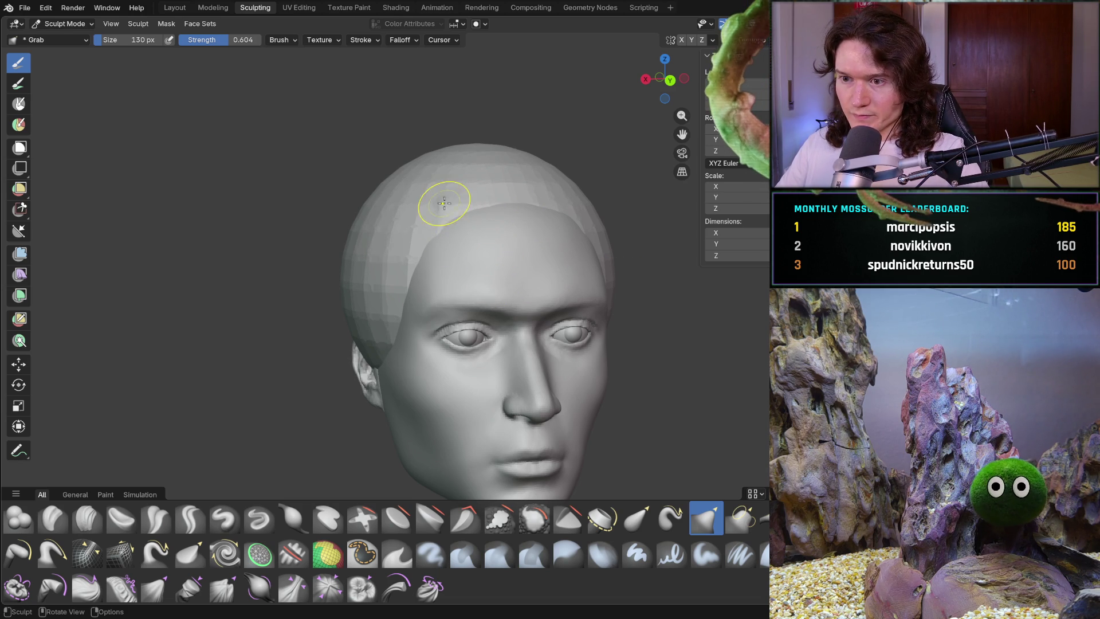
pyautogui.moveTo(456, 236); pyautogui.dragTo(498, 191, button='middle')
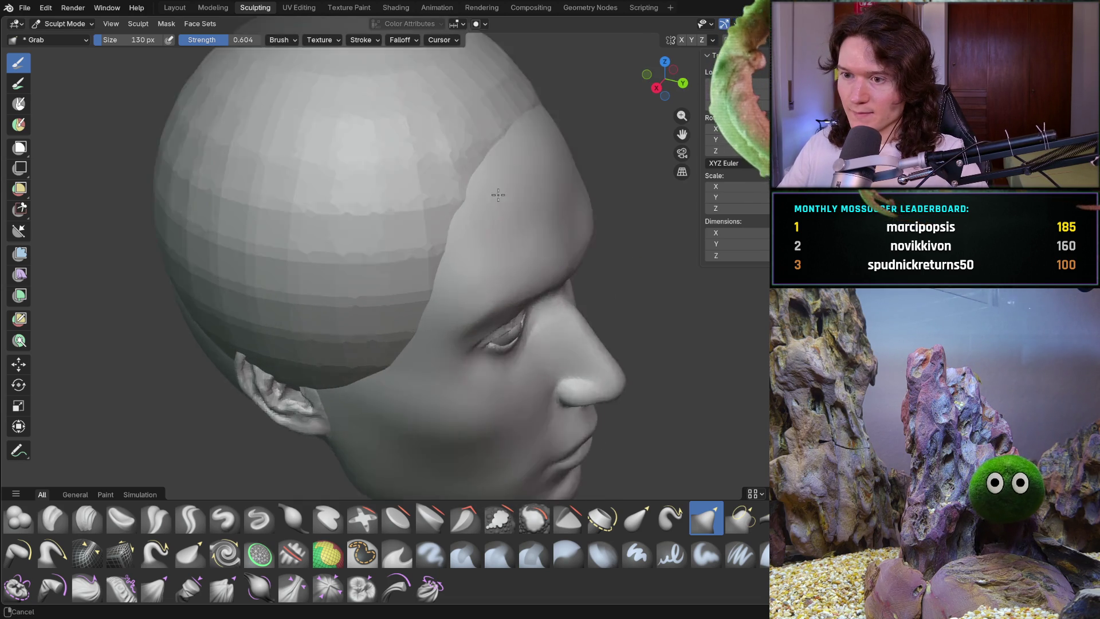
pyautogui.scroll(3, 496, 87)
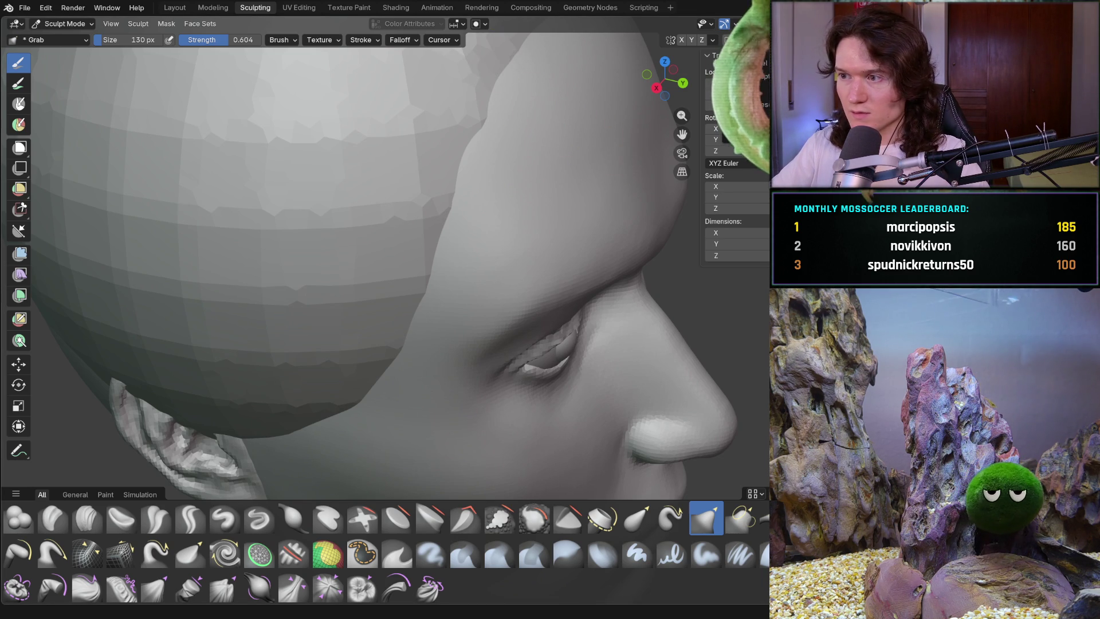
pyautogui.press('f')
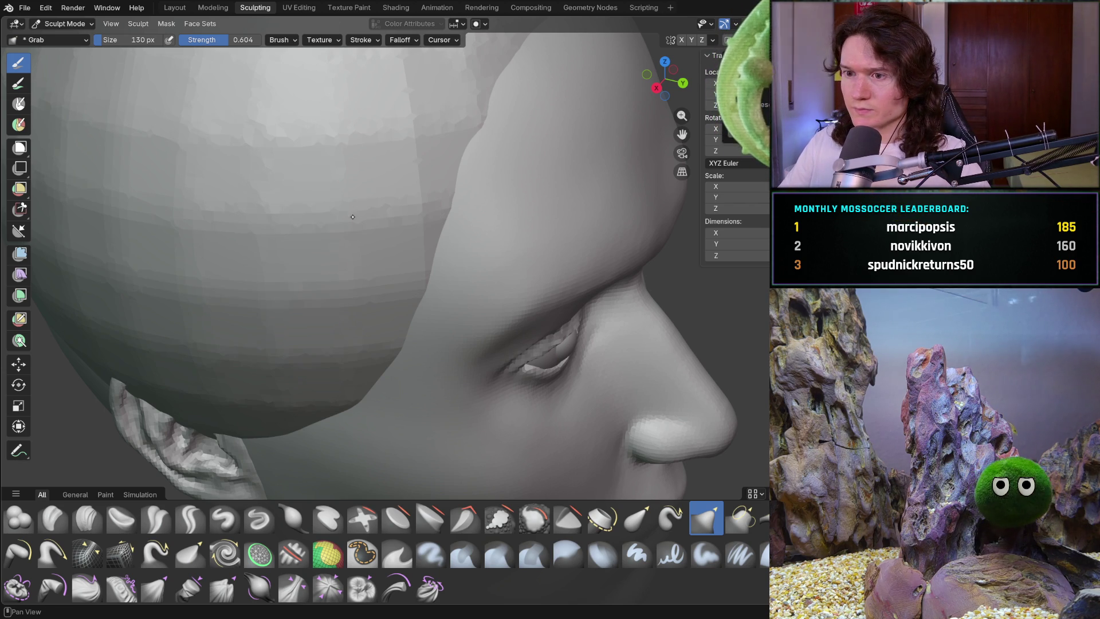
pyautogui.moveTo(368, 225)
pyautogui.mouseDown()
pyautogui.moveTo(400, 240)
pyautogui.moveTo(403, 272)
pyautogui.moveTo(357, 261)
pyautogui.moveTo(367, 252)
pyautogui.mouseUp()
pyautogui.moveTo(504, 262); pyautogui.dragTo(412, 195, button='middle')
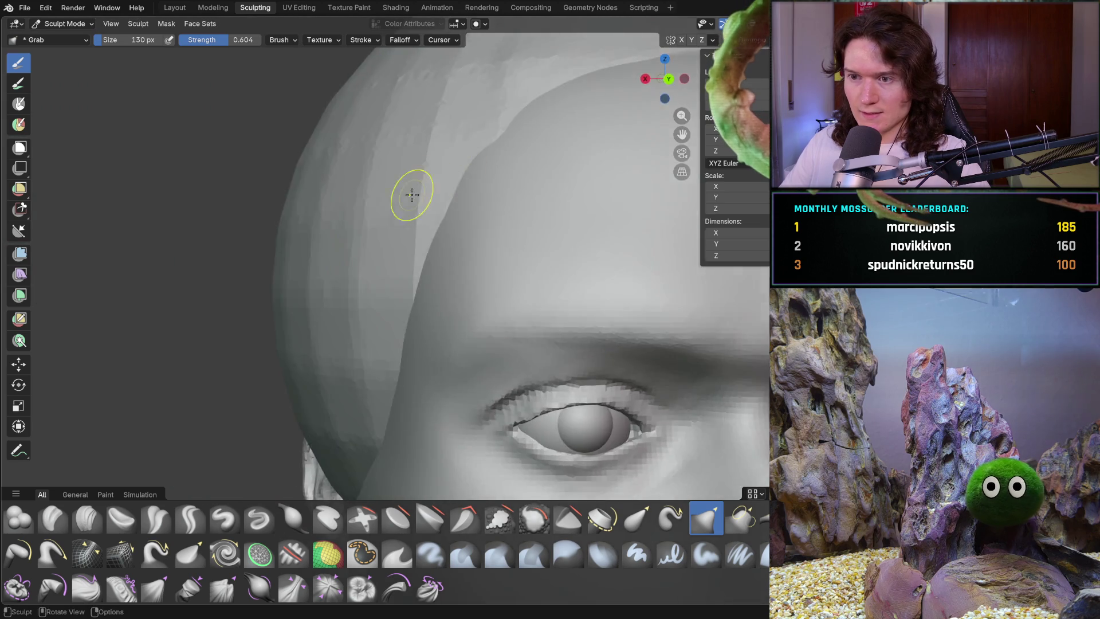
pyautogui.scroll(-6, 412, 194)
pyautogui.moveTo(473, 239); pyautogui.dragTo(421, 230, button='middle')
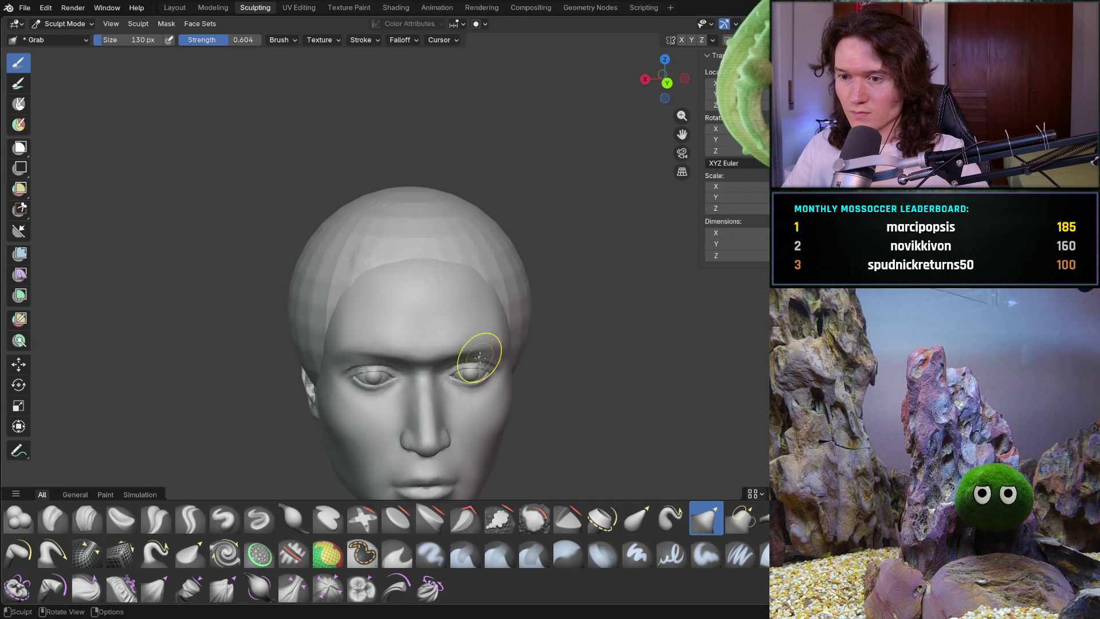
pyautogui.hotkey('ctrl', 'z')
# Frame the whole head, glance at the Annotate options, and switch to Object Mode
pyautogui.keyDown('shift'); pyautogui.moveTo(388, 363); pyautogui.dragTo(441, 342, button='middle'); pyautogui.keyUp('shift')
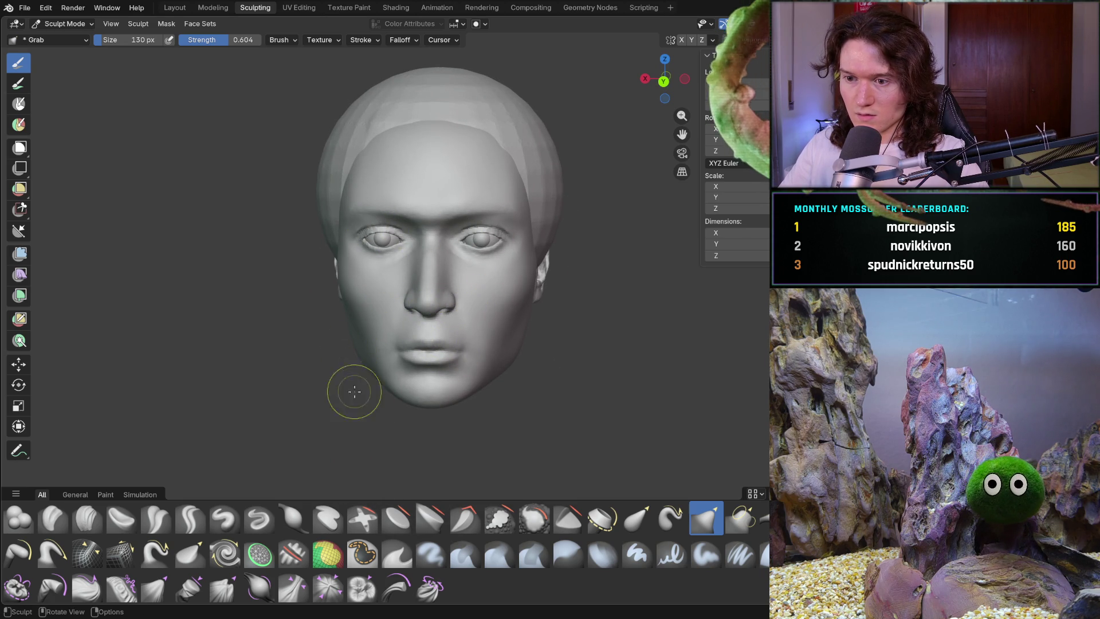
pyautogui.moveTo(454, 405)
pyautogui.keyDown('ctrl'); pyautogui.mouseDown(button='middle')
pyautogui.moveTo(437, 361)
pyautogui.moveTo(452, 361)
pyautogui.moveTo(401, 322)
pyautogui.mouseUp(button='middle'); pyautogui.keyUp('ctrl')
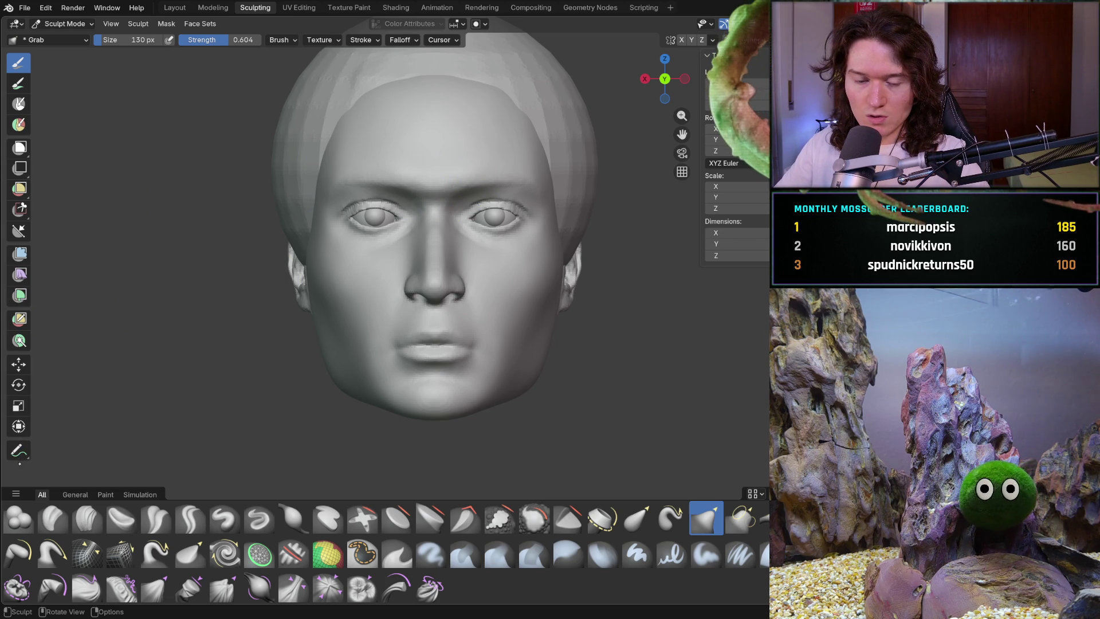
pyautogui.click(18, 450)
pyautogui.click(72, 454)
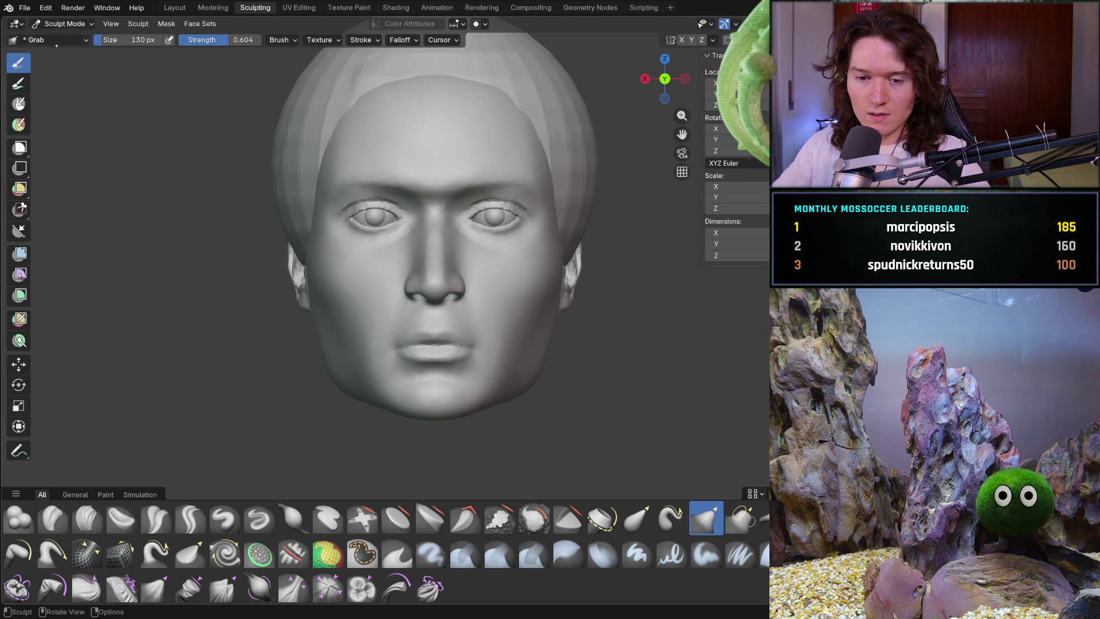
pyautogui.click(63, 24)
pyautogui.click(63, 37)
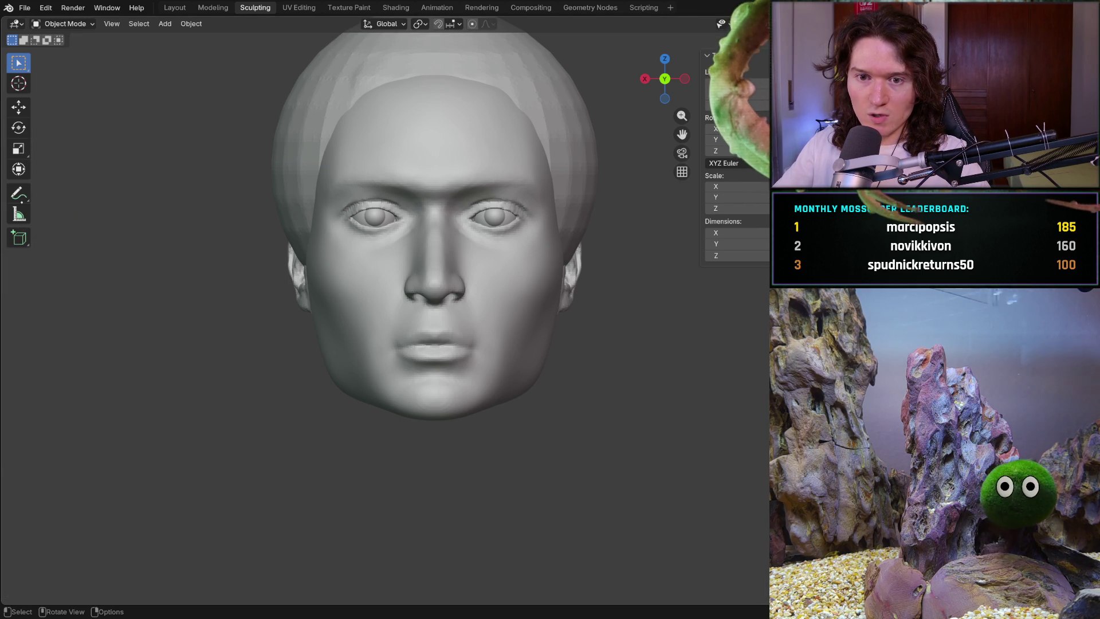
# Pick the Measure tool and lay a first ruler down from the nose bridge
pyautogui.click(18, 214)
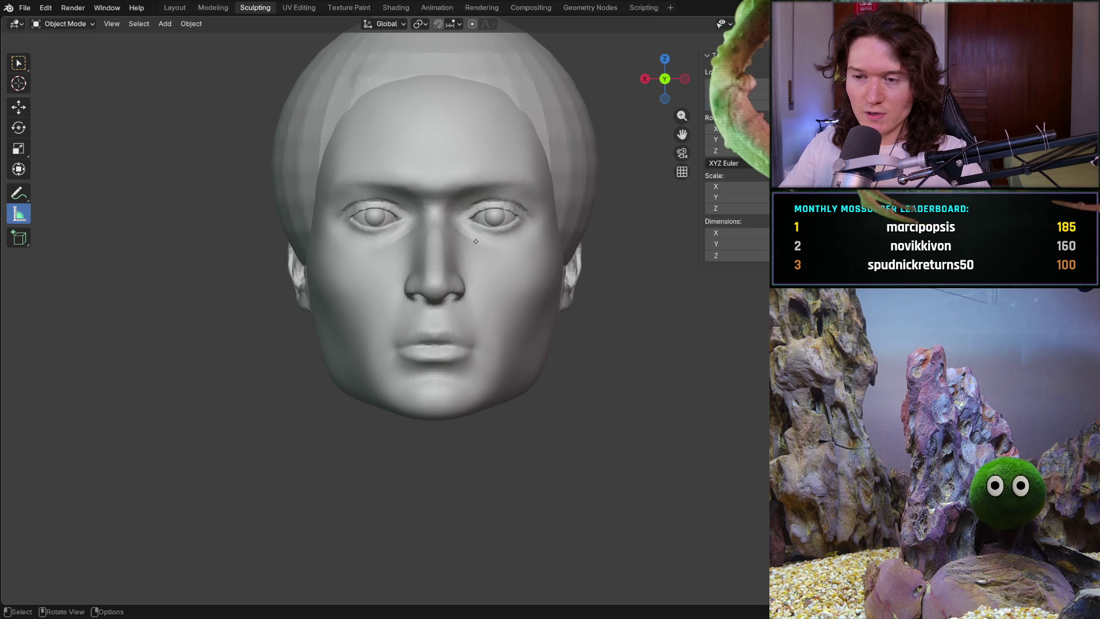
pyautogui.moveTo(428, 264)
pyautogui.mouseDown()
pyautogui.moveTo(527, 384)
pyautogui.moveTo(321, 362)
pyautogui.moveTo(324, 297)
pyautogui.moveTo(448, 276)
pyautogui.mouseUp()
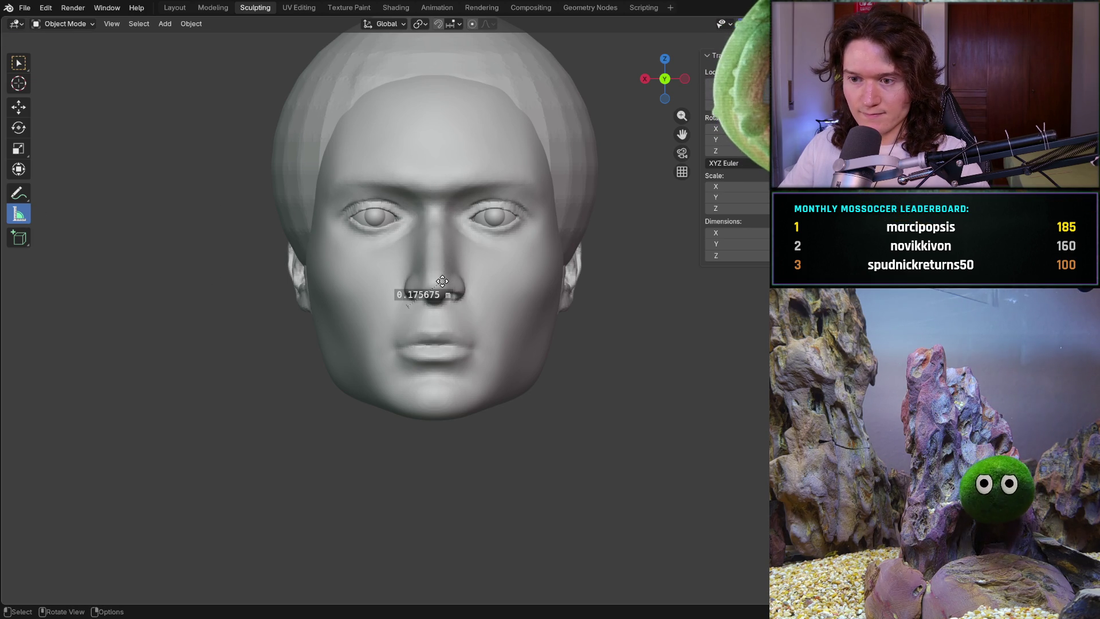
pyautogui.hotkey('ctrl', 'Tab')
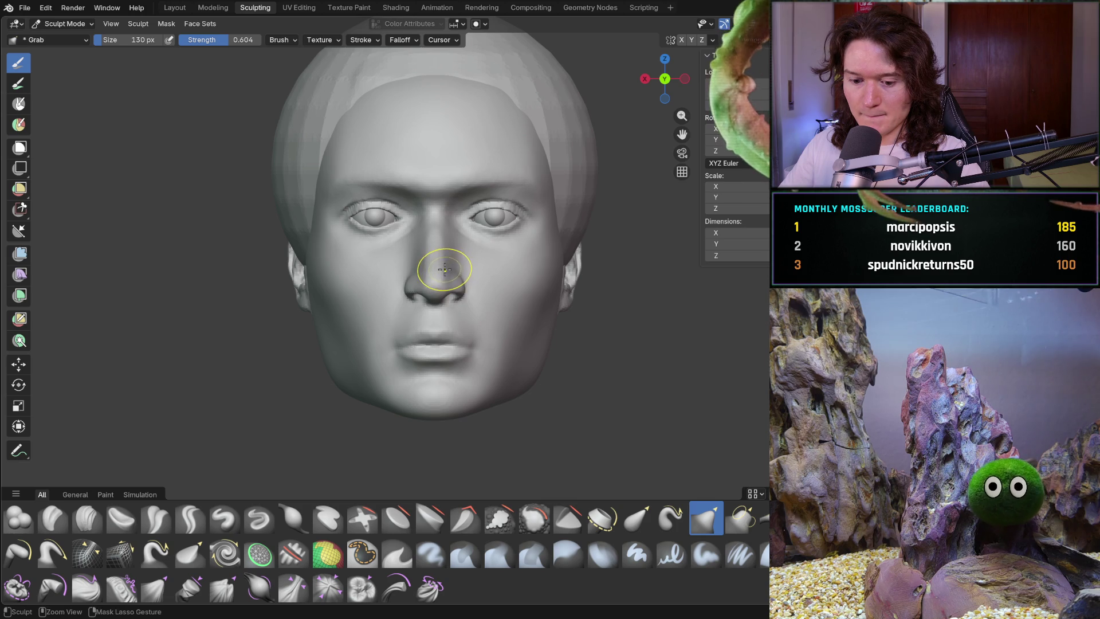
pyautogui.hotkey('ctrl', 'Tab')
pyautogui.hotkey('ctrl', 'Tab')
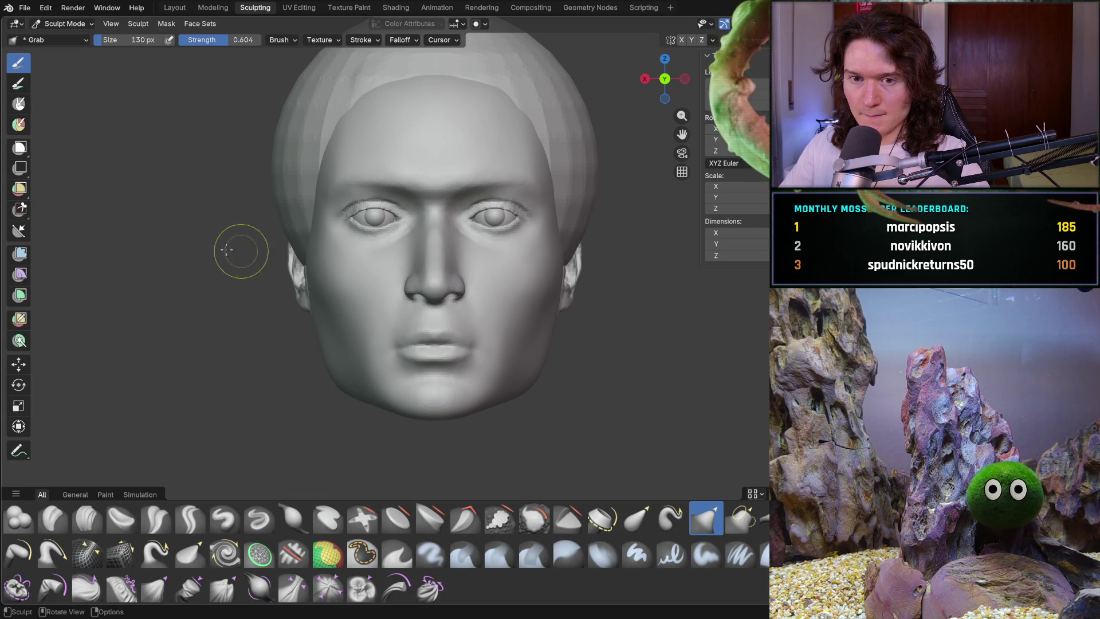
pyautogui.click(62, 24)
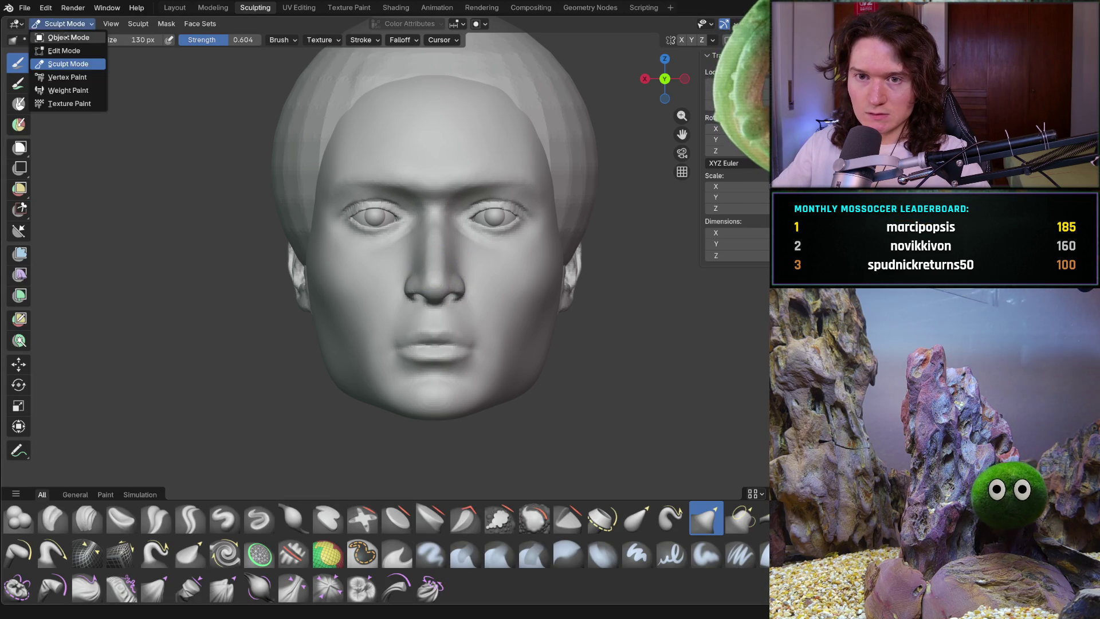
pyautogui.click(54, 36)
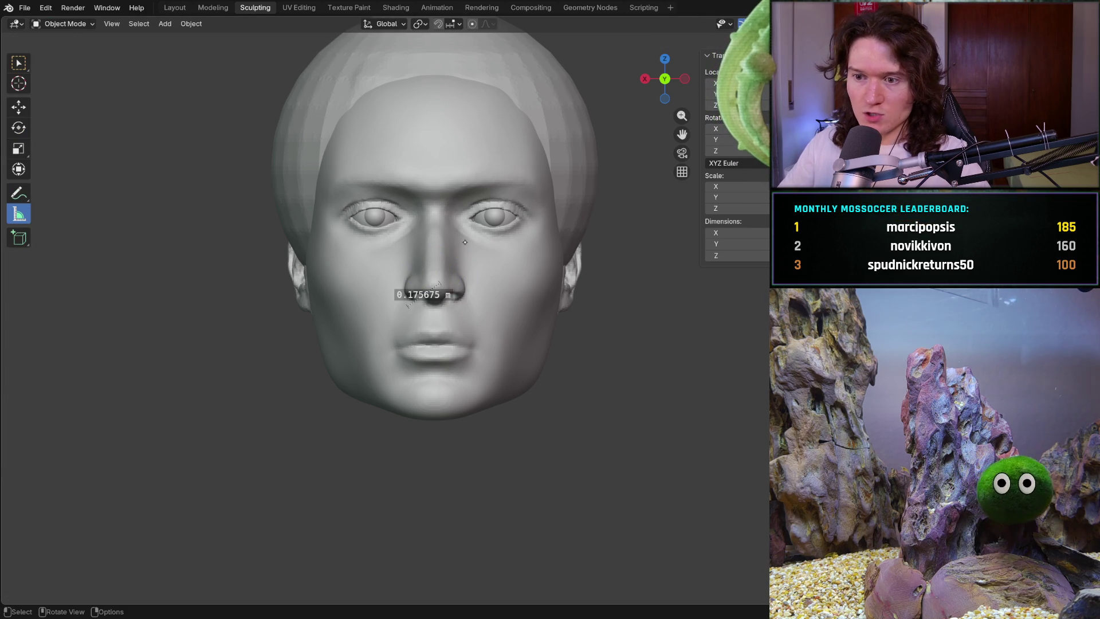
# Lay rulers from forehead to nose tip and from nose to chin, adjusting their endpoints
pyautogui.moveTo(434, 191); pyautogui.dragTo(434, 293)
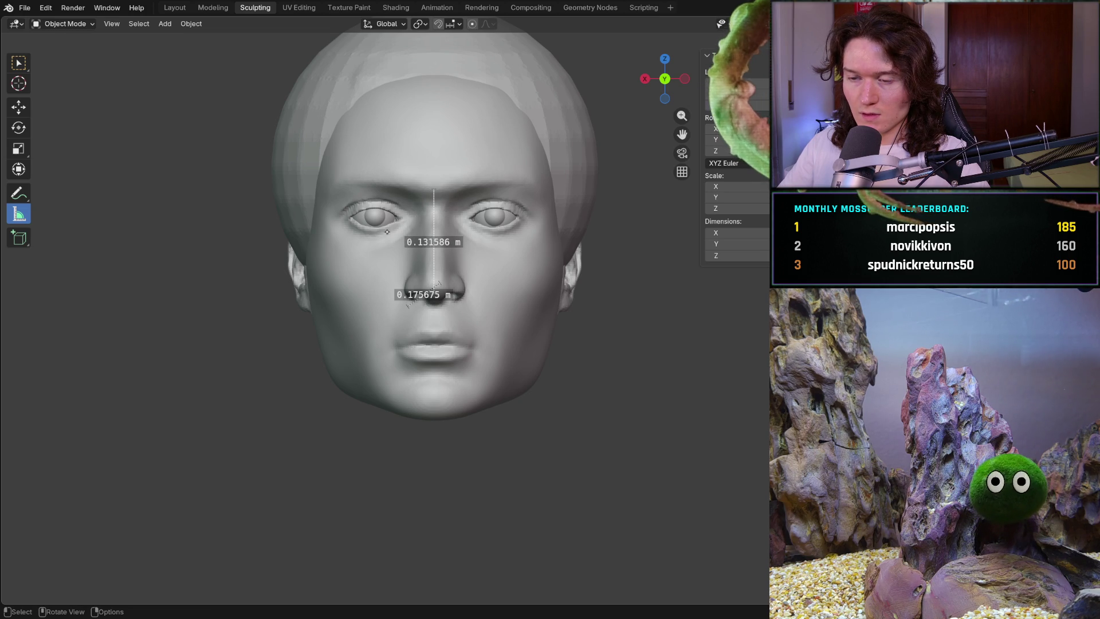
pyautogui.moveTo(434, 190); pyautogui.dragTo(437, 182)
pyautogui.moveTo(438, 284); pyautogui.dragTo(434, 412)
pyautogui.moveTo(441, 286)
pyautogui.mouseDown()
pyautogui.moveTo(436, 315)
pyautogui.moveTo(434, 301)
pyautogui.mouseUp()
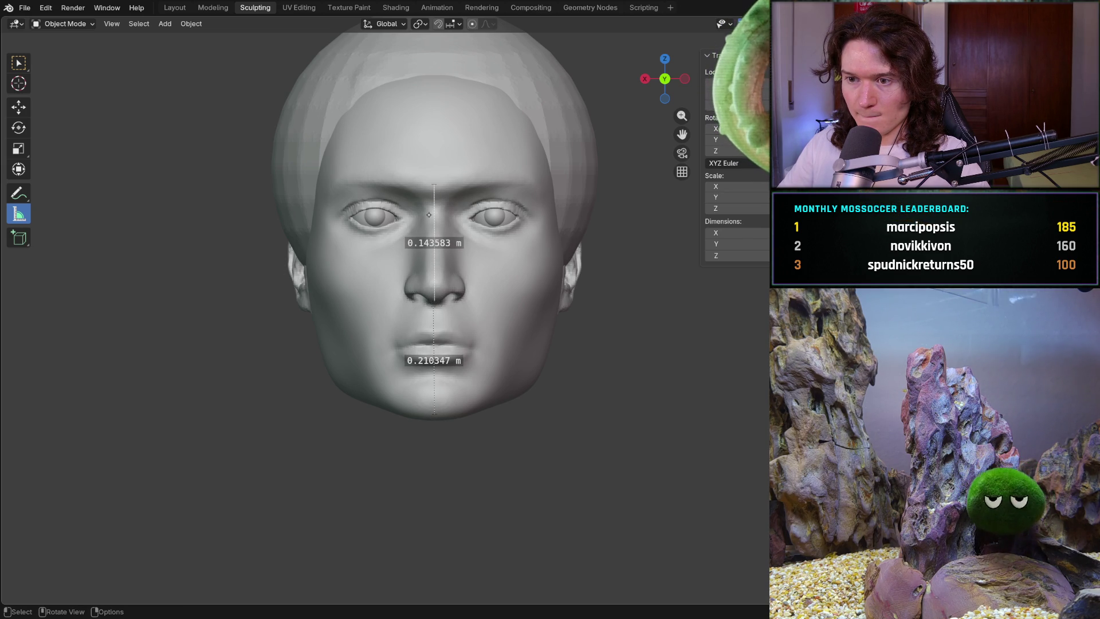
pyautogui.moveTo(434, 186); pyautogui.dragTo(435, 183)
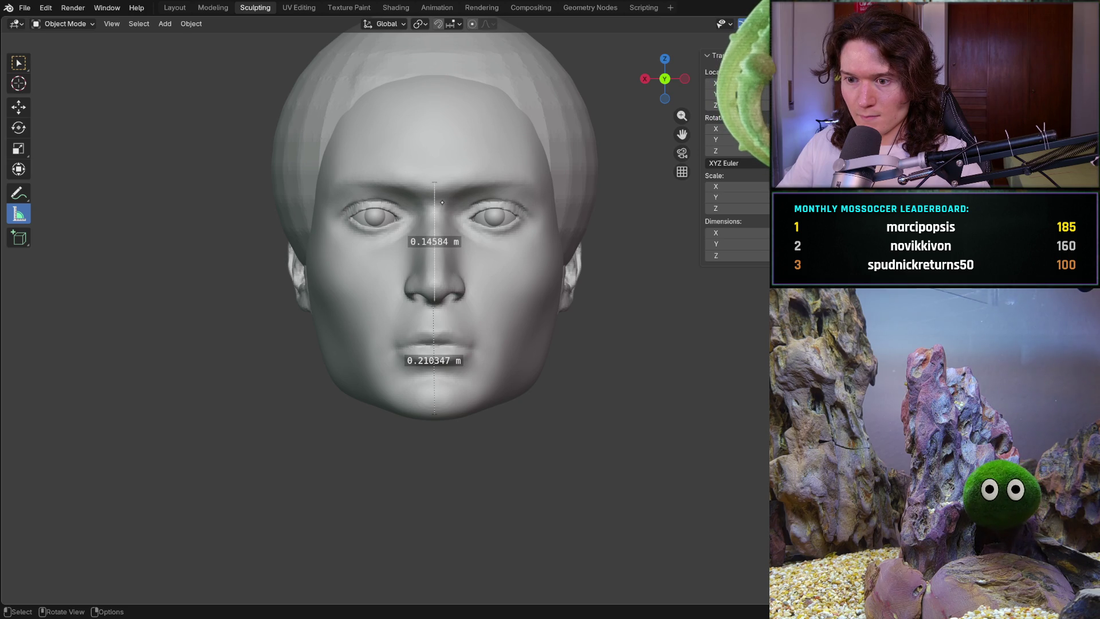
pyautogui.moveTo(433, 312)
pyautogui.keyDown('ctrl'); pyautogui.mouseDown()
pyautogui.moveTo(411, 321)
pyautogui.moveTo(390, 356)
pyautogui.mouseUp(); pyautogui.keyUp('ctrl')
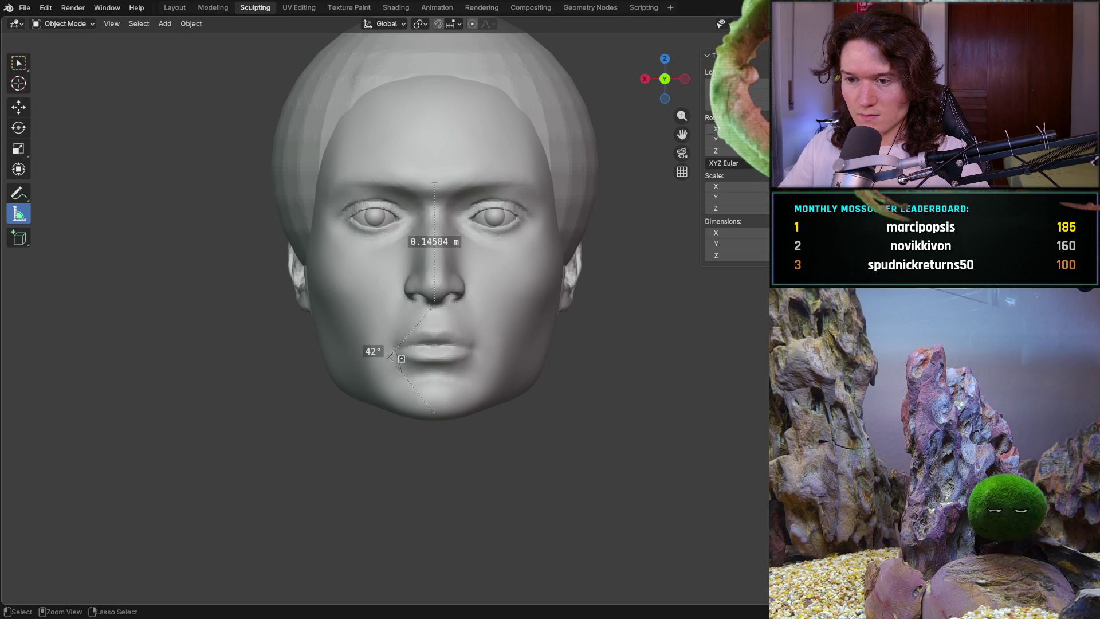
pyautogui.hotkey('ctrl', 'Tab')
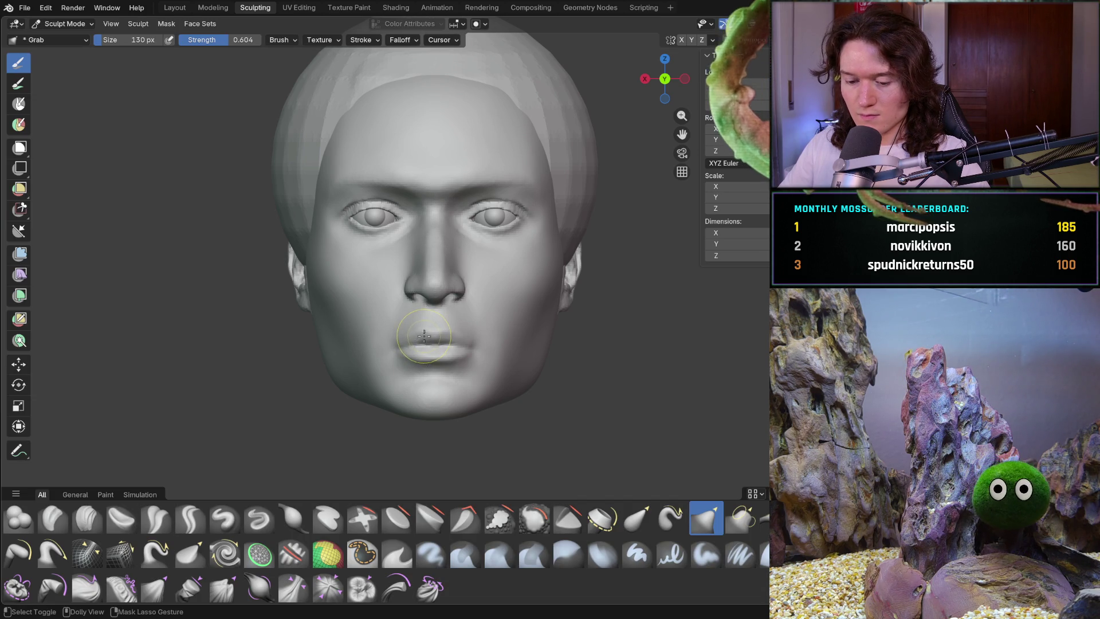
pyautogui.hotkey('ctrl', 'Tab')
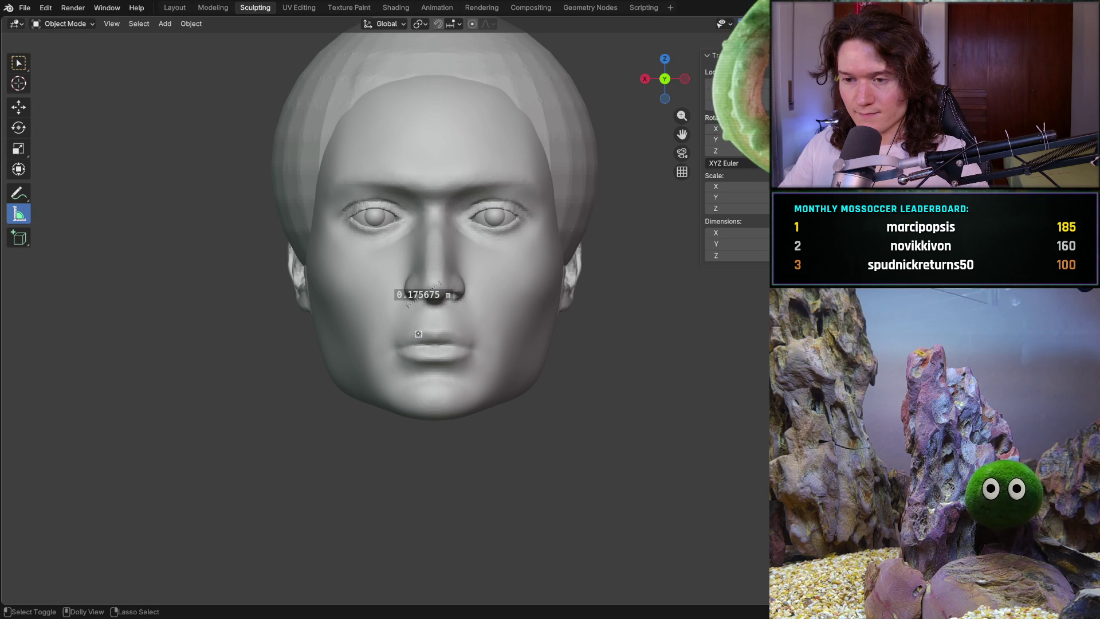
# Stretch the lower ruler from the nose down to the chin, checking it from side and front
pyautogui.moveTo(418, 334)
pyautogui.mouseDown(button='middle')
pyautogui.moveTo(470, 344)
pyautogui.moveTo(532, 321)
pyautogui.moveTo(521, 314)
pyautogui.mouseUp(button='middle')
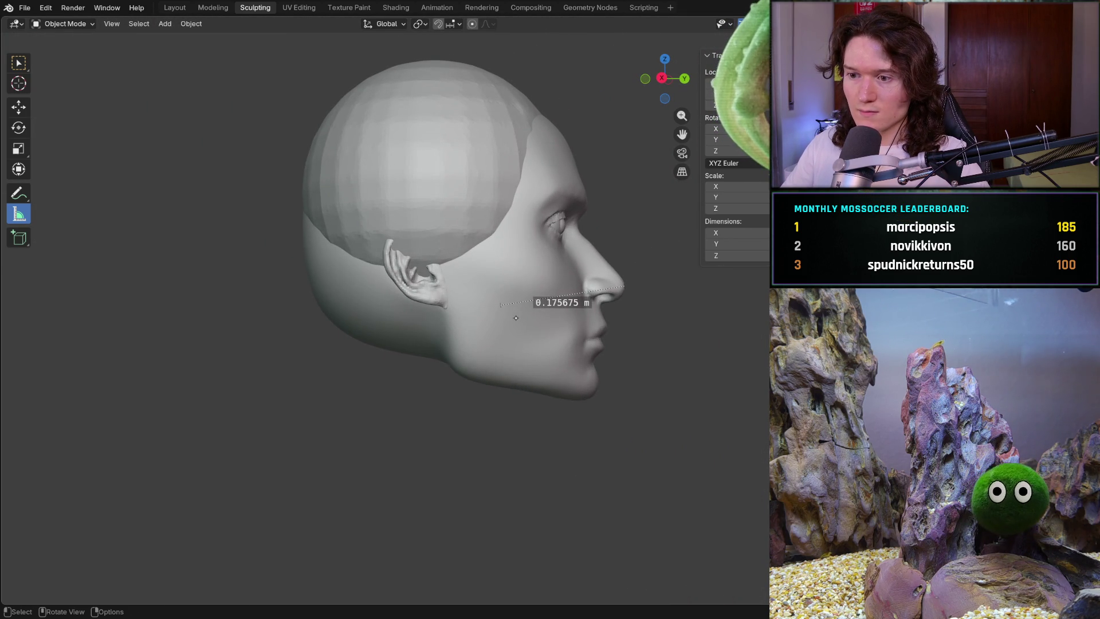
pyautogui.moveTo(495, 301); pyautogui.dragTo(623, 388)
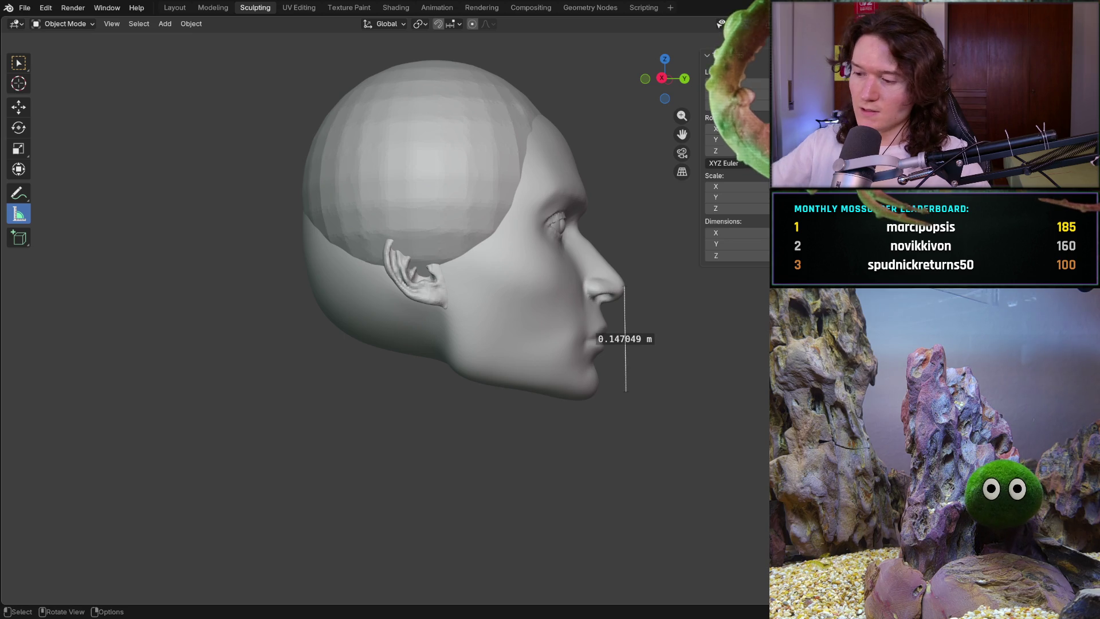
pyautogui.moveTo(623, 388); pyautogui.dragTo(615, 386, button='middle')
pyautogui.moveTo(614, 385); pyautogui.dragTo(613, 389)
pyautogui.moveTo(689, 359); pyautogui.dragTo(441, 414, button='middle')
pyautogui.moveTo(428, 433); pyautogui.dragTo(430, 436)
pyautogui.moveTo(430, 322); pyautogui.dragTo(426, 339)
# Set the lower ruler from nose base to chin (0.137353 m) and add a forehead-to-nose ruler (0.134244 m)
pyautogui.moveTo(424, 430)
pyautogui.mouseDown(button='middle')
pyautogui.moveTo(510, 393)
pyautogui.moveTo(405, 386)
pyautogui.moveTo(504, 385)
pyautogui.mouseUp(button='middle')
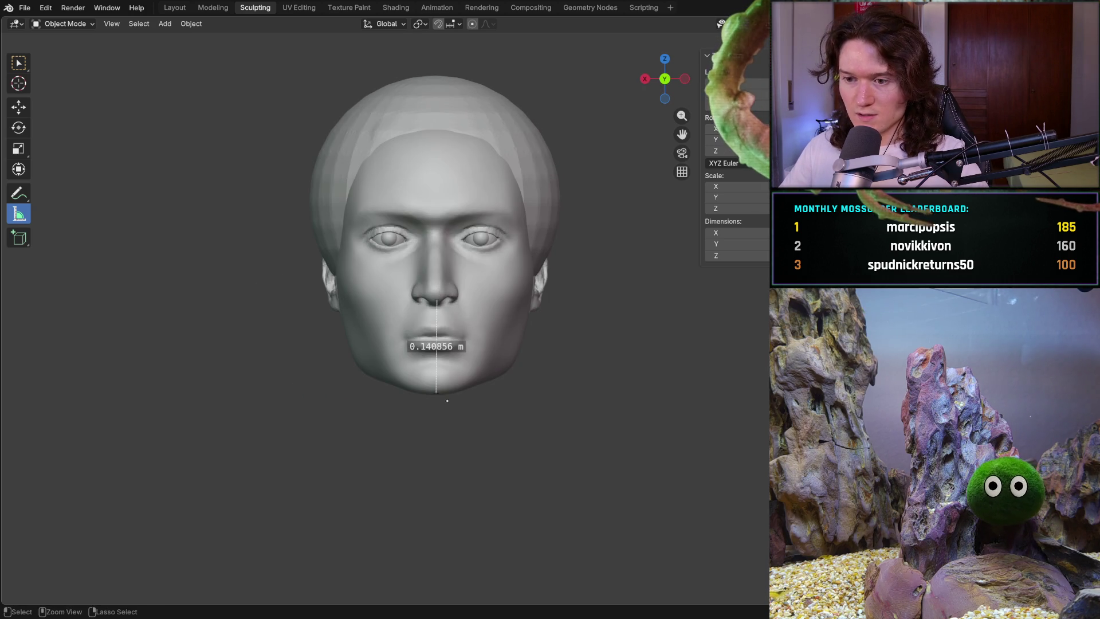
pyautogui.scroll(4, 447, 265)
pyautogui.moveTo(439, 289); pyautogui.dragTo(436, 298)
pyautogui.moveTo(438, 492); pyautogui.dragTo(437, 493)
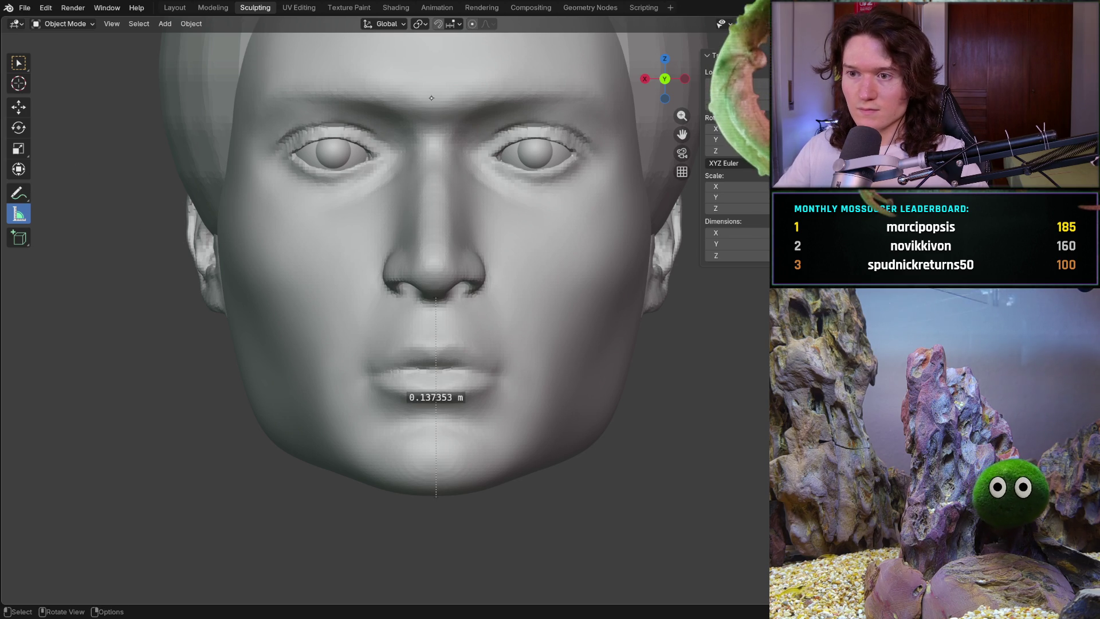
pyautogui.moveTo(429, 94); pyautogui.dragTo(432, 288)
pyautogui.moveTo(431, 289); pyautogui.dragTo(351, 322, button='middle')
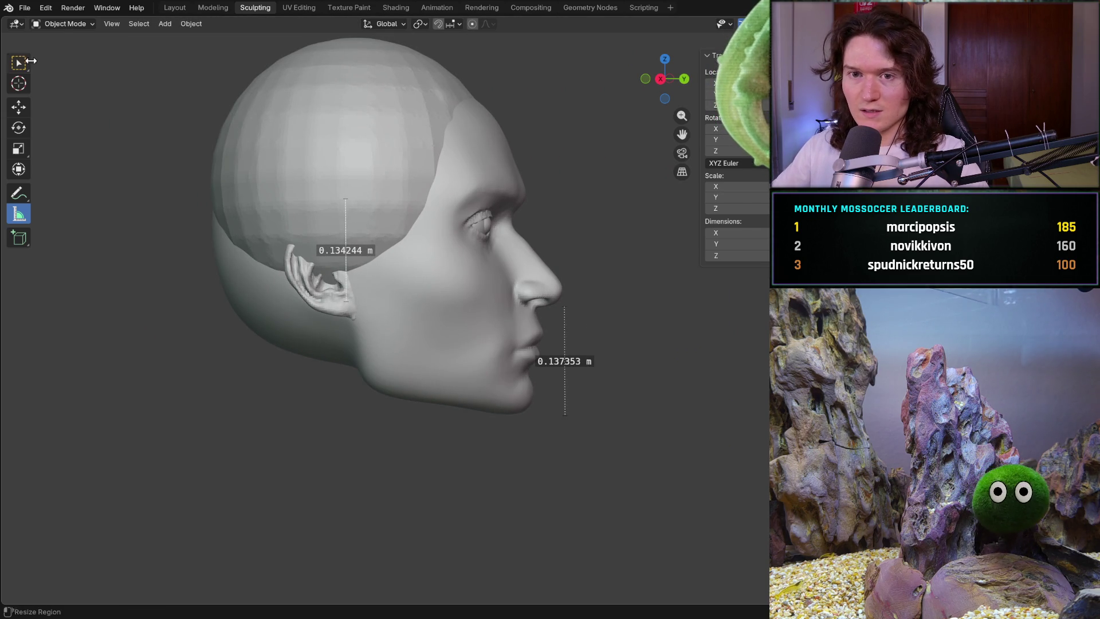
# Return to the Measure tool and drag the upper ruler's ends to brow and nose base, reading 0.12455 m
pyautogui.press('w')
pyautogui.click(18, 193)
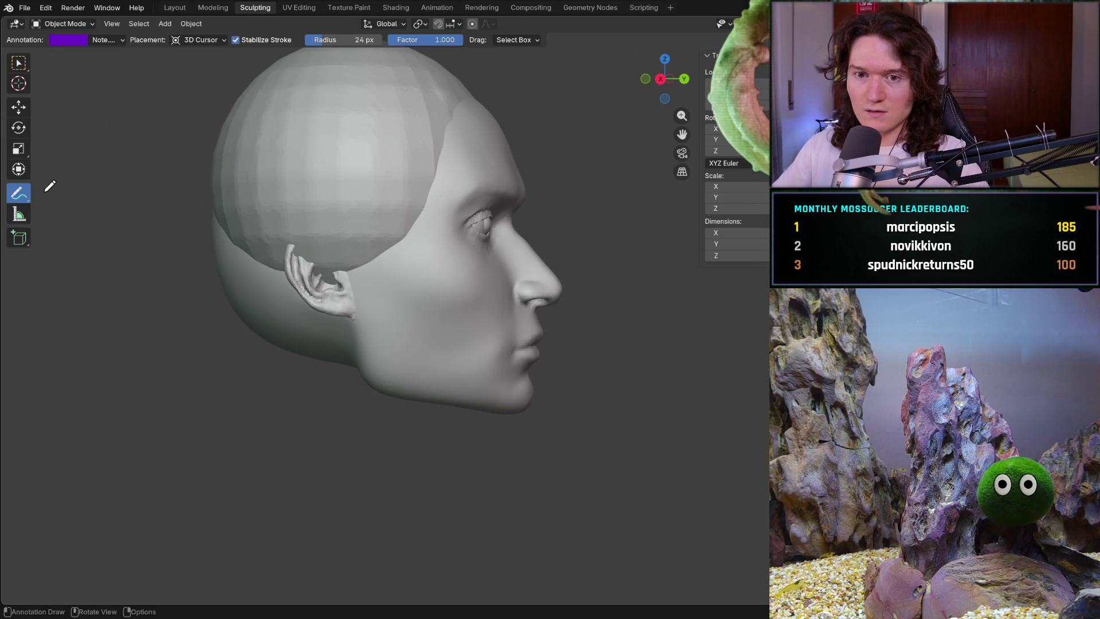
pyautogui.click(18, 214)
pyautogui.moveTo(348, 198)
pyautogui.mouseDown()
pyautogui.moveTo(515, 214)
pyautogui.moveTo(538, 196)
pyautogui.mouseUp()
pyautogui.moveTo(345, 300); pyautogui.dragTo(565, 296)
pyautogui.moveTo(538, 195); pyautogui.dragTo(563, 195)
pyautogui.moveTo(564, 229); pyautogui.dragTo(505, 241, button='middle')
pyautogui.moveTo(382, 314); pyautogui.dragTo(321, 316)
pyautogui.moveTo(378, 193); pyautogui.dragTo(324, 198)
pyautogui.moveTo(325, 198)
pyautogui.mouseDown(button='middle')
pyautogui.moveTo(299, 243)
pyautogui.moveTo(312, 243)
pyautogui.mouseUp(button='middle')
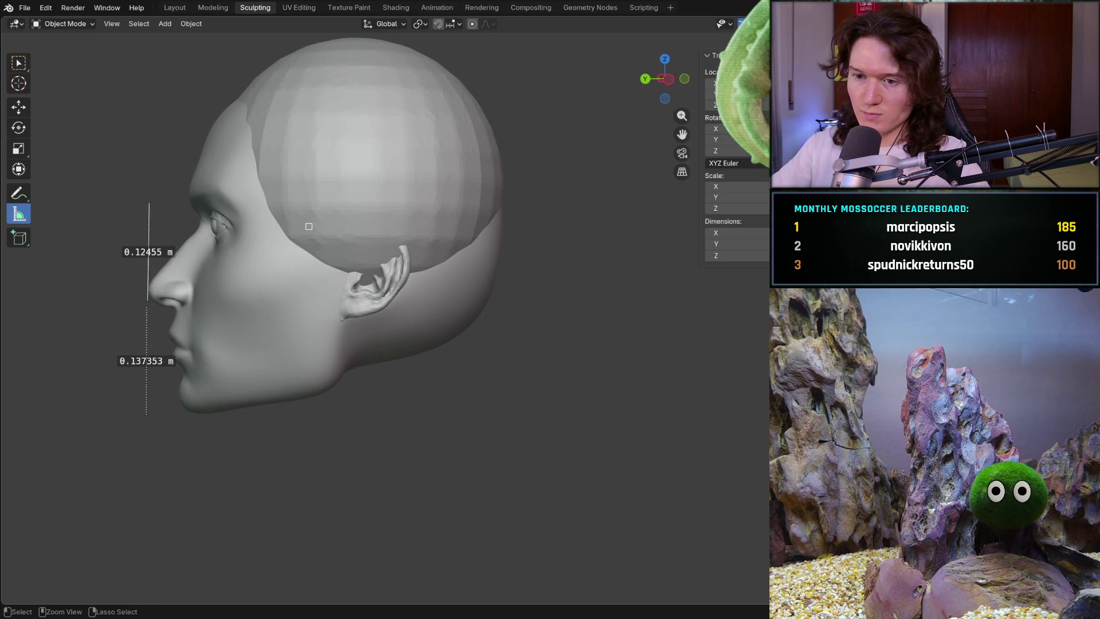
# In front view, reposition the brow, nose-tip and chin ruler endpoints
pyautogui.press('KP_1')
pyautogui.scroll(4, 386, 331)
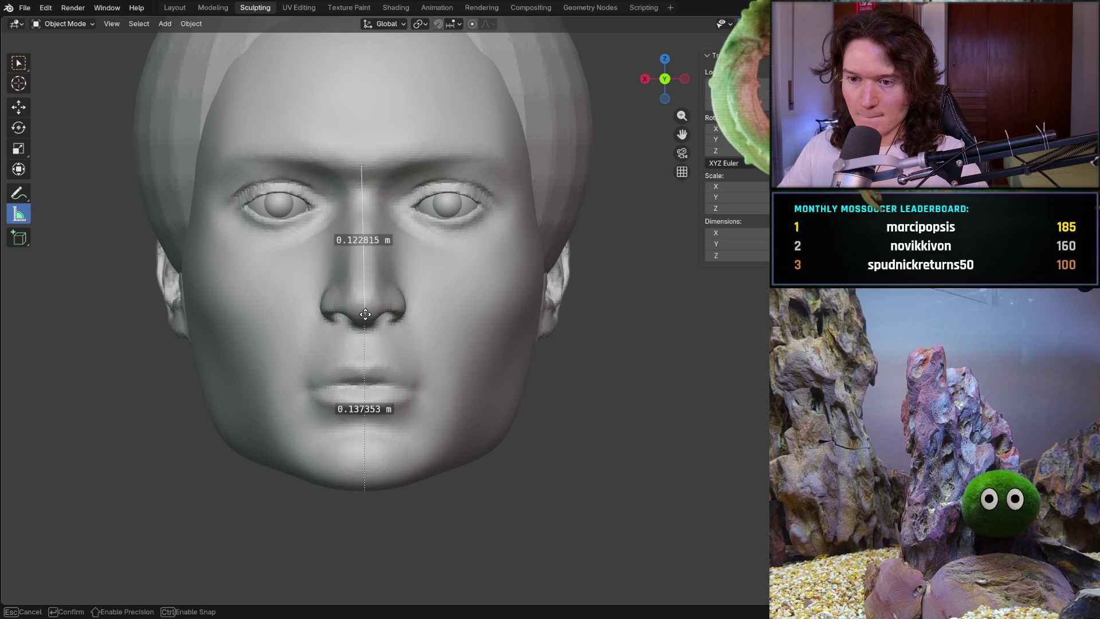
pyautogui.moveTo(361, 166); pyautogui.dragTo(365, 156)
pyautogui.moveTo(364, 315); pyautogui.dragTo(364, 325)
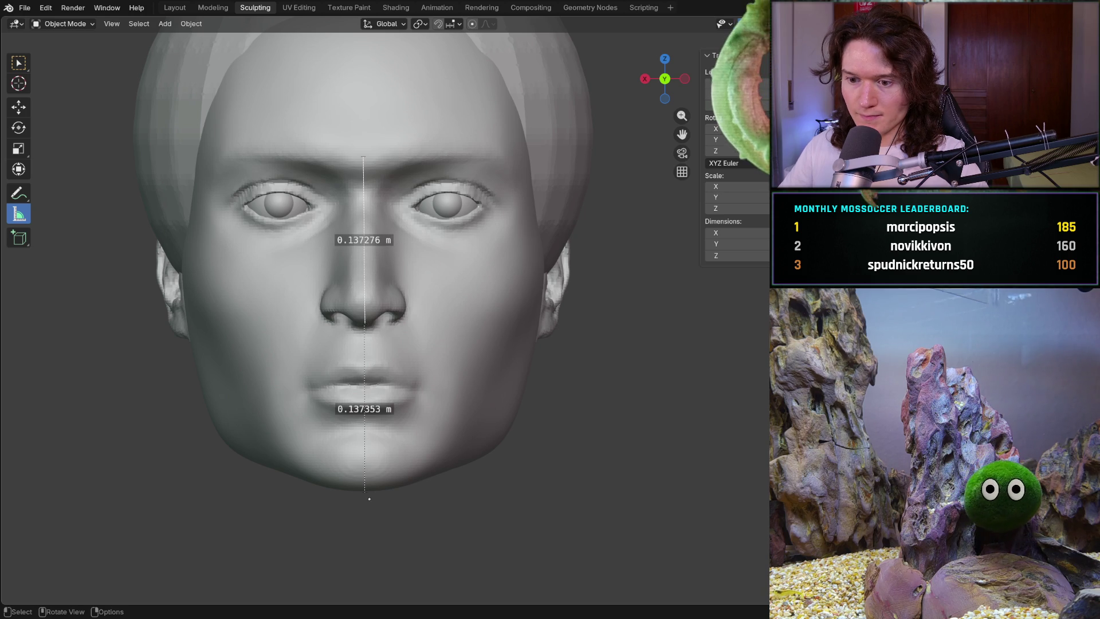
pyautogui.moveTo(363, 491); pyautogui.dragTo(364, 489)
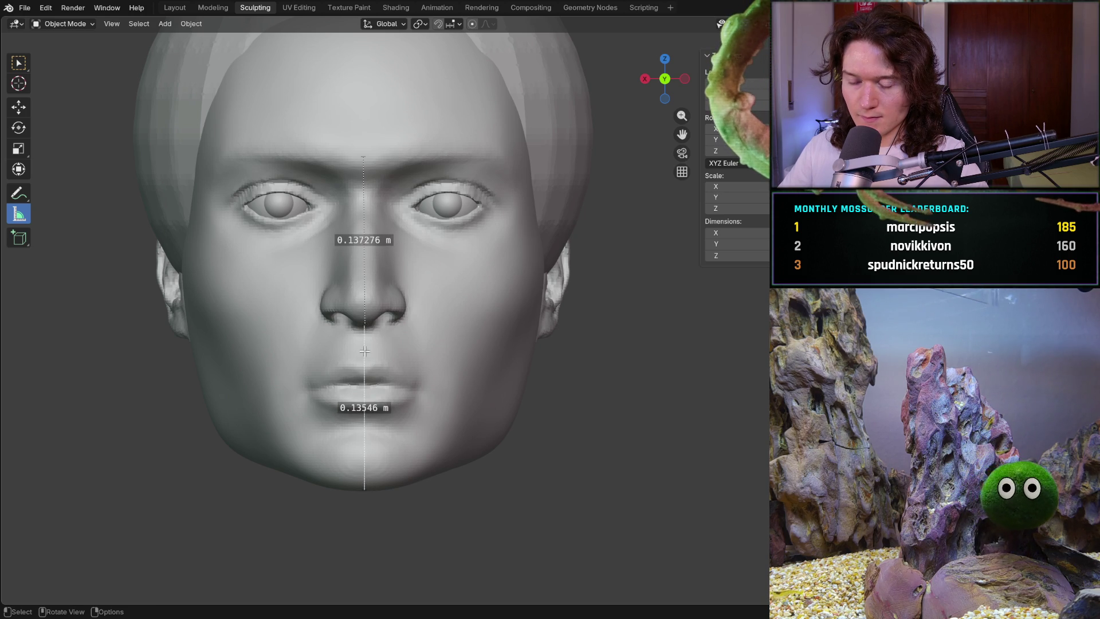
pyautogui.moveTo(365, 315); pyautogui.dragTo(364, 321)
pyautogui.keyDown('shift'); pyautogui.moveTo(364, 321); pyautogui.dragTo(394, 460, button='middle'); pyautogui.keyUp('shift')
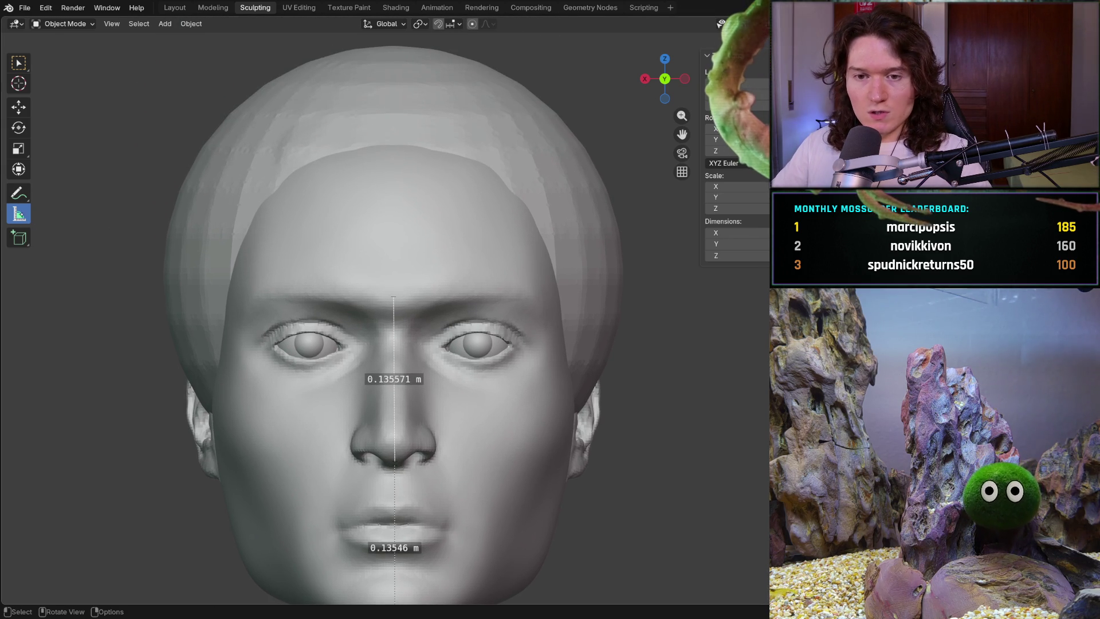
# Add a ruler from the top of the head down to the brow, adjusting it in side view
pyautogui.moveTo(393, 133); pyautogui.dragTo(396, 295)
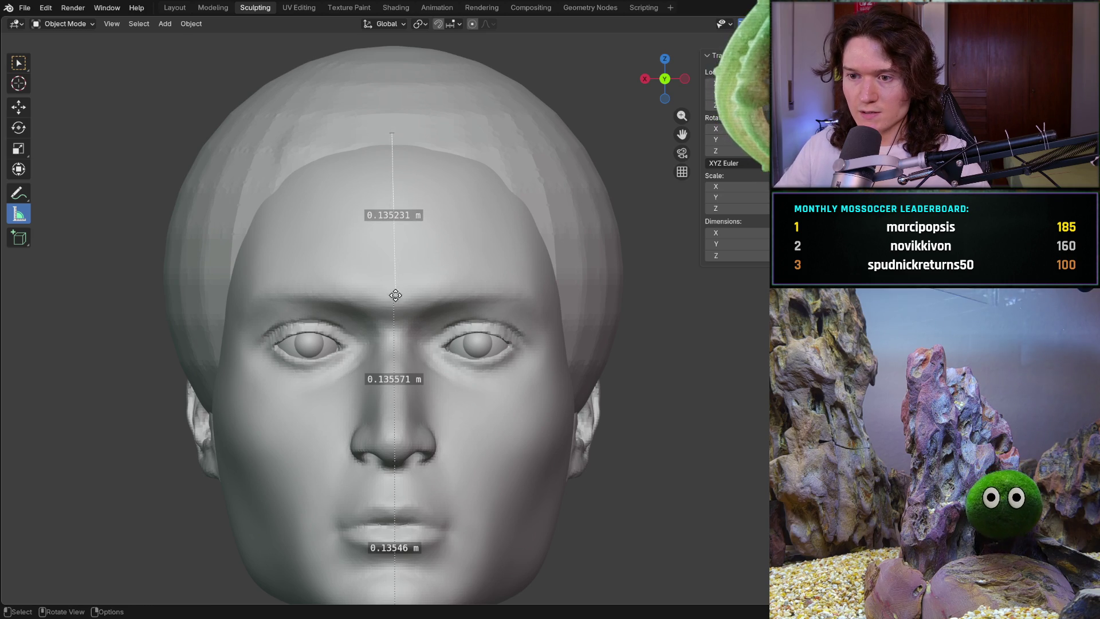
pyautogui.moveTo(391, 132); pyautogui.dragTo(399, 209)
pyautogui.moveTo(399, 210); pyautogui.dragTo(407, 291, button='middle')
pyautogui.scroll(-2, 407, 291)
pyautogui.moveTo(363, 299)
pyautogui.mouseDown()
pyautogui.moveTo(552, 275)
pyautogui.moveTo(589, 285)
pyautogui.moveTo(588, 294)
pyautogui.mouseUp()
pyautogui.moveTo(363, 198)
pyautogui.mouseDown()
pyautogui.moveTo(572, 201)
pyautogui.moveTo(584, 184)
pyautogui.moveTo(588, 195)
pyautogui.mouseUp()
pyautogui.moveTo(588, 294); pyautogui.dragTo(588, 301)
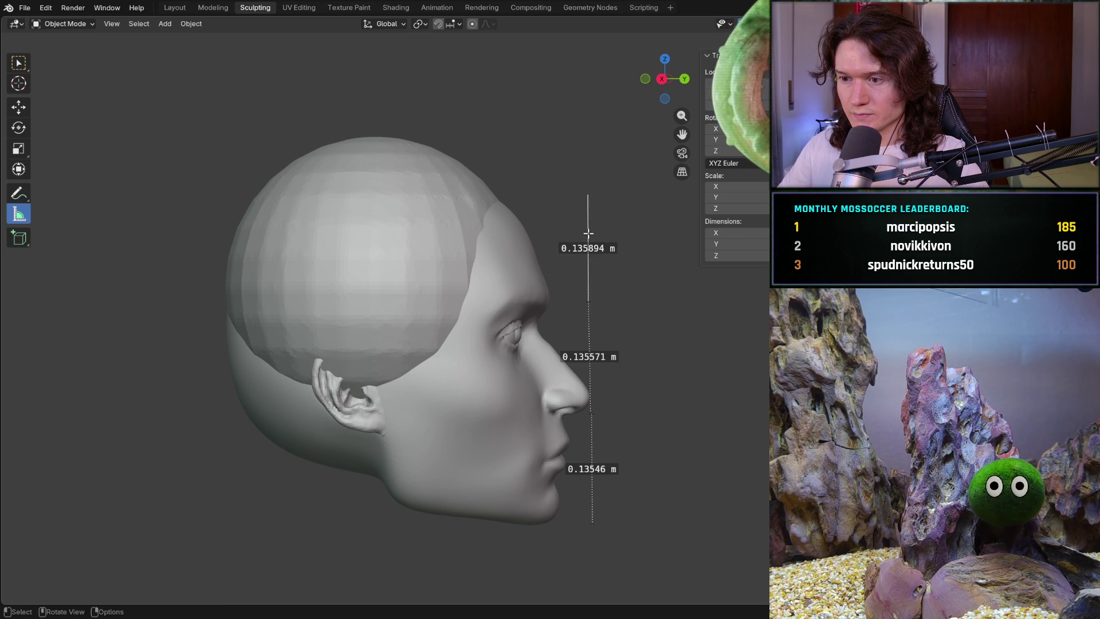
pyautogui.moveTo(587, 197); pyautogui.dragTo(587, 199)
pyautogui.moveTo(587, 199); pyautogui.dragTo(415, 255, button='middle')
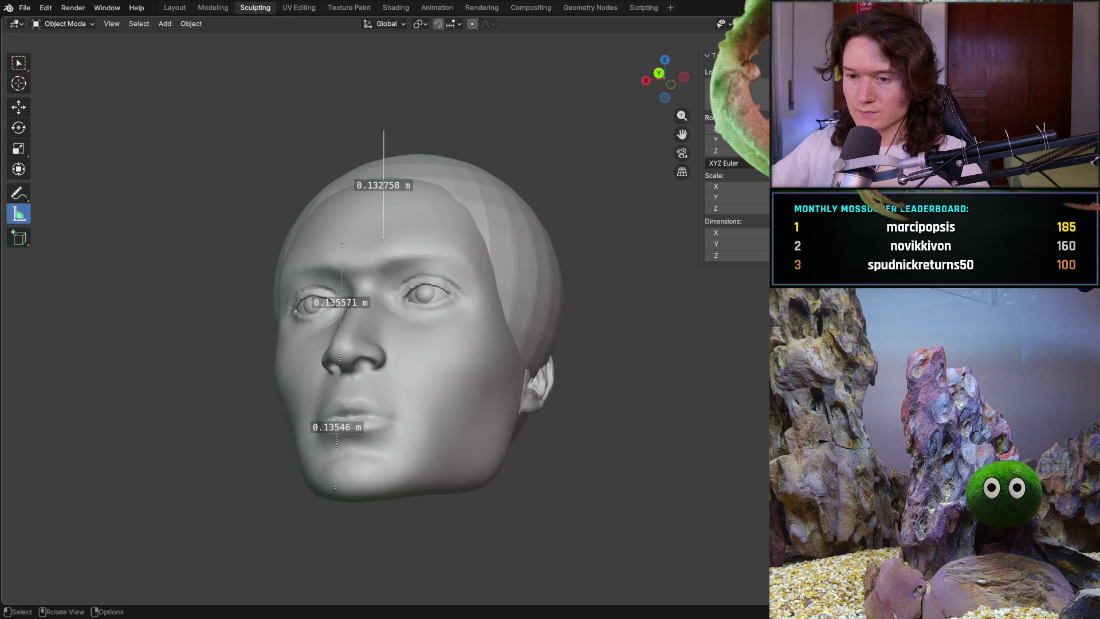
# Refine the top ruler in front view so the sections read 0.131882, 0.135571 and 0.13546 m
pyautogui.press('ctrl+KP_1')
pyautogui.press('KP_1')
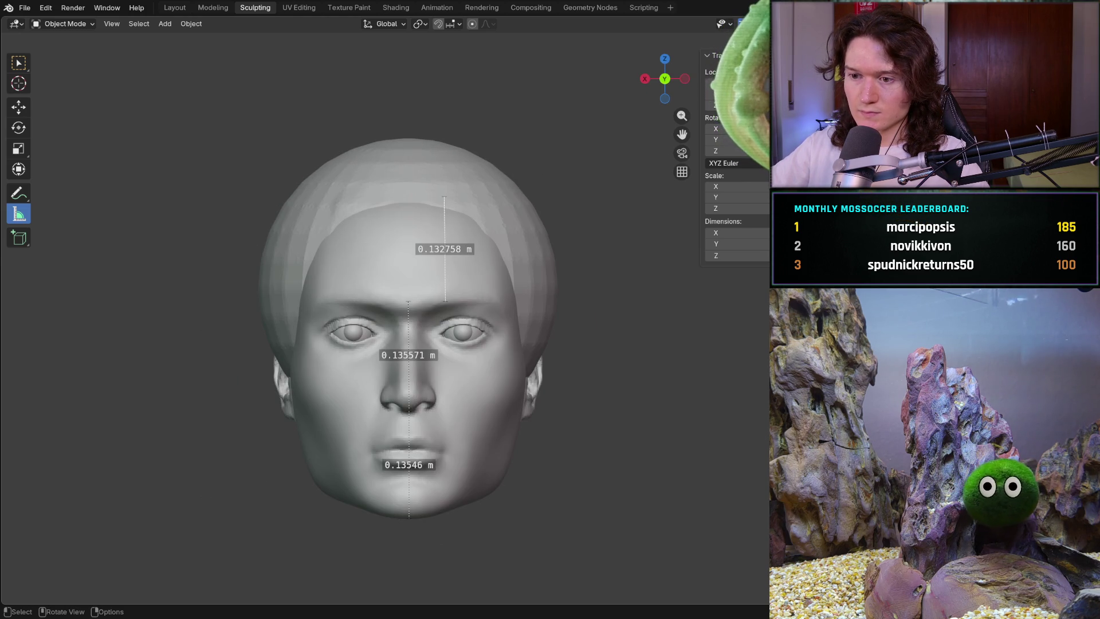
pyautogui.scroll(2, 433, 312)
pyautogui.moveTo(451, 296); pyautogui.dragTo(397, 294)
pyautogui.moveTo(448, 150)
pyautogui.mouseDown()
pyautogui.moveTo(399, 161)
pyautogui.moveTo(396, 145)
pyautogui.mouseUp()
pyautogui.moveTo(401, 326); pyautogui.dragTo(546, 329, button='middle')
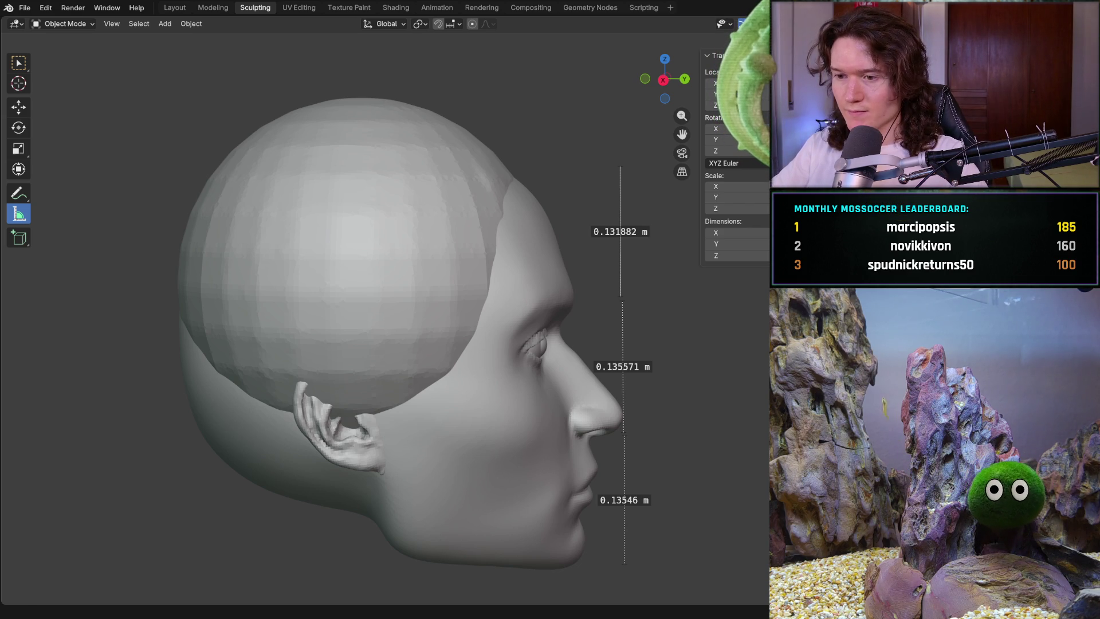
pyautogui.moveTo(408, 188); pyautogui.dragTo(515, 191, button='middle')
pyautogui.press('KP_1')
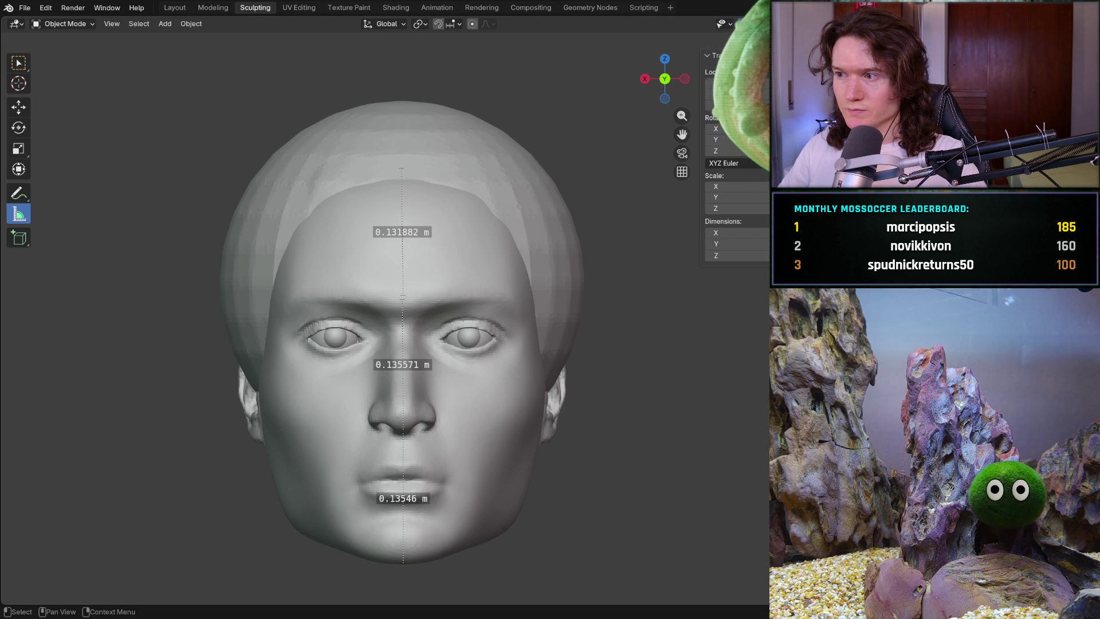
pyautogui.click(19, 106)
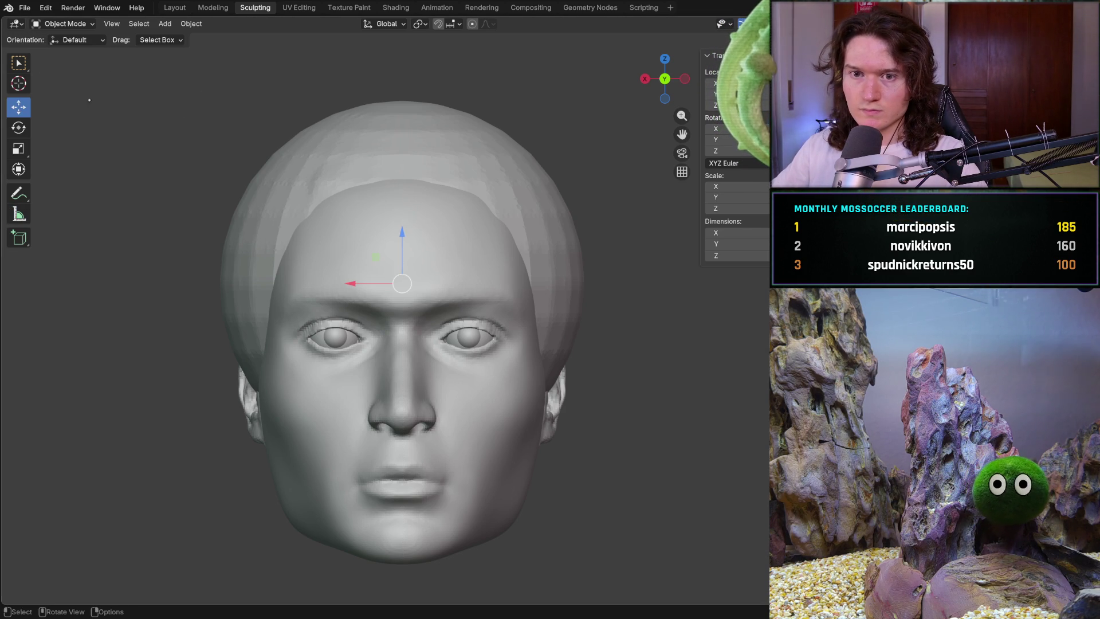
# Raise the cranium cap about 0.012 m and nudge it slightly toward the back
pyautogui.moveTo(404, 234); pyautogui.dragTo(405, 221)
pyautogui.moveTo(404, 221); pyautogui.dragTo(431, 277, button='middle')
pyautogui.moveTo(445, 275); pyautogui.dragTo(439, 275)
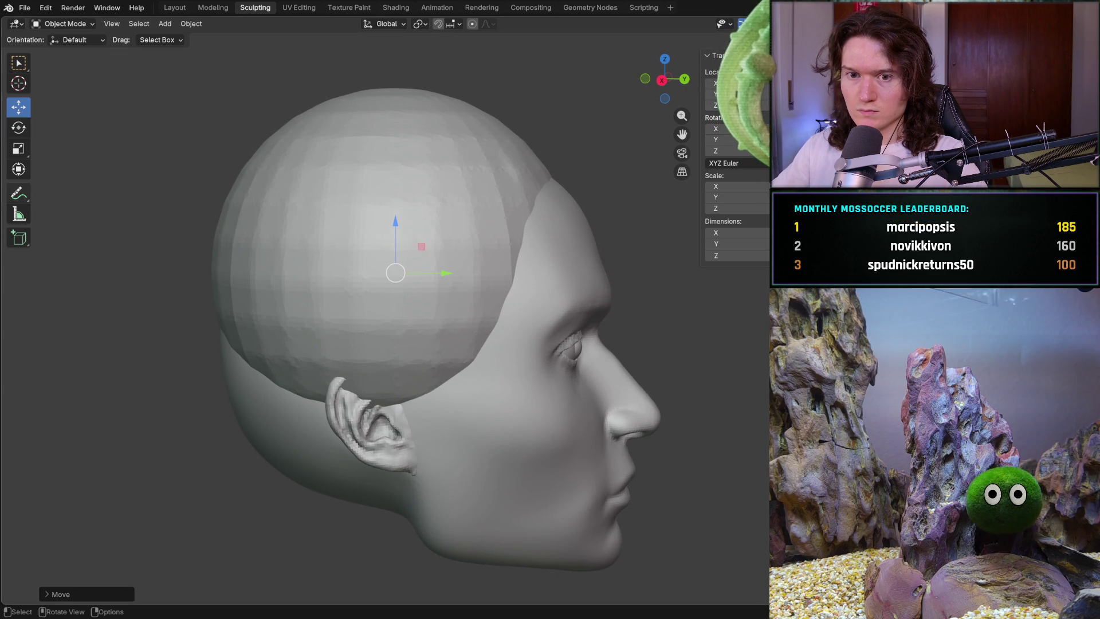
# Recheck the measurements with a test diagonal ruler across the cranium, then delete it
pyautogui.click(19, 214)
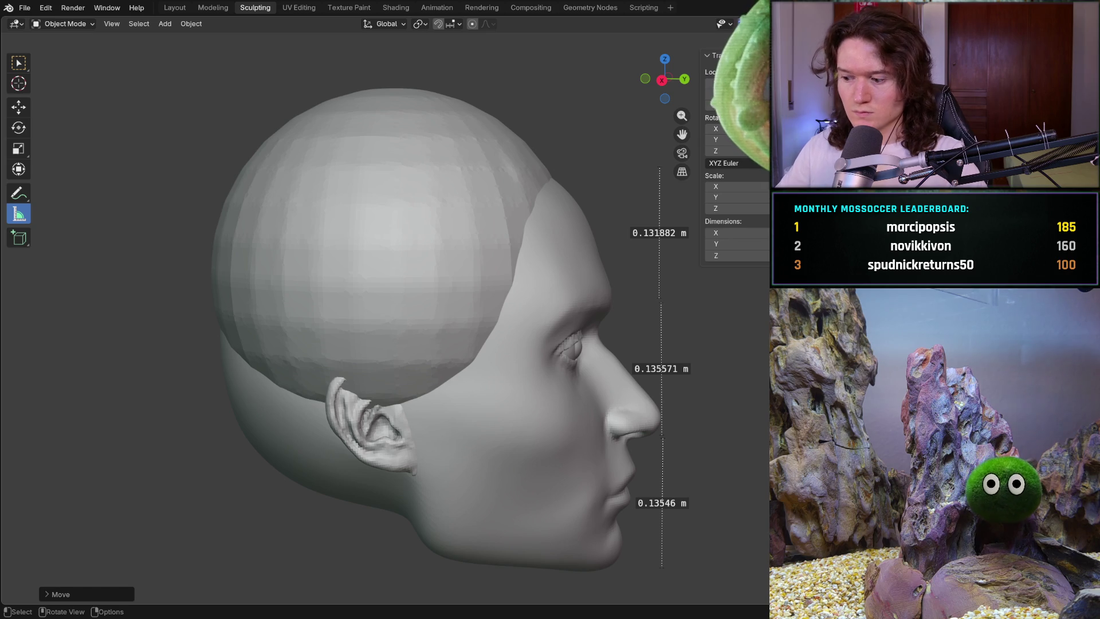
pyautogui.press('ctrl+KP_1')
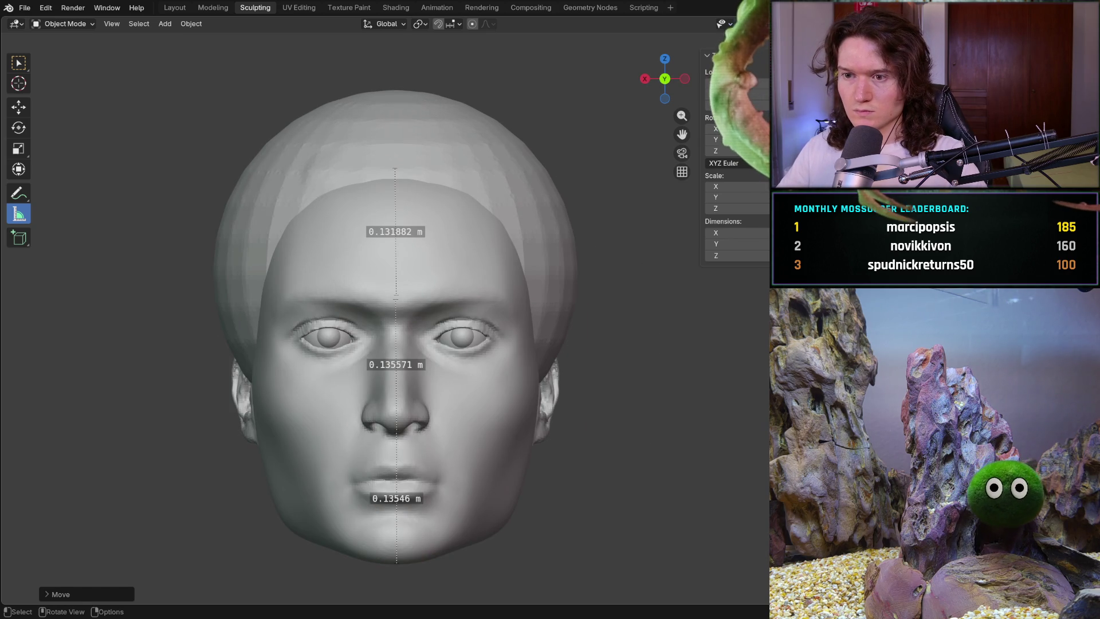
pyautogui.click(498, 102)
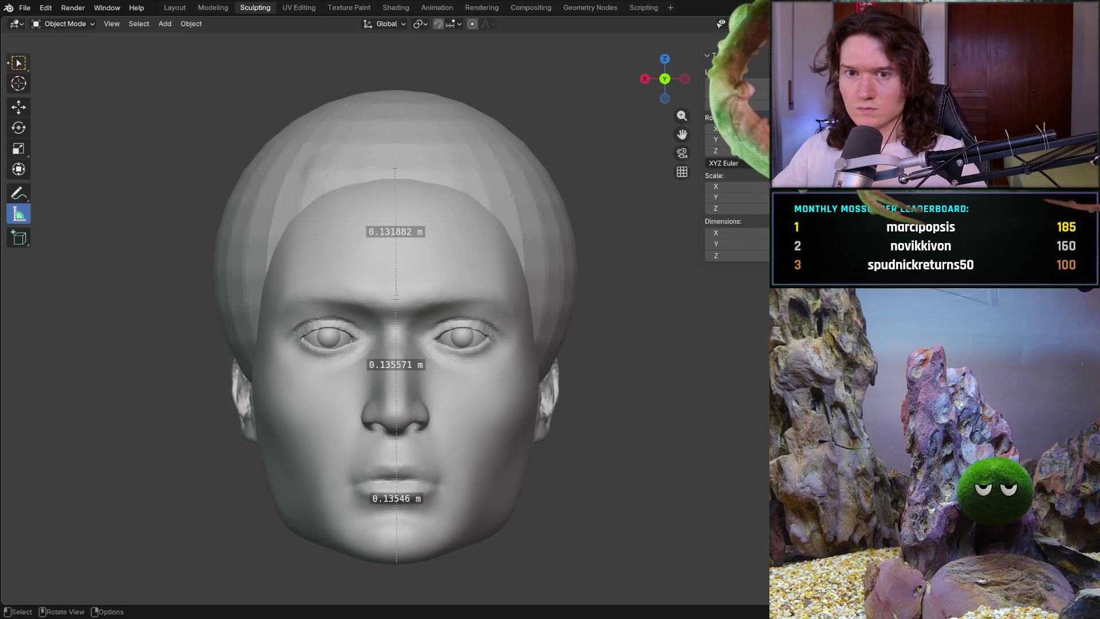
pyautogui.moveTo(423, 160); pyautogui.dragTo(422, 173)
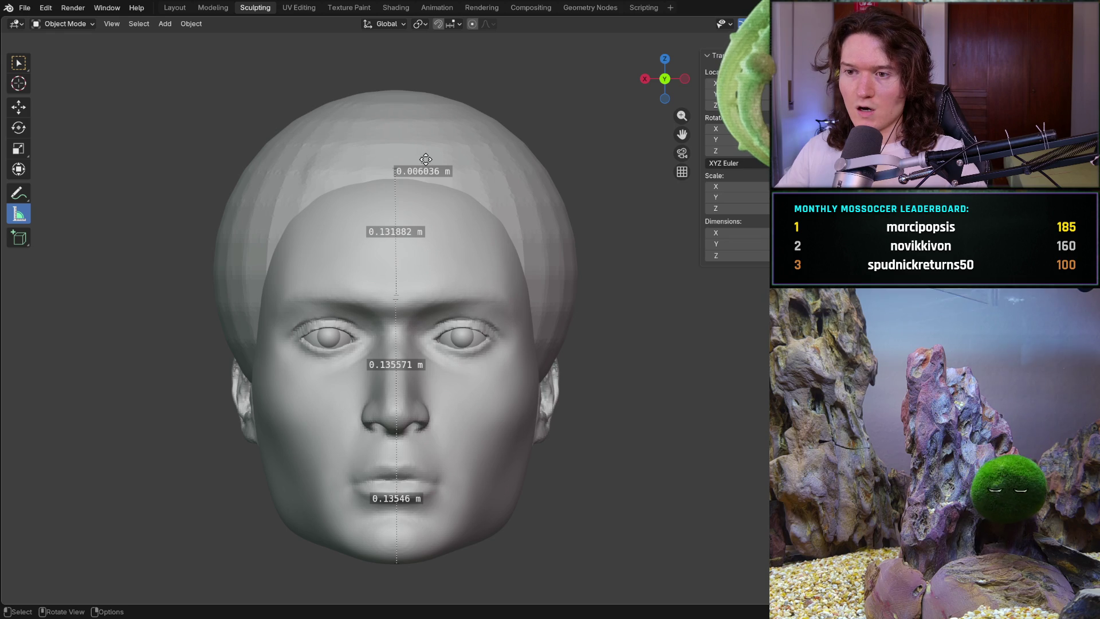
pyautogui.moveTo(426, 159)
pyautogui.mouseDown()
pyautogui.moveTo(437, 185)
pyautogui.moveTo(510, 202)
pyautogui.moveTo(512, 225)
pyautogui.moveTo(537, 241)
pyautogui.mouseUp()
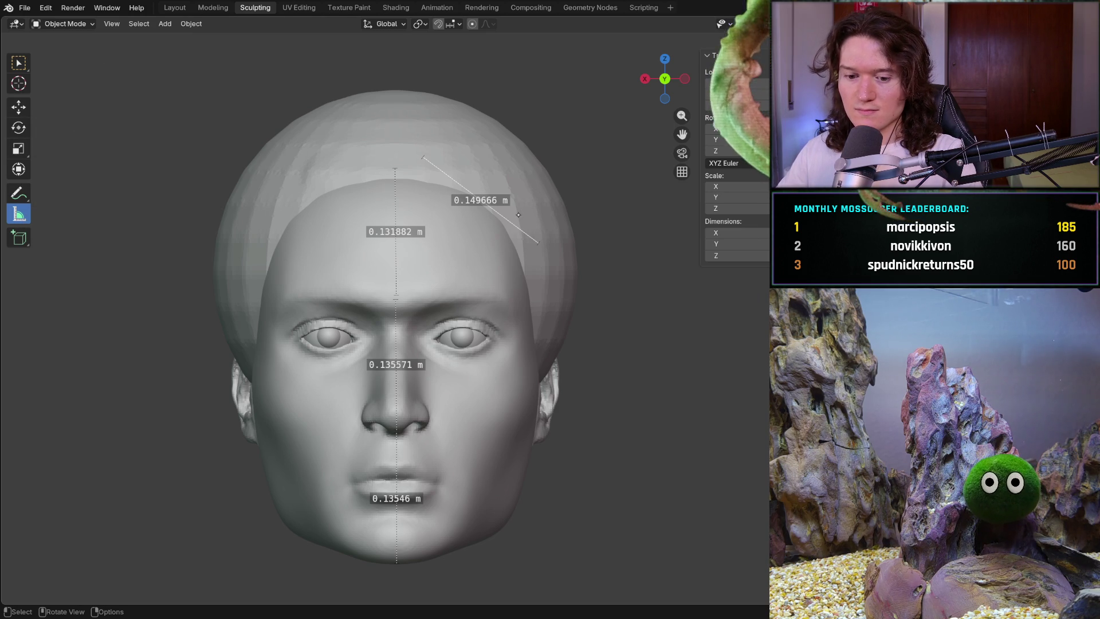
pyautogui.press('Delete')
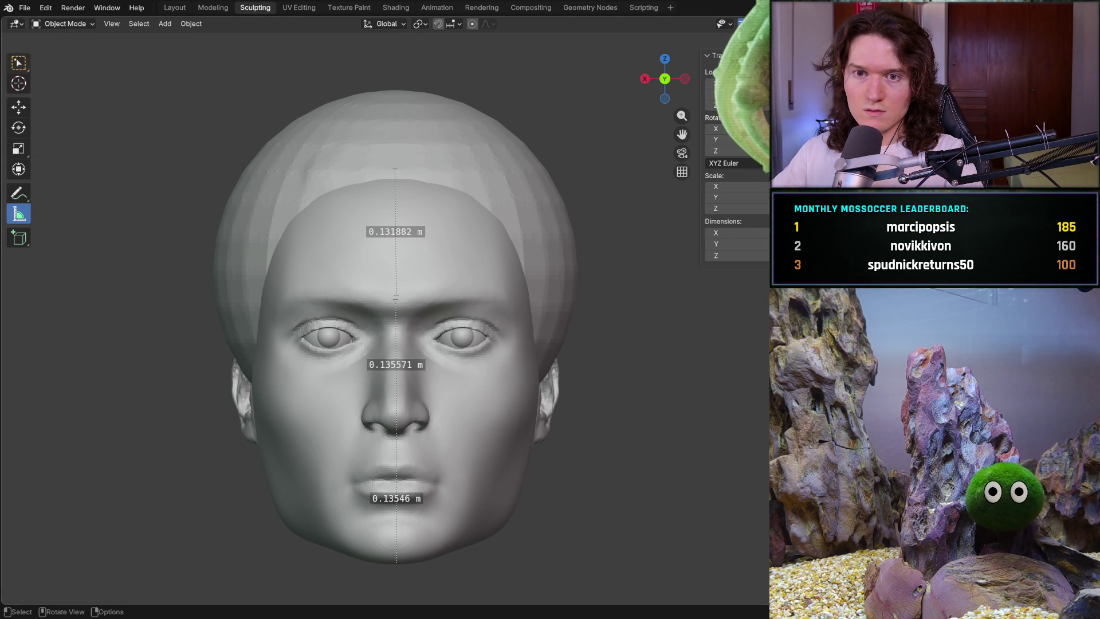
pyautogui.click(19, 63)
pyautogui.click(18, 107)
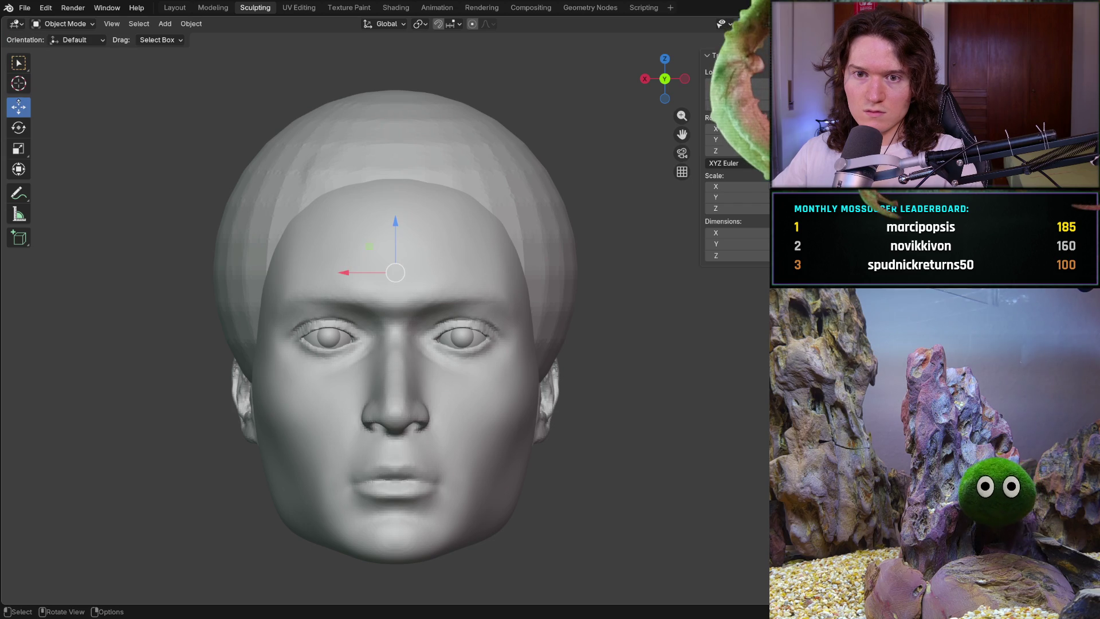
# Lower the cranium cap slightly and reposition it with G, checking it against the rulers
pyautogui.moveTo(396, 220); pyautogui.dragTo(396, 222)
pyautogui.moveTo(371, 251)
pyautogui.mouseDown(button='middle')
pyautogui.moveTo(425, 257)
pyautogui.moveTo(395, 280)
pyautogui.moveTo(335, 287)
pyautogui.moveTo(346, 304)
pyautogui.moveTo(335, 308)
pyautogui.mouseUp(button='middle')
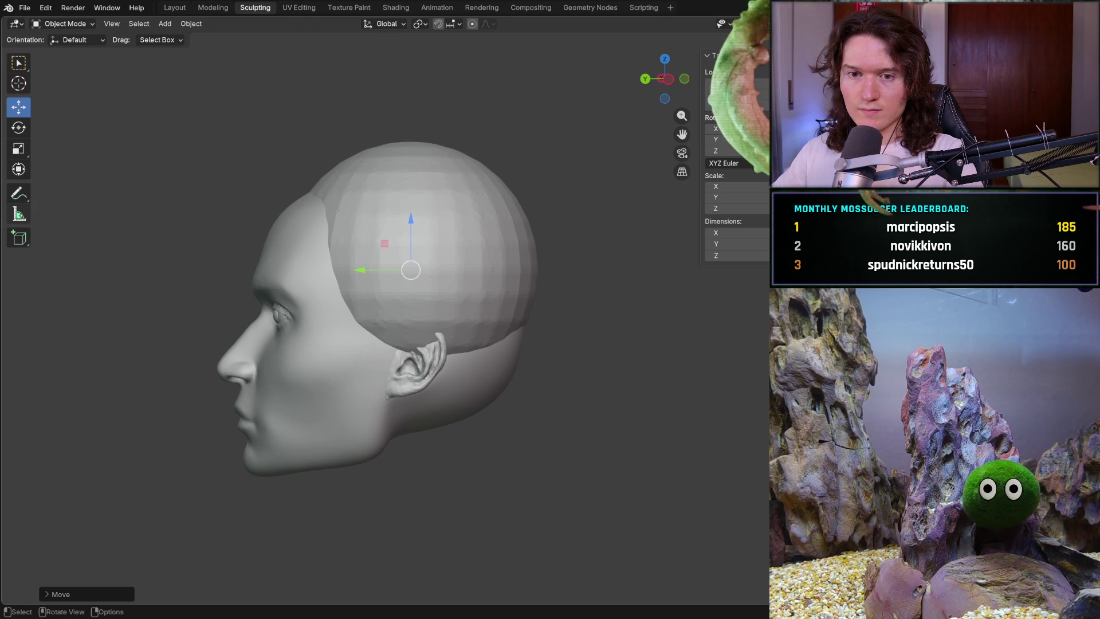
pyautogui.click(19, 214)
pyautogui.press('ctrl+KP_1')
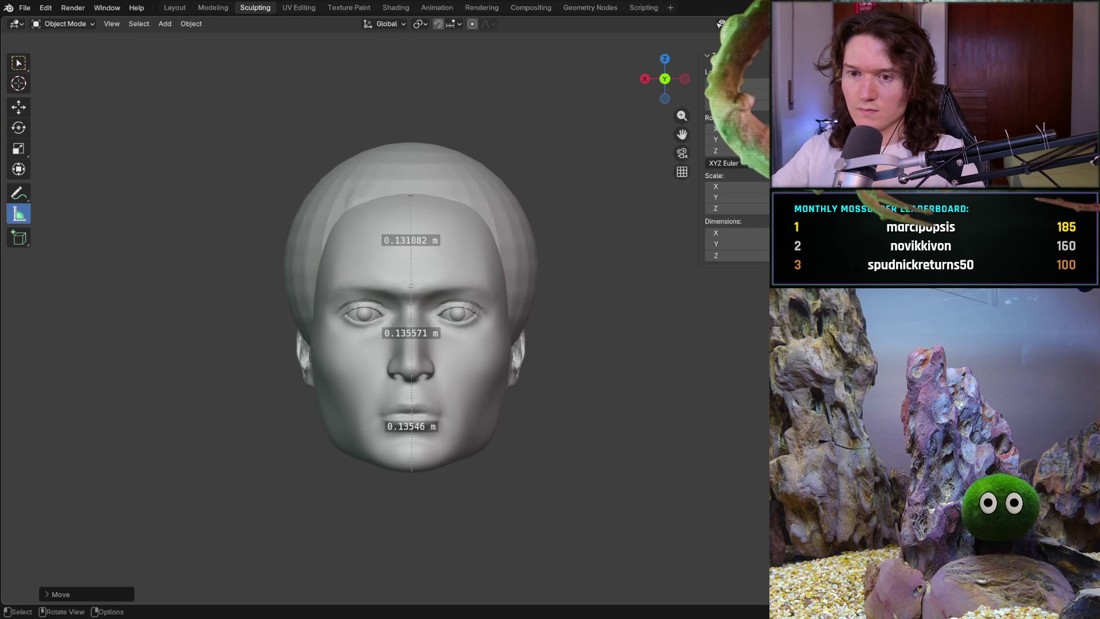
pyautogui.scroll(2, 421, 254)
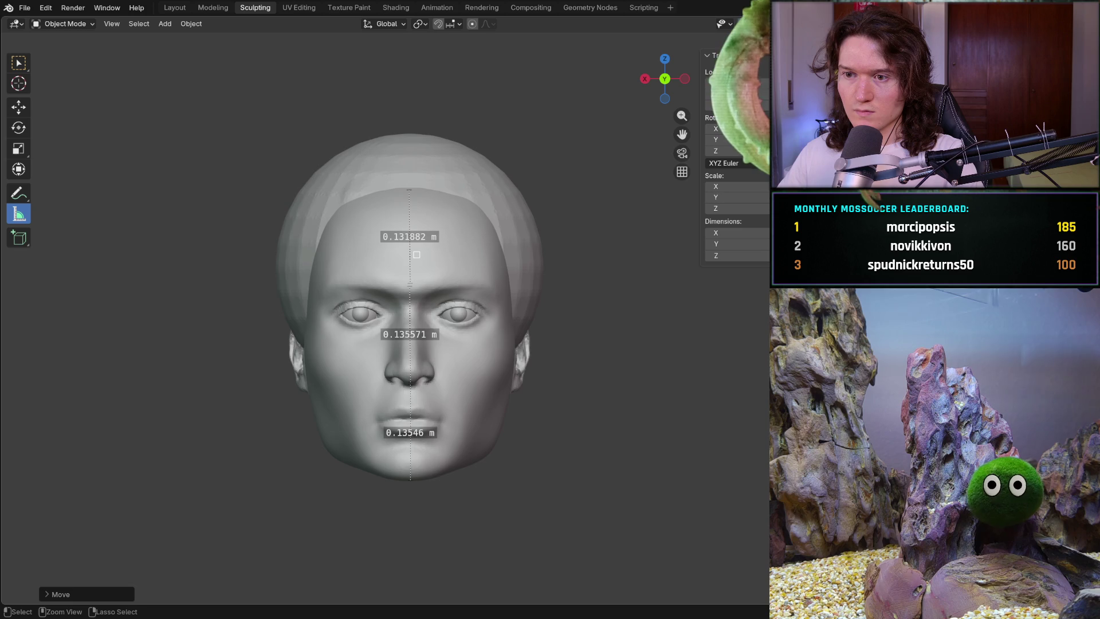
pyautogui.moveTo(421, 254)
pyautogui.mouseDown(button='middle')
pyautogui.moveTo(479, 280)
pyautogui.moveTo(524, 227)
pyautogui.mouseUp(button='middle')
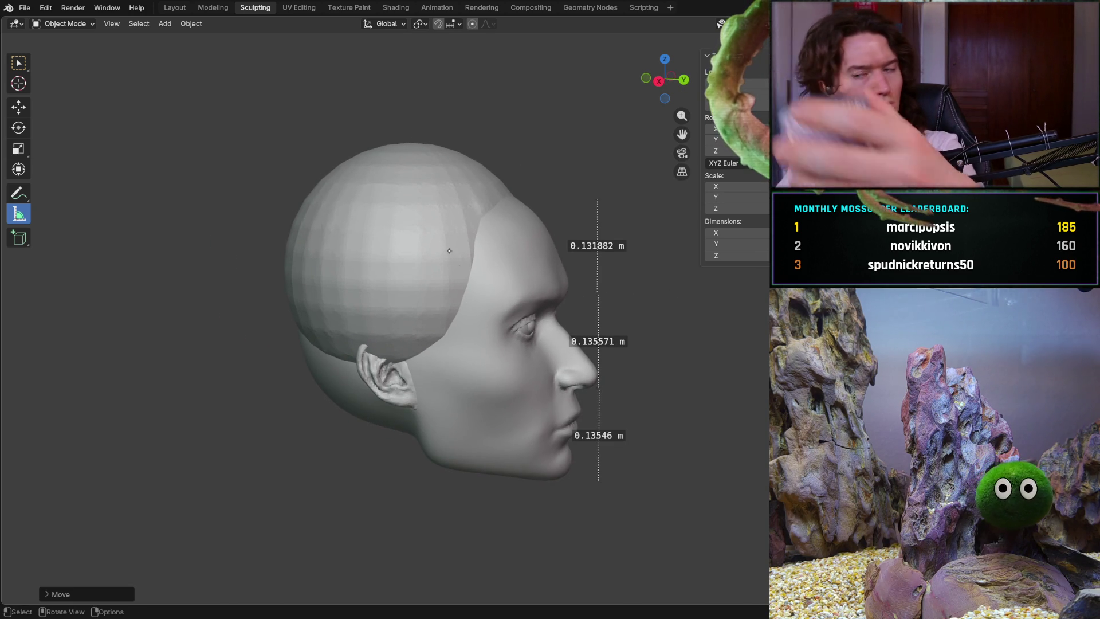
pyautogui.scroll(5, 552, 255)
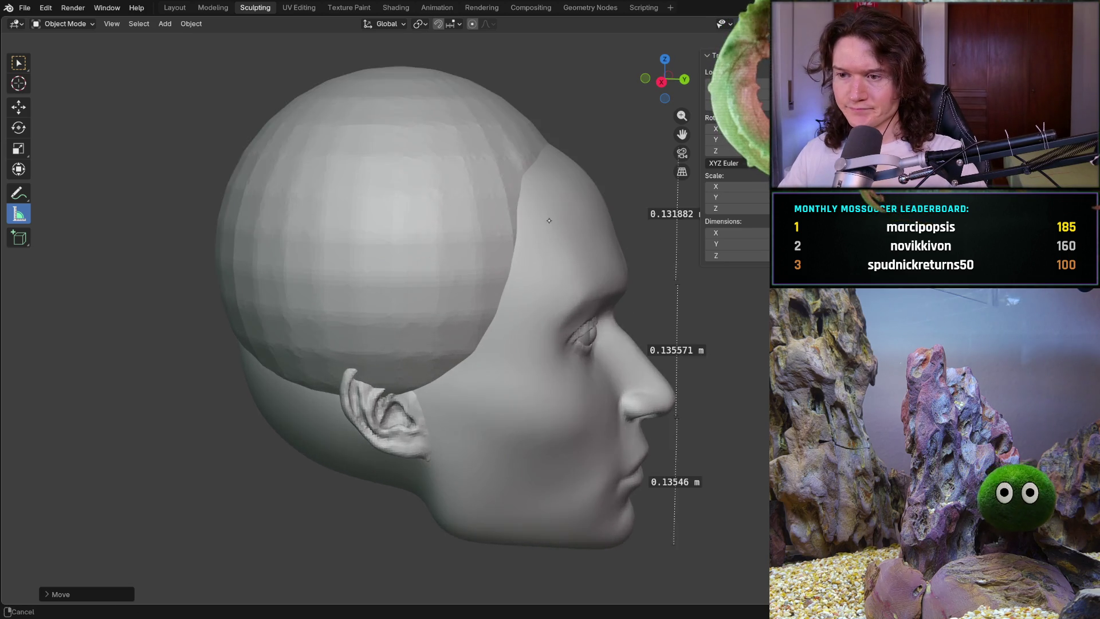
pyautogui.scroll(2, 461, 263)
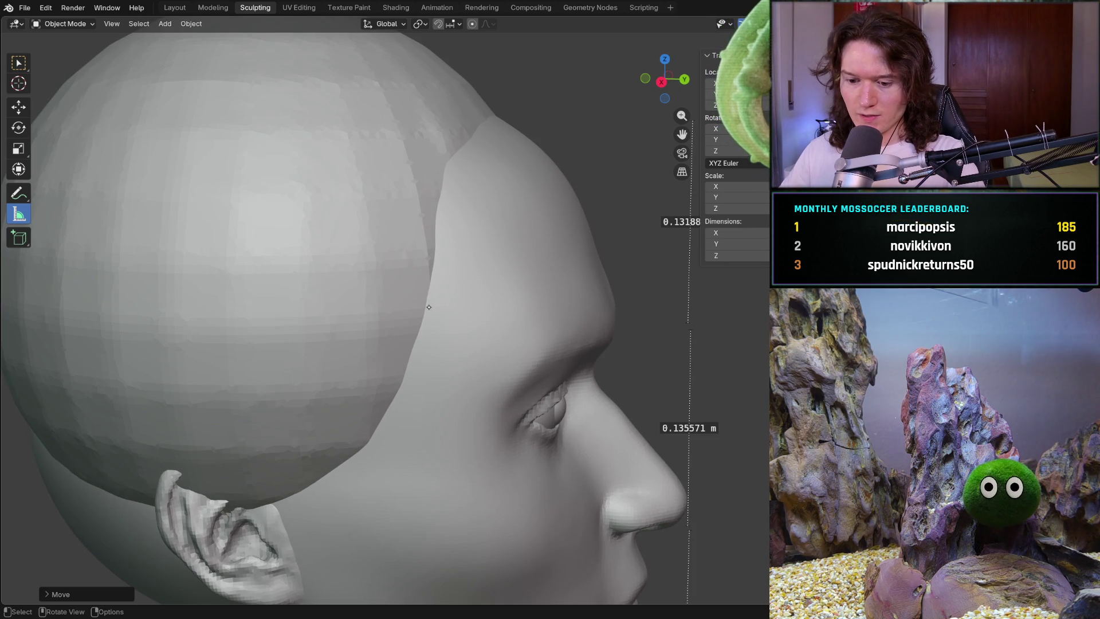
pyautogui.press('g')
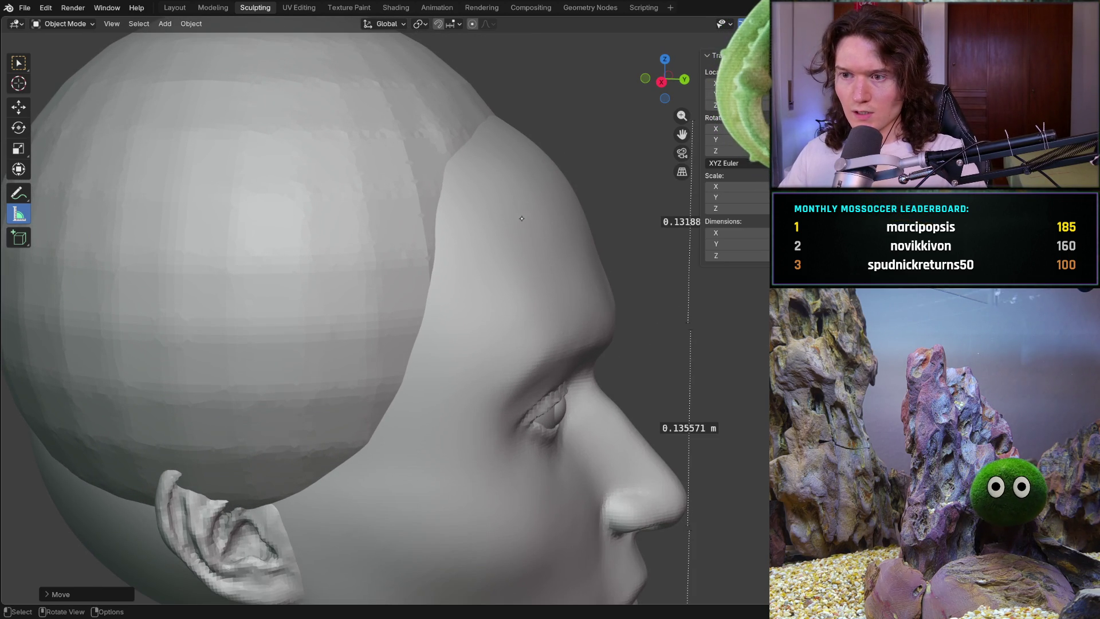
pyautogui.scroll(-3, 521, 218)
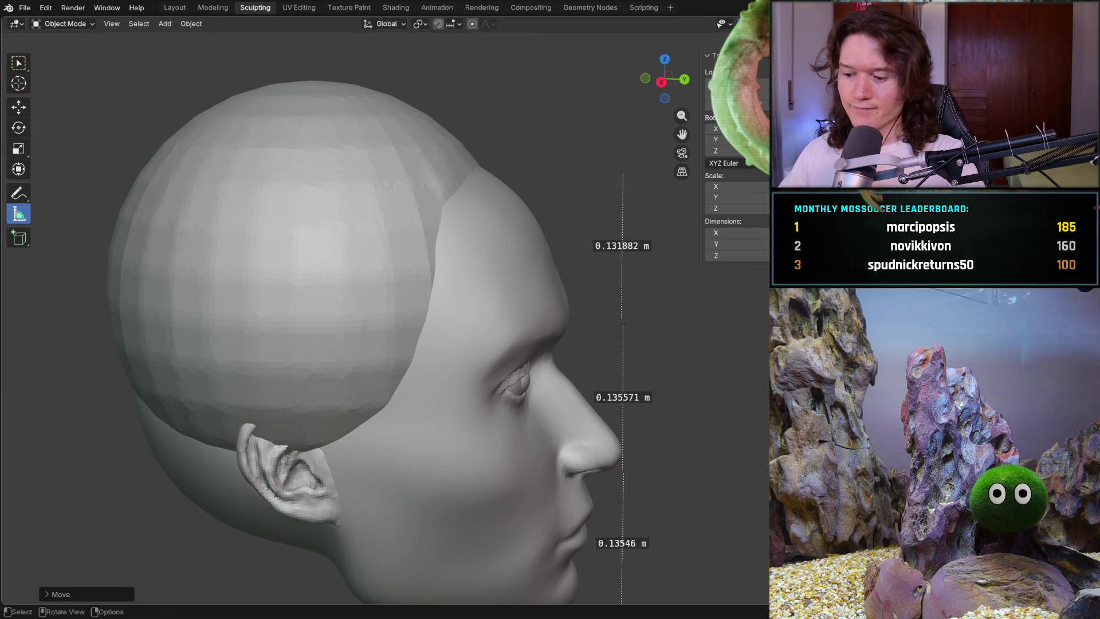
pyautogui.press('ctrl+KP_1')
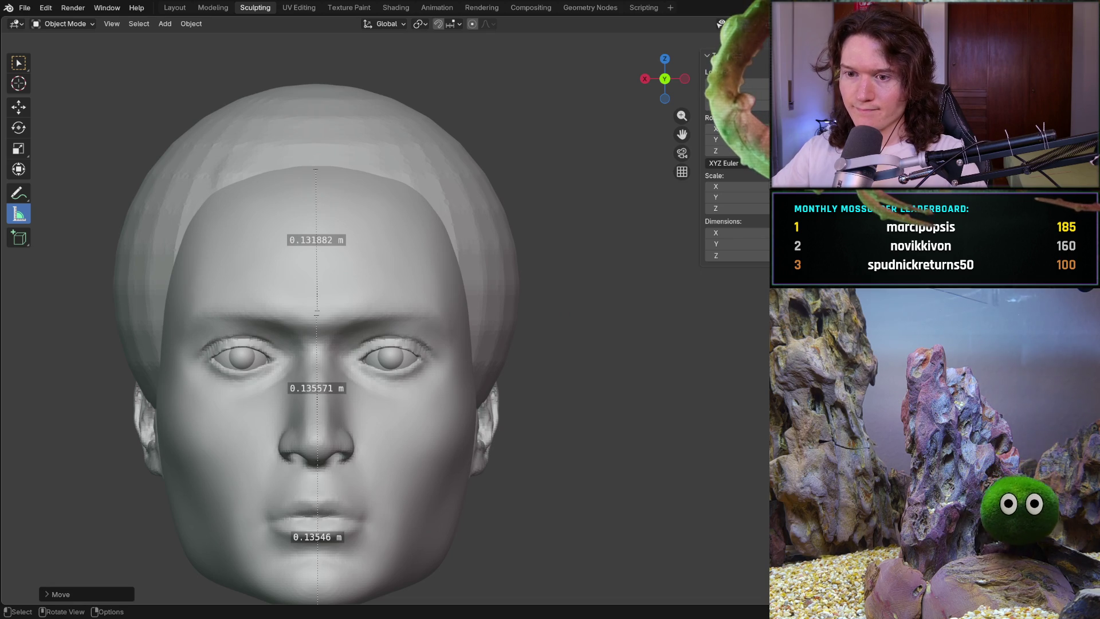
# Readjust the top ruler's endpoints so the top section reads 0.134643 m
pyautogui.moveTo(316, 313); pyautogui.dragTo(316, 314)
pyautogui.moveTo(317, 165); pyautogui.dragTo(318, 166)
pyautogui.moveTo(242, 262)
pyautogui.mouseDown(button='middle')
pyautogui.moveTo(375, 383)
pyautogui.moveTo(387, 343)
pyautogui.mouseUp(button='middle')
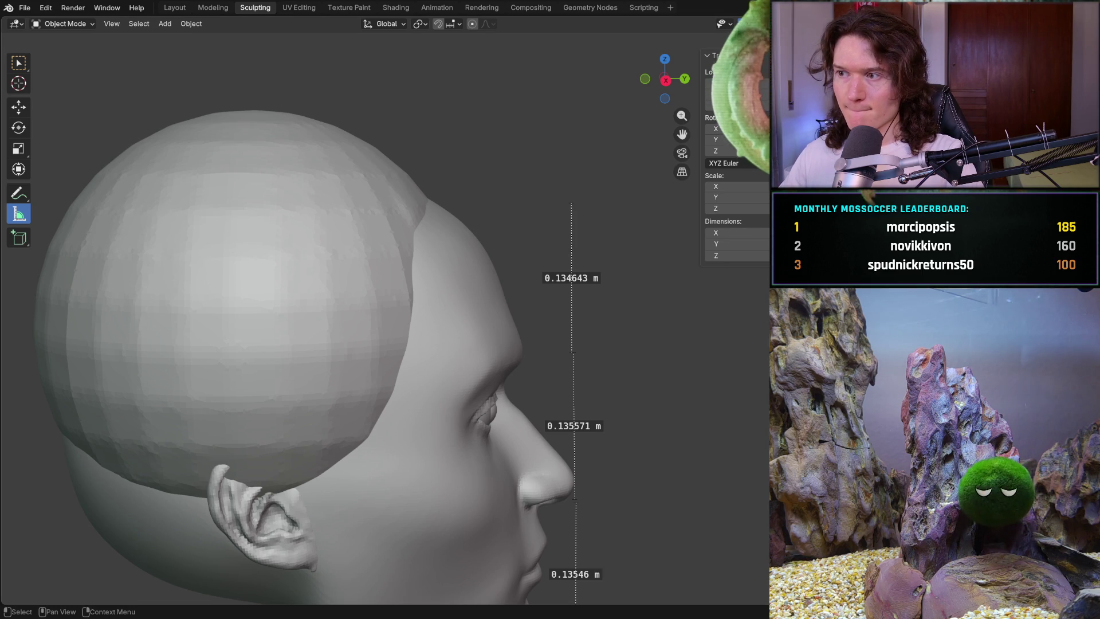
pyautogui.click(79, 24)
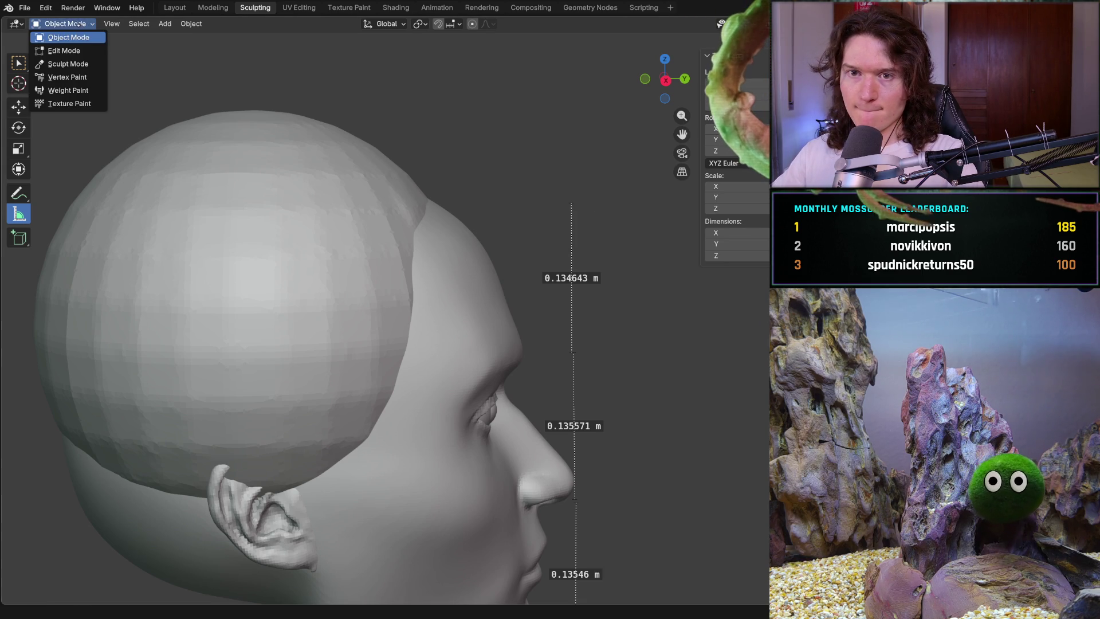
# Enter Sculpt Mode on the cranium cap, switch to side view, and set the brush to 394 px
pyautogui.click(68, 64)
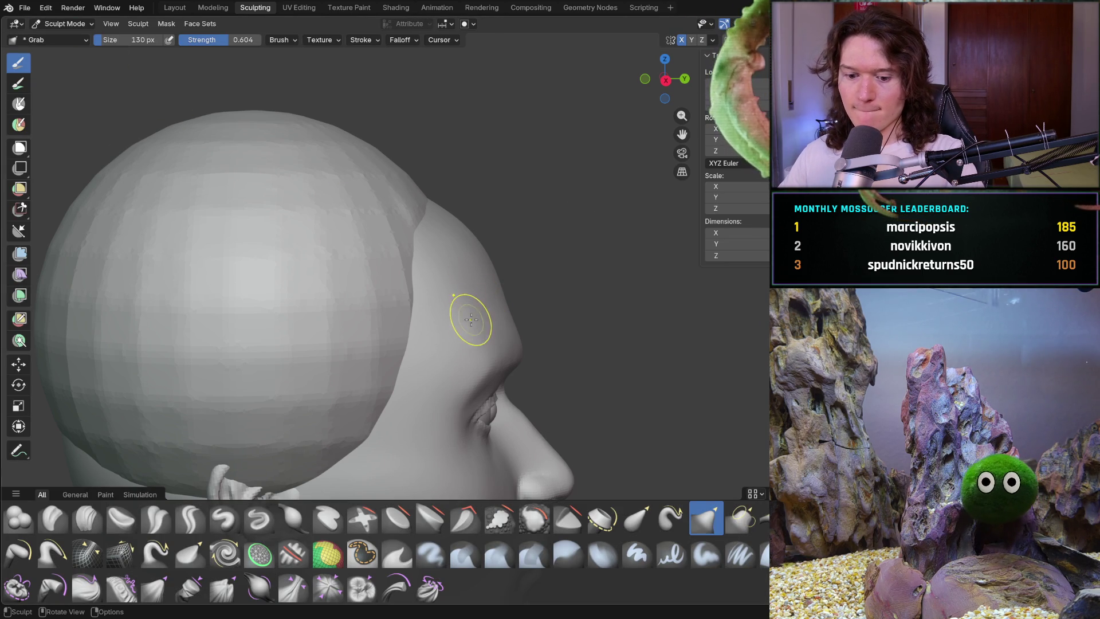
pyautogui.hotkey('alt', 'q')
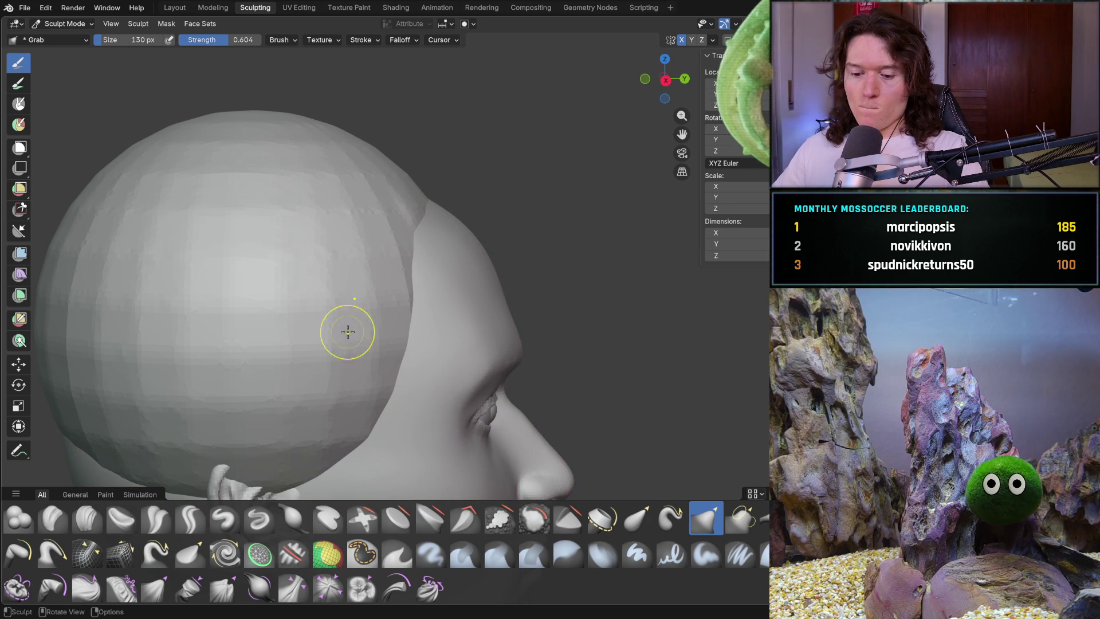
pyautogui.press('ctrl+KP_1')
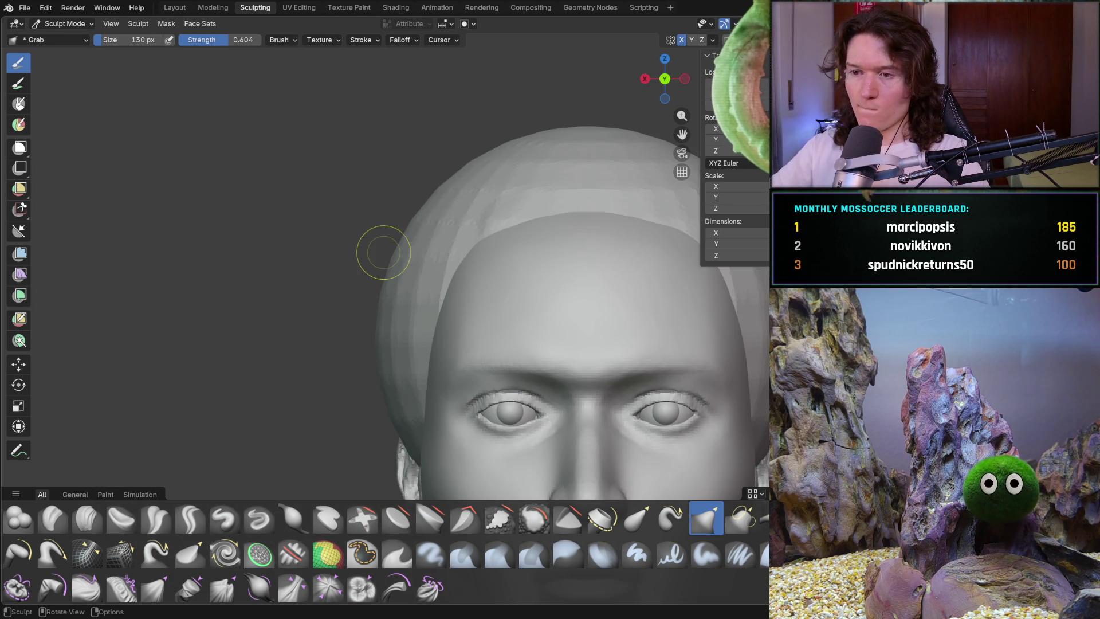
pyautogui.press('KP_1')
pyautogui.press('KP_3')
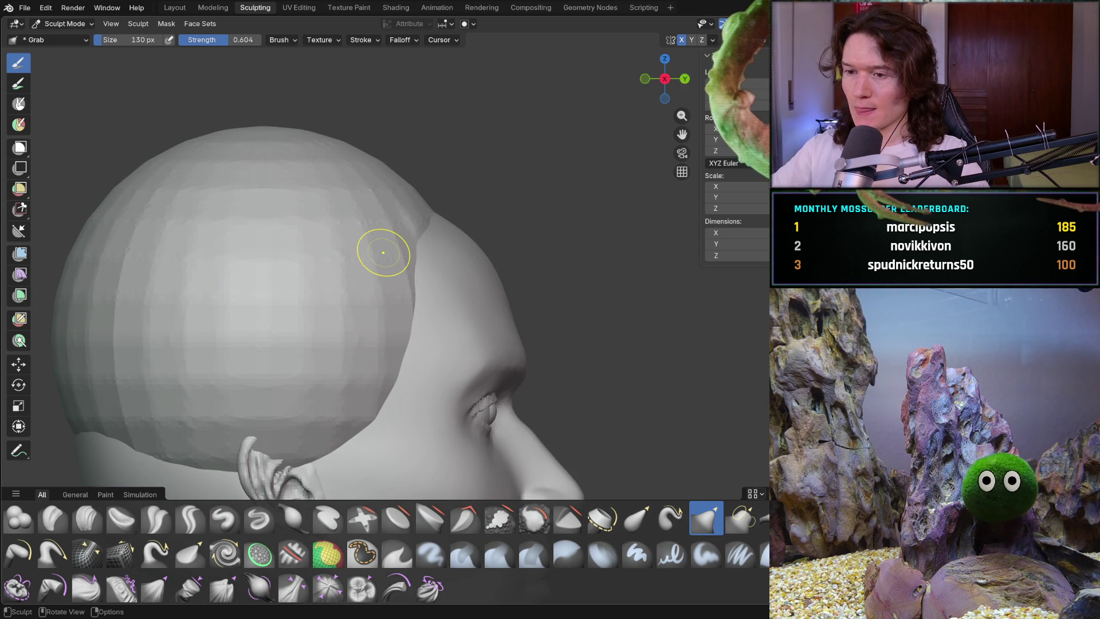
pyautogui.moveTo(384, 253)
pyautogui.mouseDown(button='middle')
pyautogui.moveTo(441, 321)
pyautogui.moveTo(474, 258)
pyautogui.moveTo(464, 269)
pyautogui.mouseUp(button='middle')
pyautogui.press('f')
pyautogui.click(533, 241)
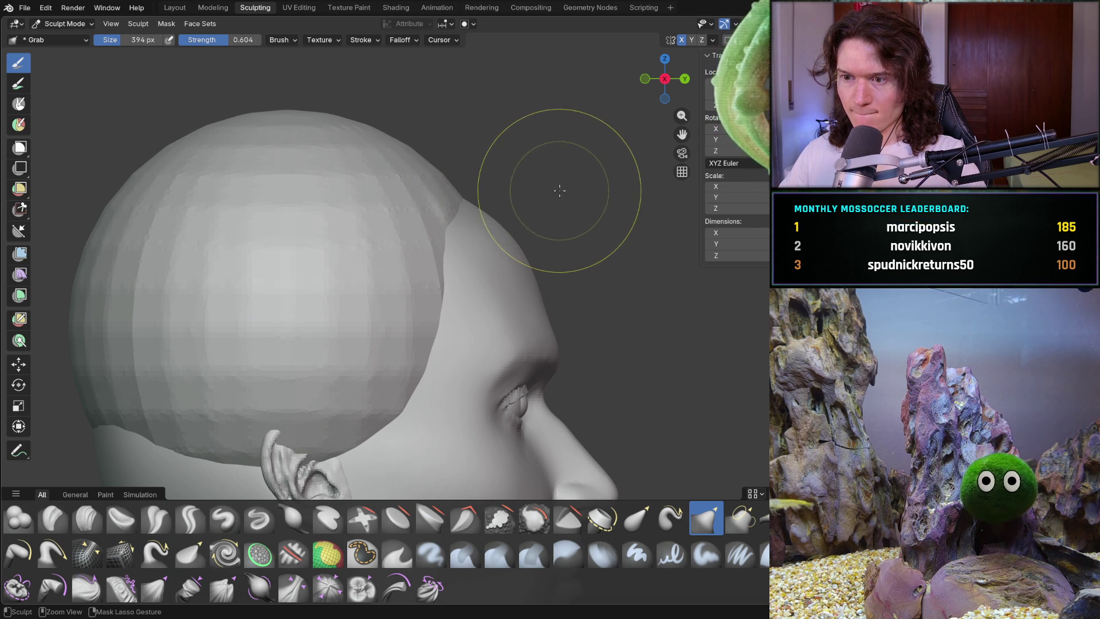
# Reframe the head and enlarge the Grab brush to 576 px
pyautogui.moveTo(558, 202)
pyautogui.mouseDown(button='middle')
pyautogui.moveTo(418, 246)
pyautogui.moveTo(510, 238)
pyautogui.mouseUp(button='middle')
pyautogui.scroll(5, 524, 195)
pyautogui.moveTo(516, 197)
pyautogui.mouseDown(button='middle')
pyautogui.moveTo(505, 239)
pyautogui.moveTo(516, 275)
pyautogui.moveTo(602, 269)
pyautogui.moveTo(490, 247)
pyautogui.moveTo(510, 236)
pyautogui.moveTo(501, 208)
pyautogui.moveTo(582, 250)
pyautogui.moveTo(593, 274)
pyautogui.moveTo(582, 265)
pyautogui.moveTo(596, 263)
pyautogui.moveTo(531, 277)
pyautogui.mouseUp(button='middle')
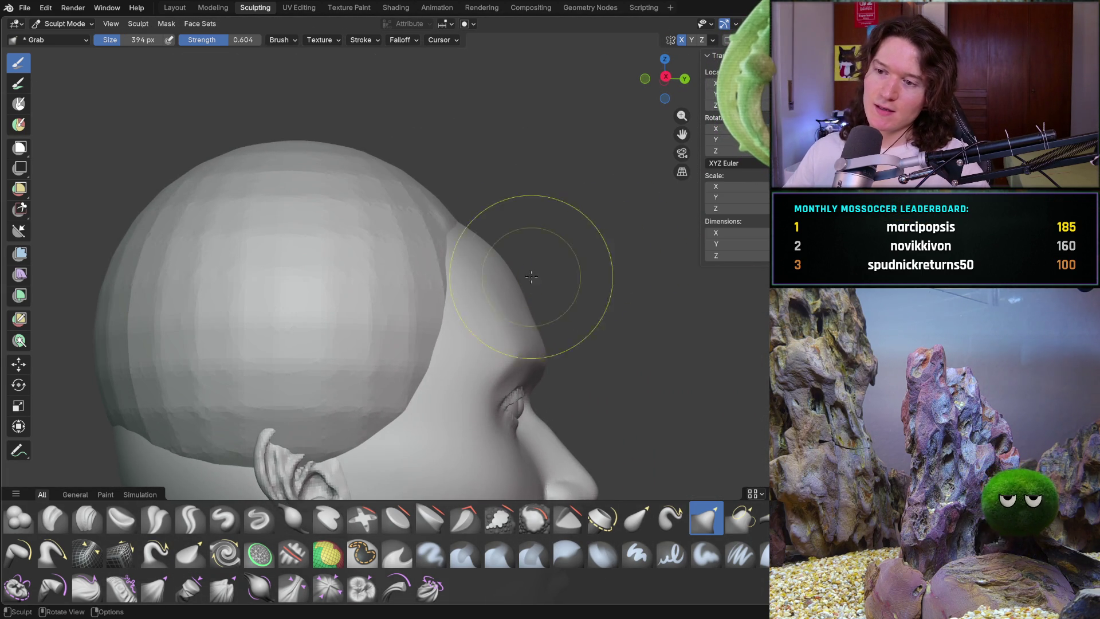
pyautogui.moveTo(535, 356)
pyautogui.keyDown('ctrl'); pyautogui.mouseDown(button='middle')
pyautogui.moveTo(523, 401)
pyautogui.moveTo(577, 289)
pyautogui.moveTo(380, 338)
pyautogui.moveTo(336, 312)
pyautogui.moveTo(423, 343)
pyautogui.moveTo(500, 272)
pyautogui.mouseUp(button='middle'); pyautogui.keyUp('ctrl')
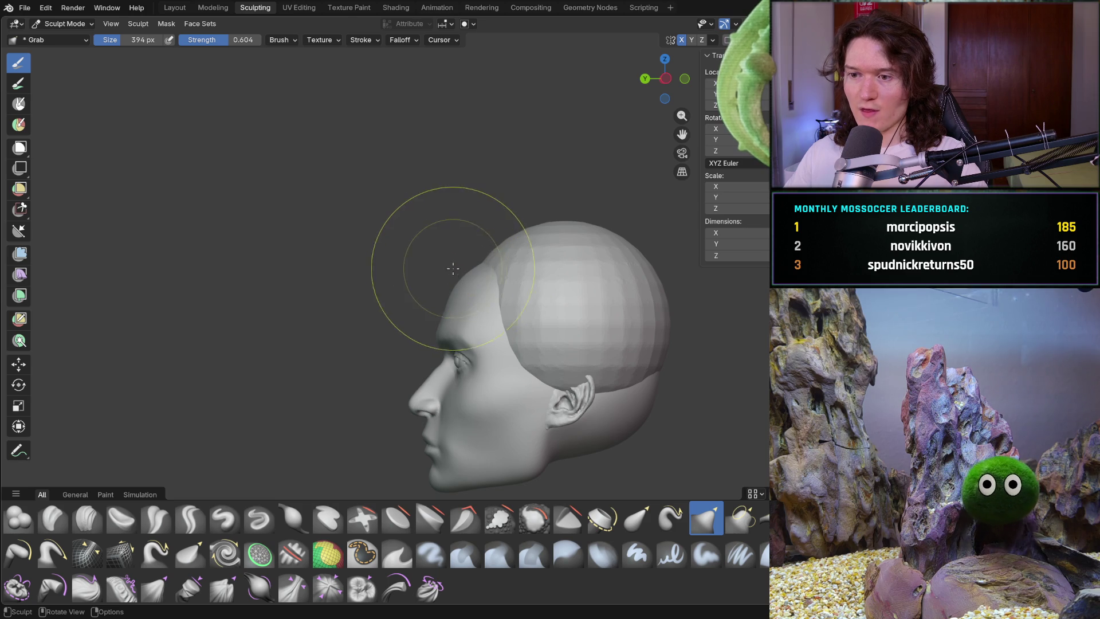
pyautogui.scroll(3, 464, 275)
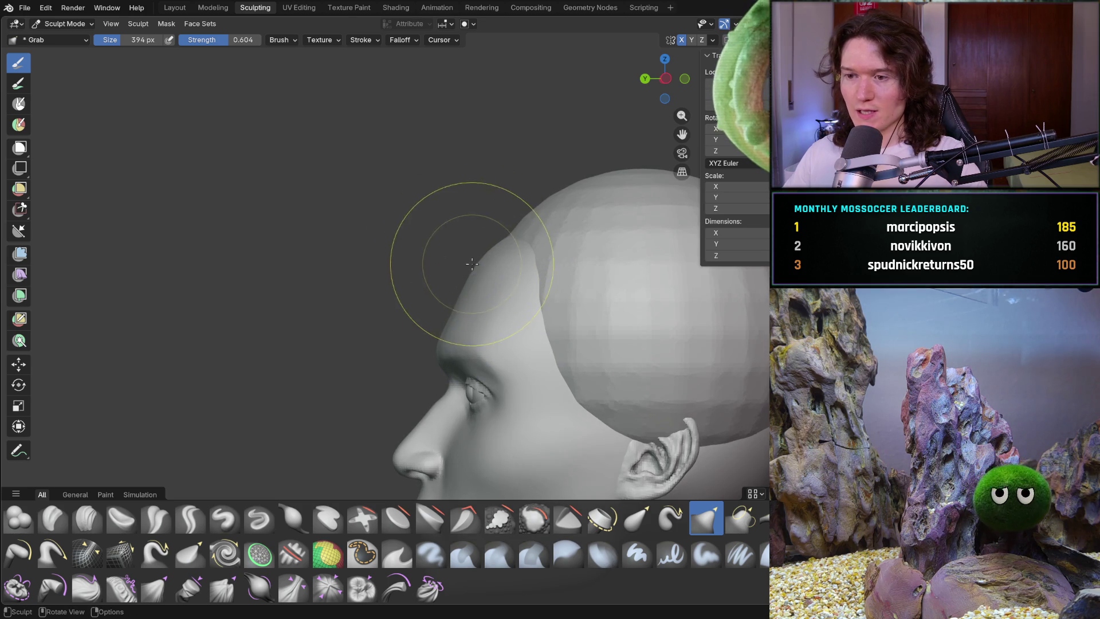
pyautogui.press('f')
pyautogui.click(515, 233)
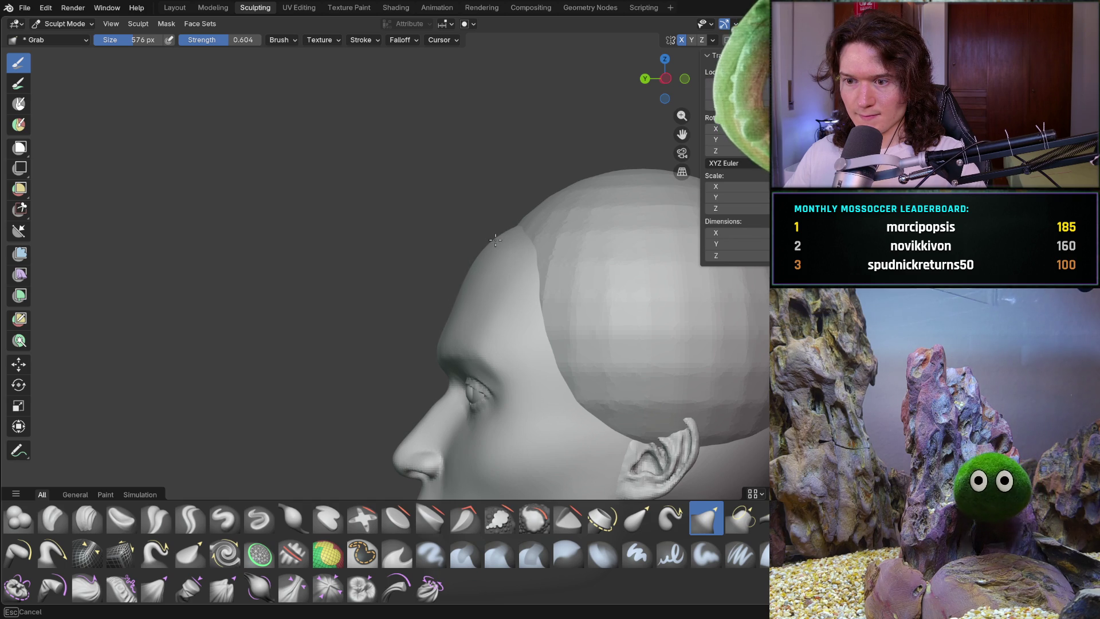
# From the right side view, Grab the forehead edge up toward the cranium
pyautogui.moveTo(424, 278)
pyautogui.mouseDown(button='middle')
pyautogui.moveTo(511, 297)
pyautogui.moveTo(663, 300)
pyautogui.moveTo(713, 278)
pyautogui.moveTo(702, 273)
pyautogui.mouseUp(button='middle')
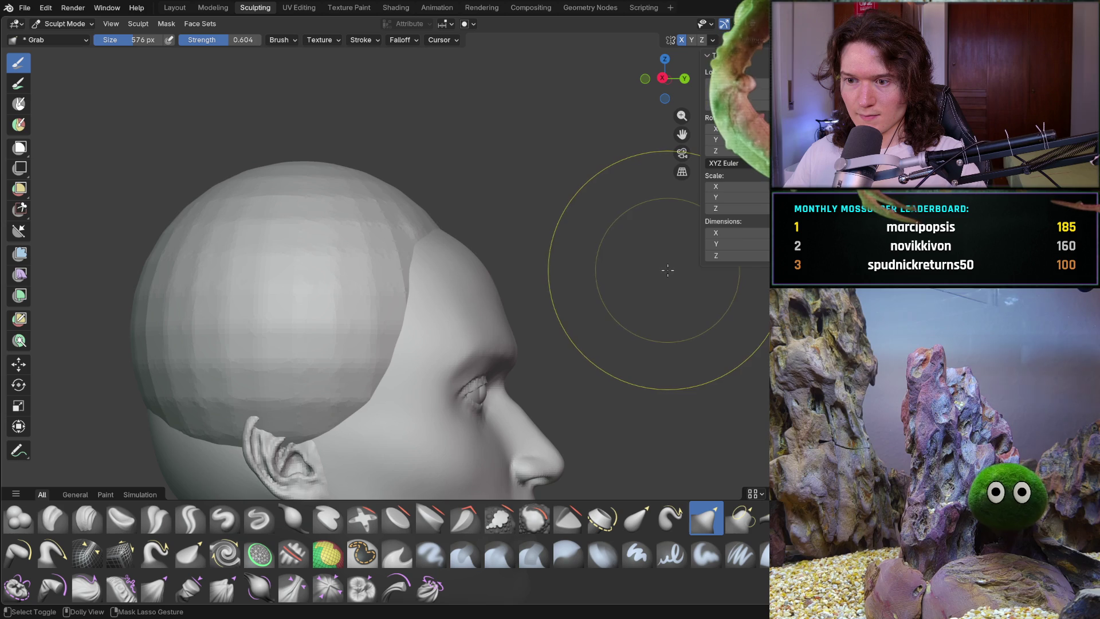
pyautogui.moveTo(589, 246)
pyautogui.mouseDown(button='middle')
pyautogui.moveTo(436, 343)
pyautogui.moveTo(419, 379)
pyautogui.moveTo(441, 386)
pyautogui.moveTo(331, 364)
pyautogui.mouseUp(button='middle')
pyautogui.scroll(-2, 441, 385)
pyautogui.scroll(5, 487, 302)
pyautogui.moveTo(486, 302); pyautogui.dragTo(460, 329, button='middle')
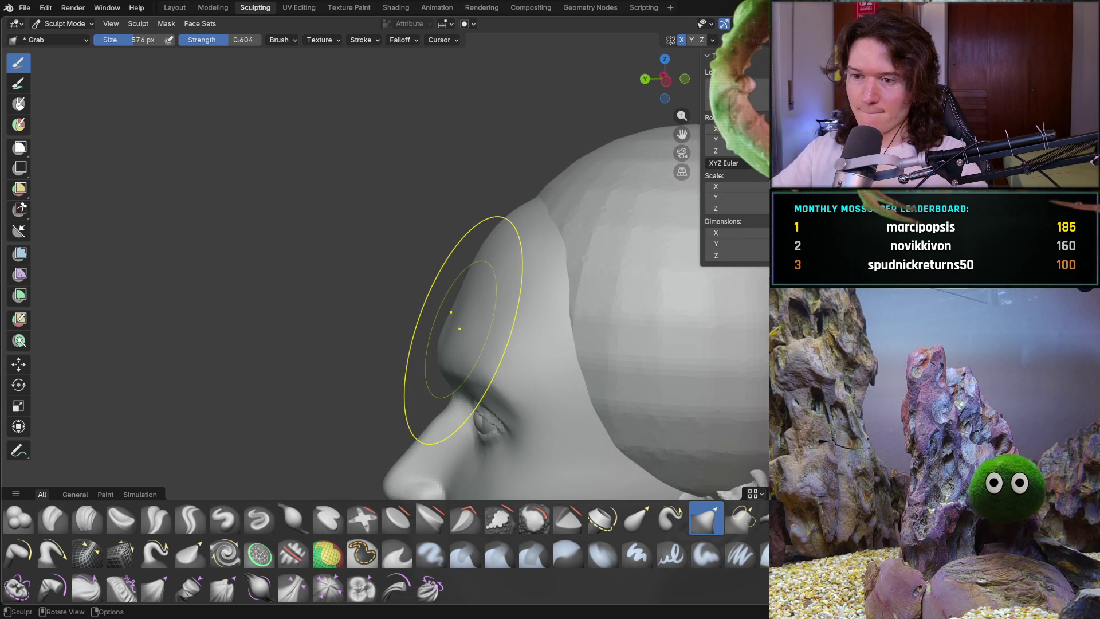
pyautogui.press('KP_3')
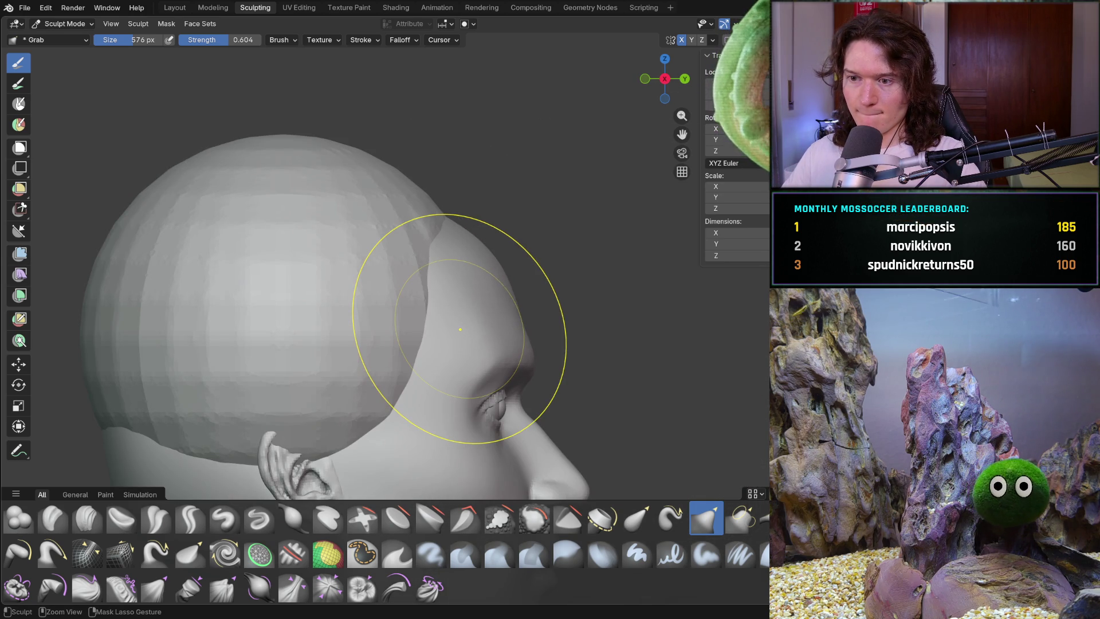
pyautogui.moveTo(496, 262); pyautogui.dragTo(496, 261)
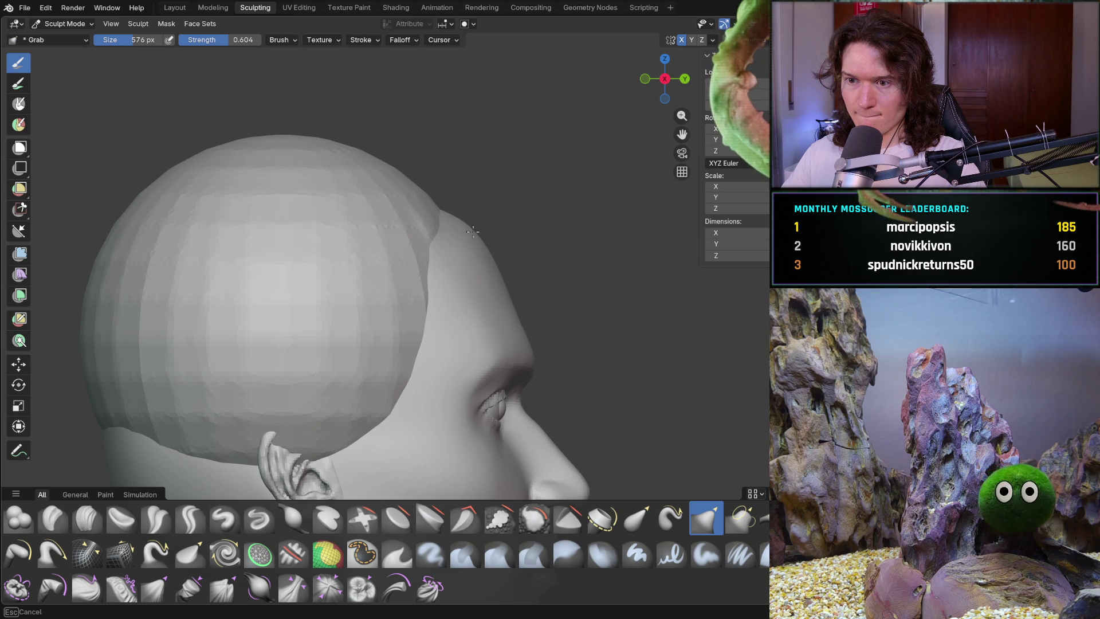
pyautogui.moveTo(469, 229)
pyautogui.mouseDown()
pyautogui.moveTo(447, 221)
pyautogui.moveTo(487, 213)
pyautogui.moveTo(474, 212)
pyautogui.mouseUp()
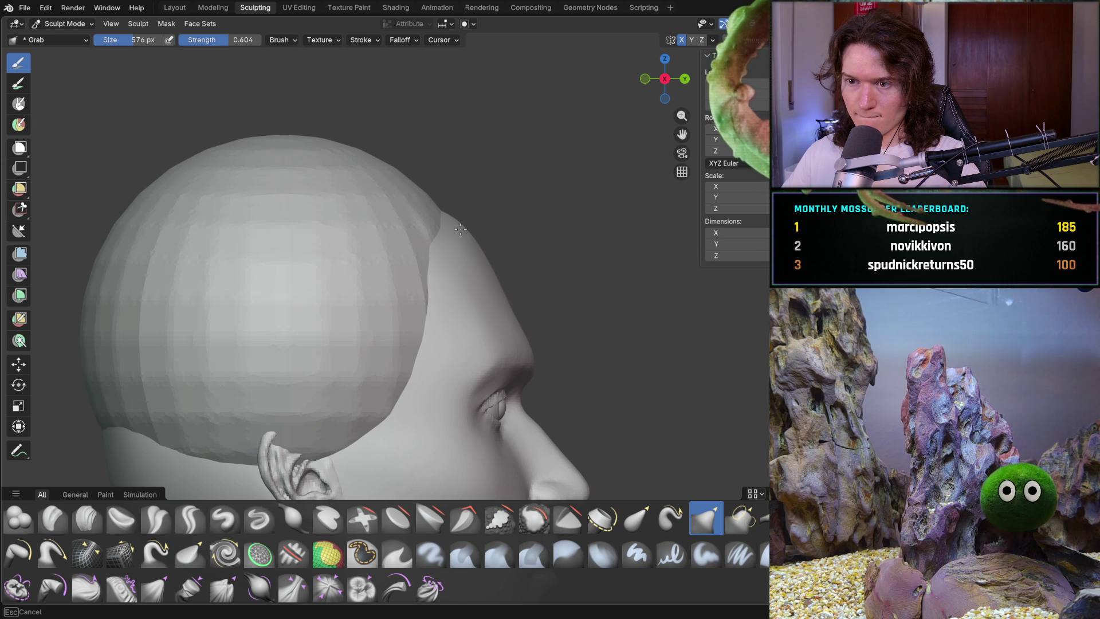
# Turn on X-axis symmetry and make further Grab pulls on the forehead surface
pyautogui.moveTo(460, 229); pyautogui.dragTo(460, 229)
pyautogui.moveTo(569, 208)
pyautogui.mouseDown(button='middle')
pyautogui.moveTo(508, 319)
pyautogui.moveTo(616, 289)
pyautogui.moveTo(624, 270)
pyautogui.mouseUp(button='middle')
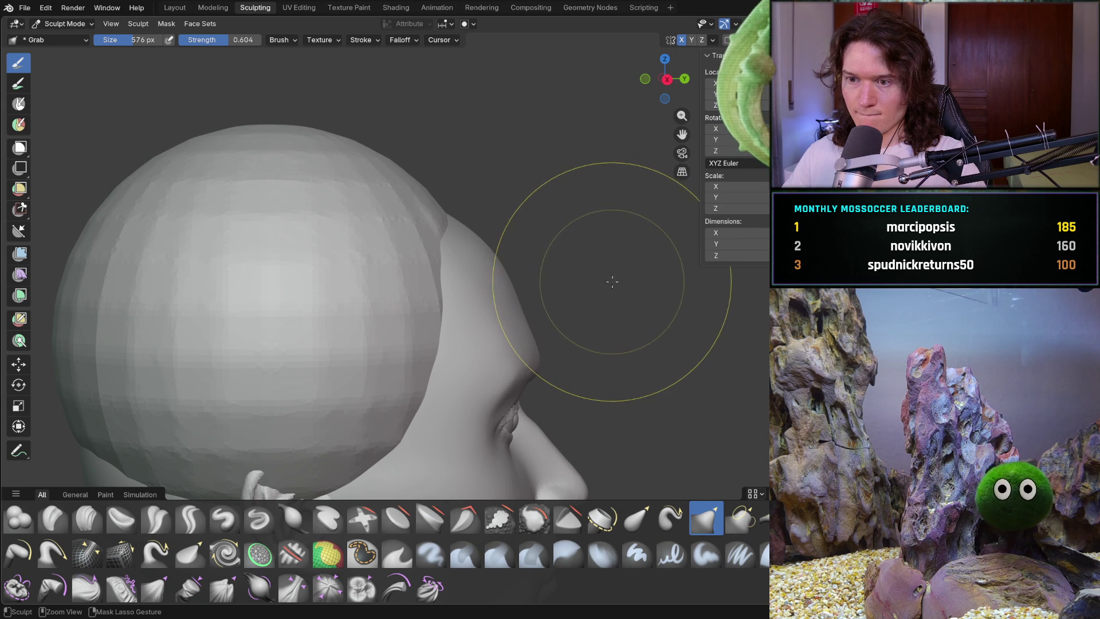
pyautogui.hotkey('shift', 'ctrl', 'x')
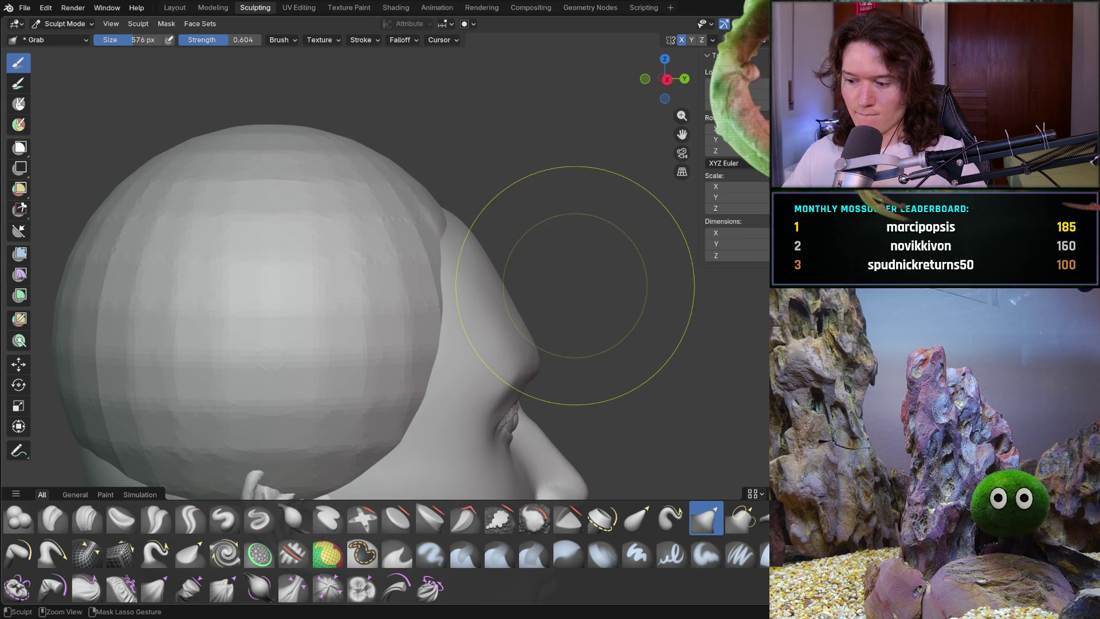
pyautogui.press('ctrl+KP_1')
pyautogui.press('Up')
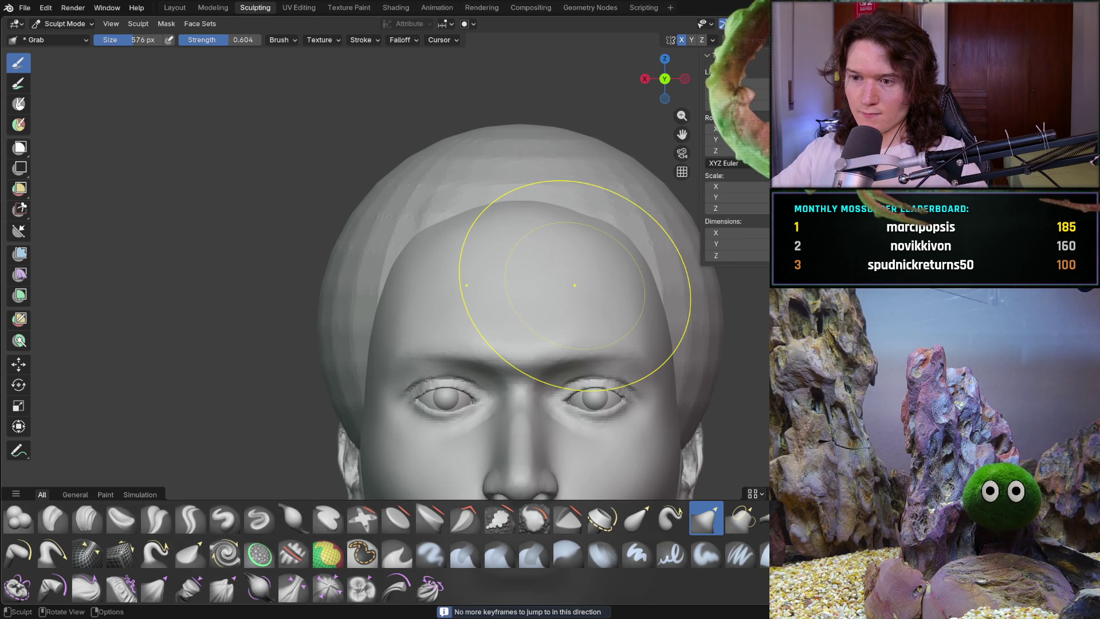
pyautogui.press('KP_8')
pyautogui.press('KP_2')
pyautogui.press('KP_2')
pyautogui.press('KP_2')
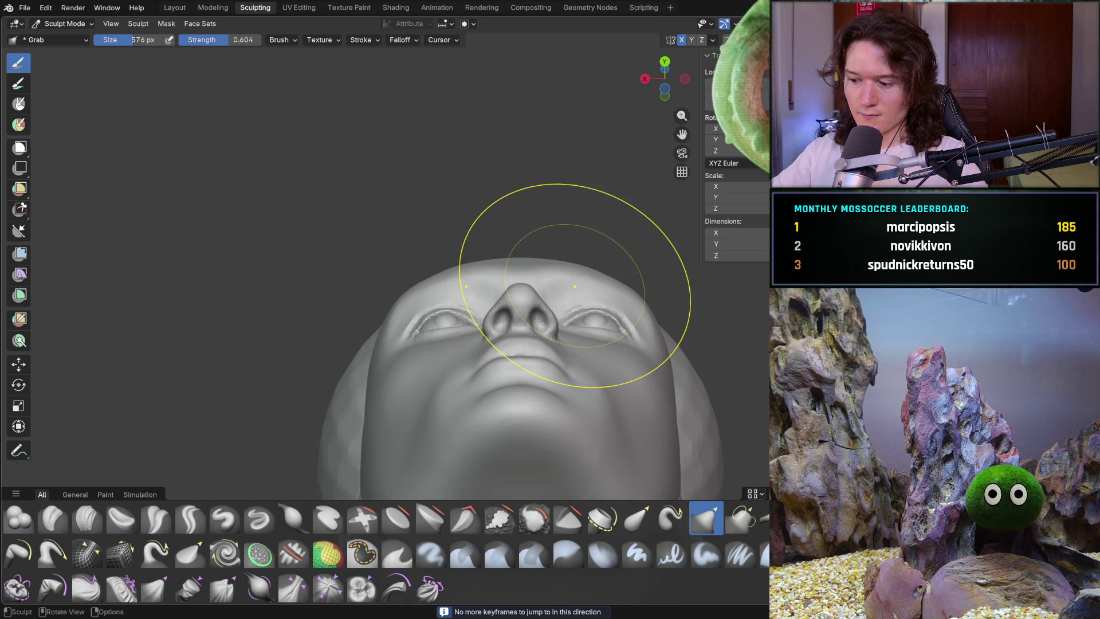
pyautogui.press('KP_3')
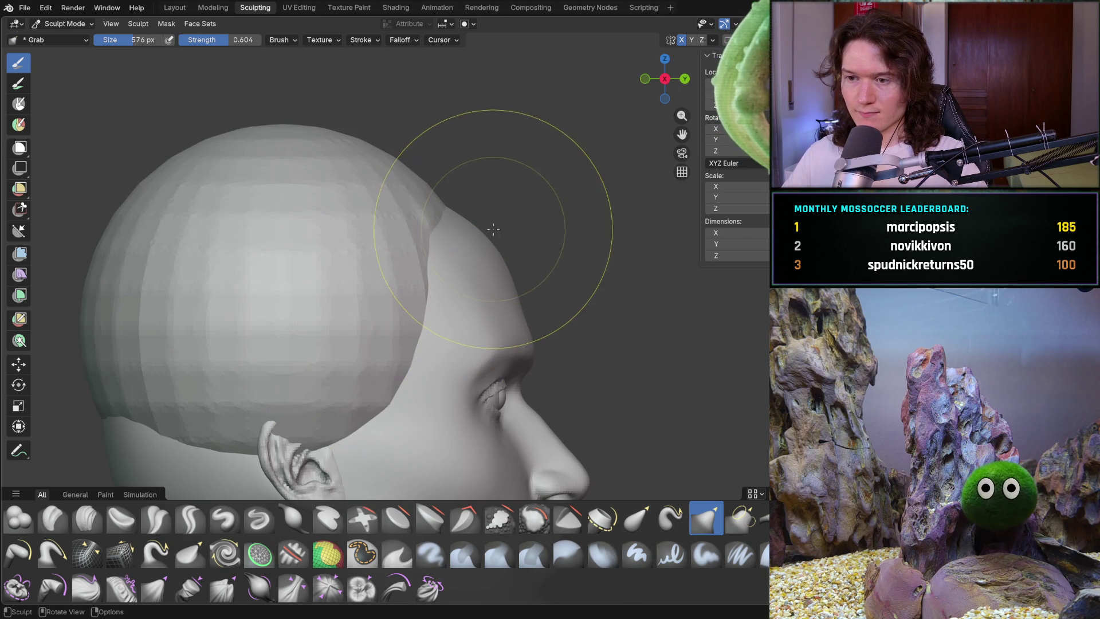
pyautogui.moveTo(496, 248); pyautogui.dragTo(496, 249)
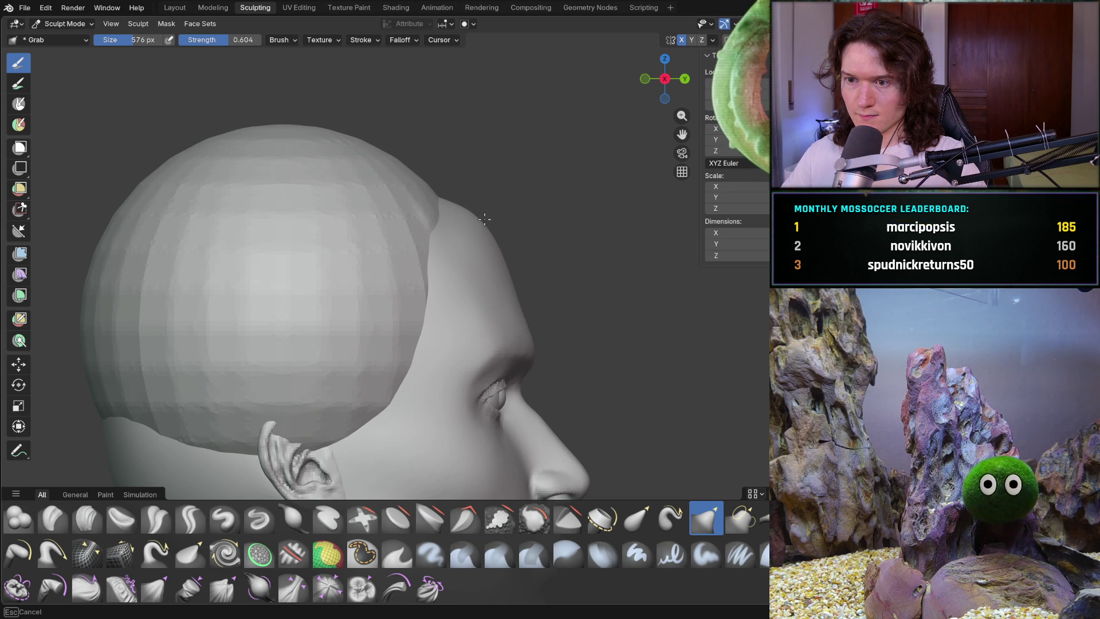
pyautogui.moveTo(482, 217); pyautogui.dragTo(480, 210)
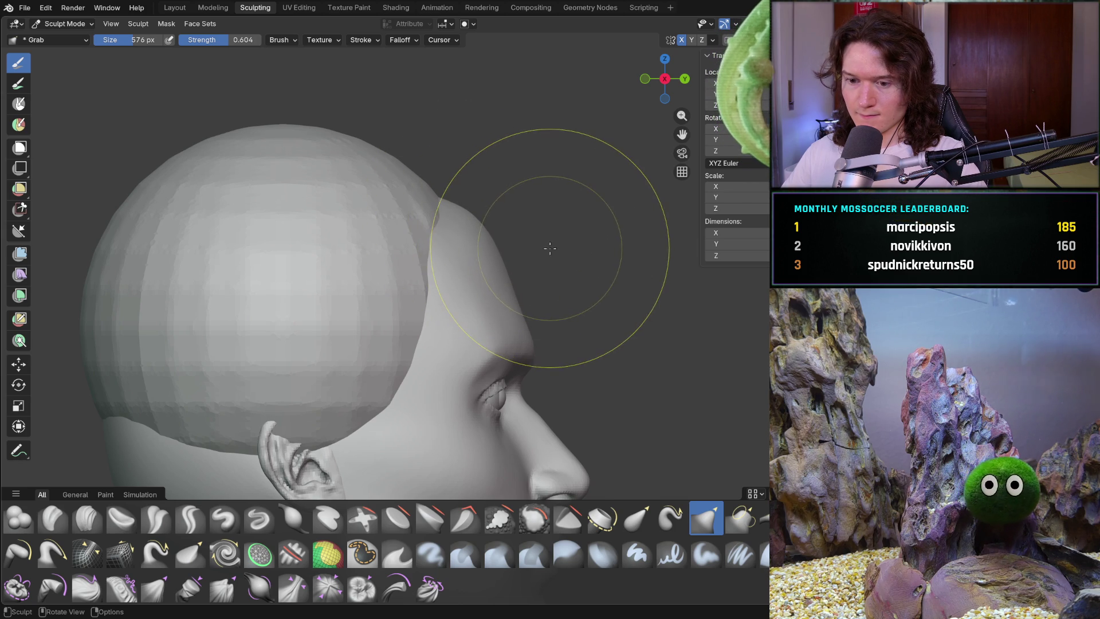
pyautogui.moveTo(491, 236); pyautogui.dragTo(494, 234)
# Pull the upper forehead into the cranium with more Grab strokes, then check it front-on
pyautogui.moveTo(523, 294)
pyautogui.mouseDown(button='middle')
pyautogui.moveTo(393, 319)
pyautogui.moveTo(524, 326)
pyautogui.moveTo(337, 319)
pyautogui.mouseUp(button='middle')
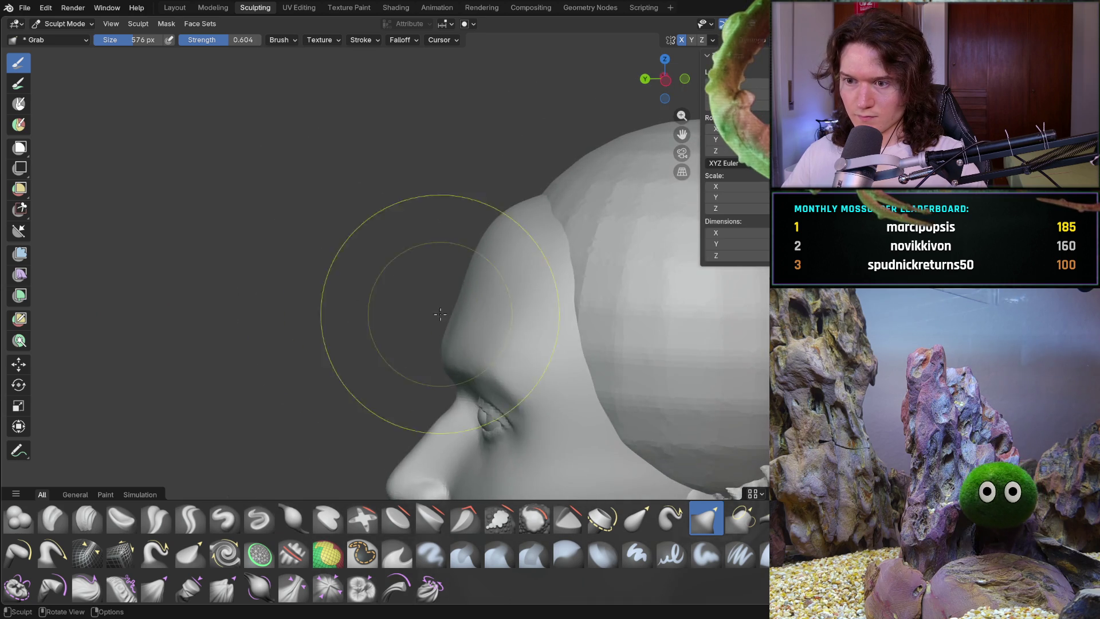
pyautogui.moveTo(454, 310)
pyautogui.mouseDown(button='middle')
pyautogui.moveTo(428, 359)
pyautogui.moveTo(412, 282)
pyautogui.moveTo(465, 279)
pyautogui.moveTo(479, 258)
pyautogui.moveTo(658, 275)
pyautogui.mouseUp(button='middle')
pyautogui.scroll(3, 412, 283)
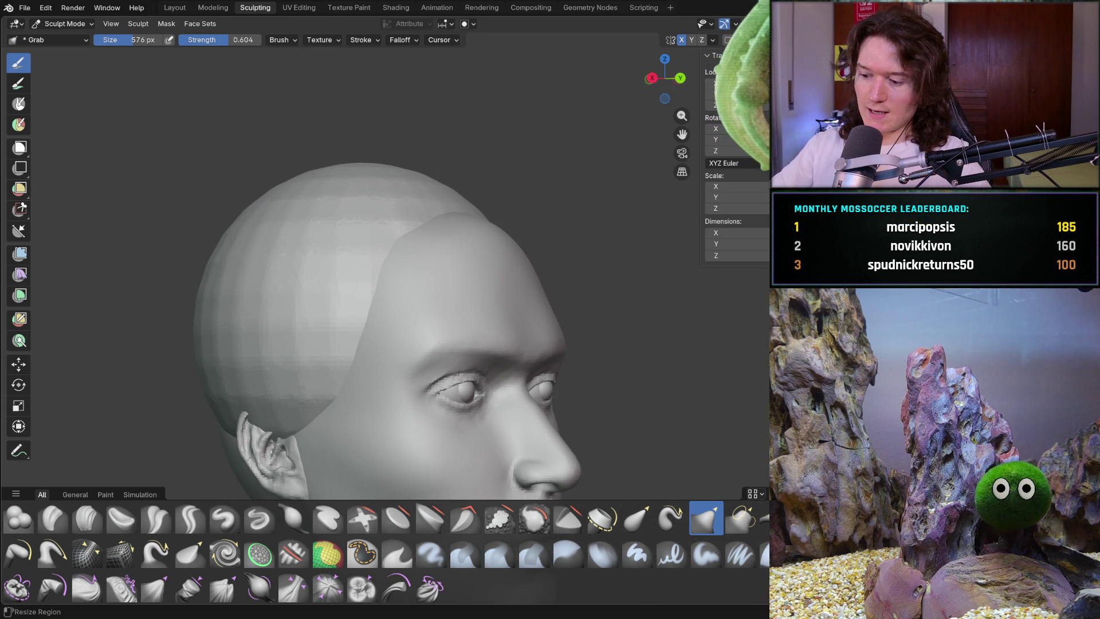
pyautogui.moveTo(488, 351); pyautogui.dragTo(492, 306, button='middle')
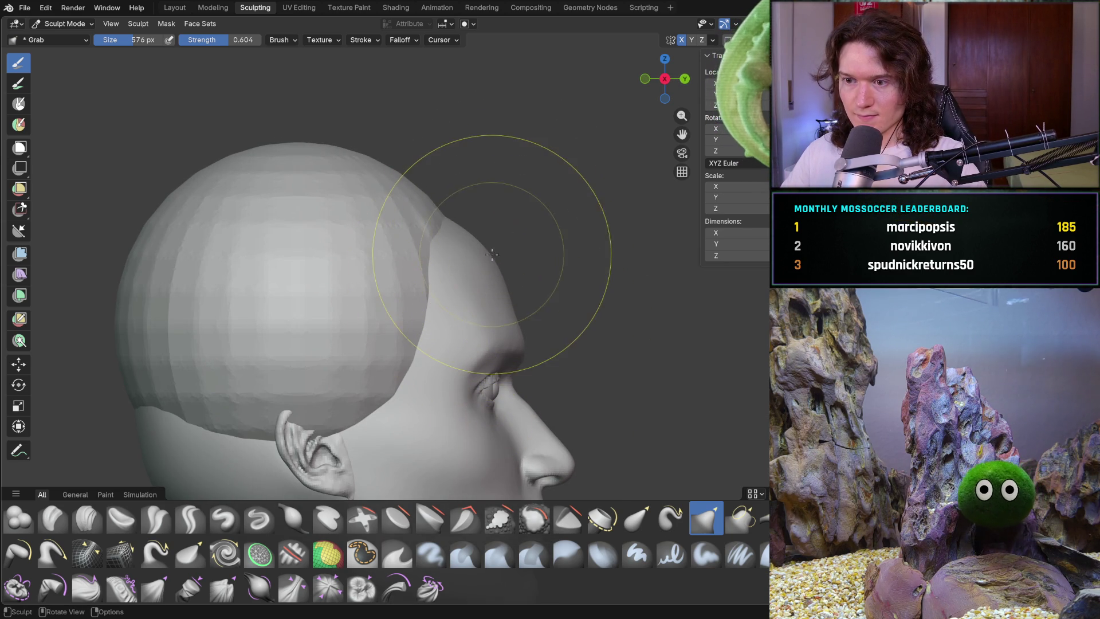
pyautogui.moveTo(490, 258); pyautogui.dragTo(489, 257)
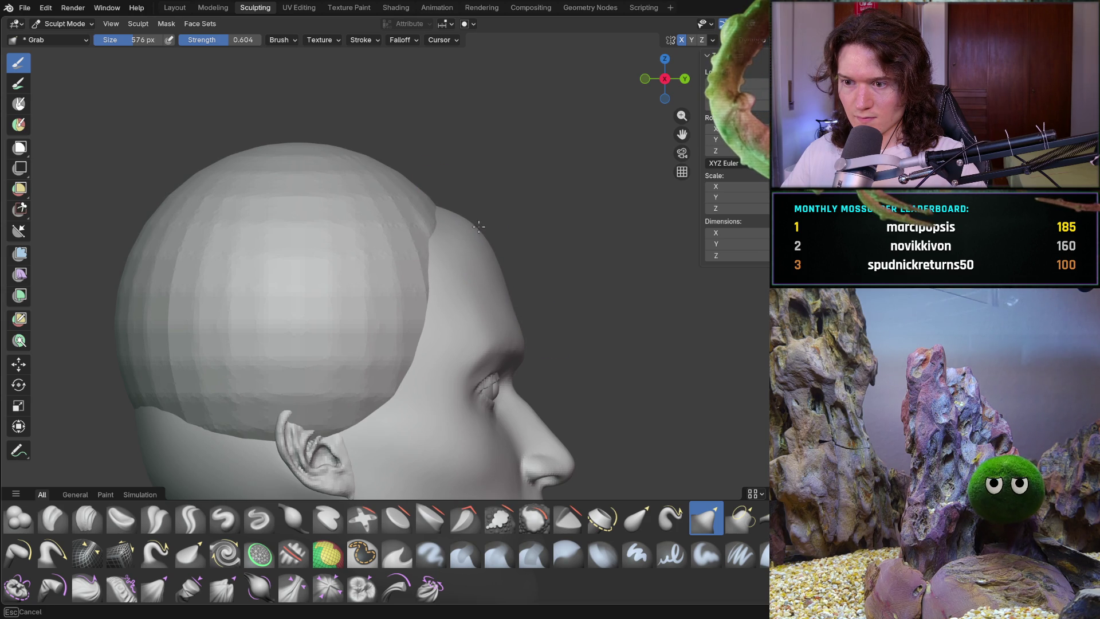
pyautogui.moveTo(479, 226); pyautogui.dragTo(479, 223)
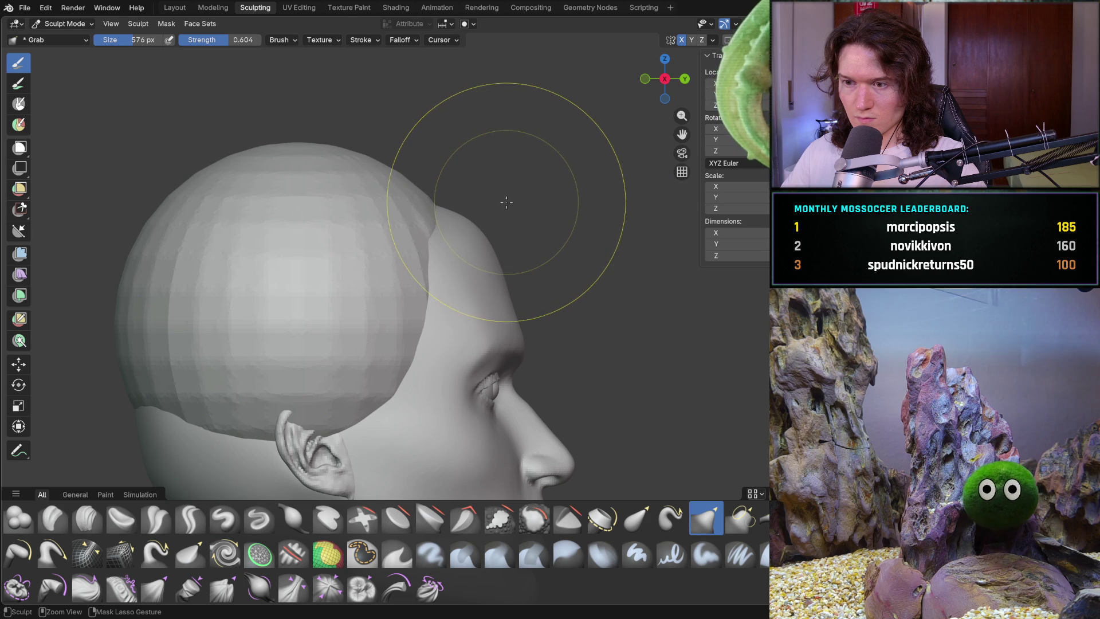
pyautogui.moveTo(486, 244); pyautogui.dragTo(486, 253)
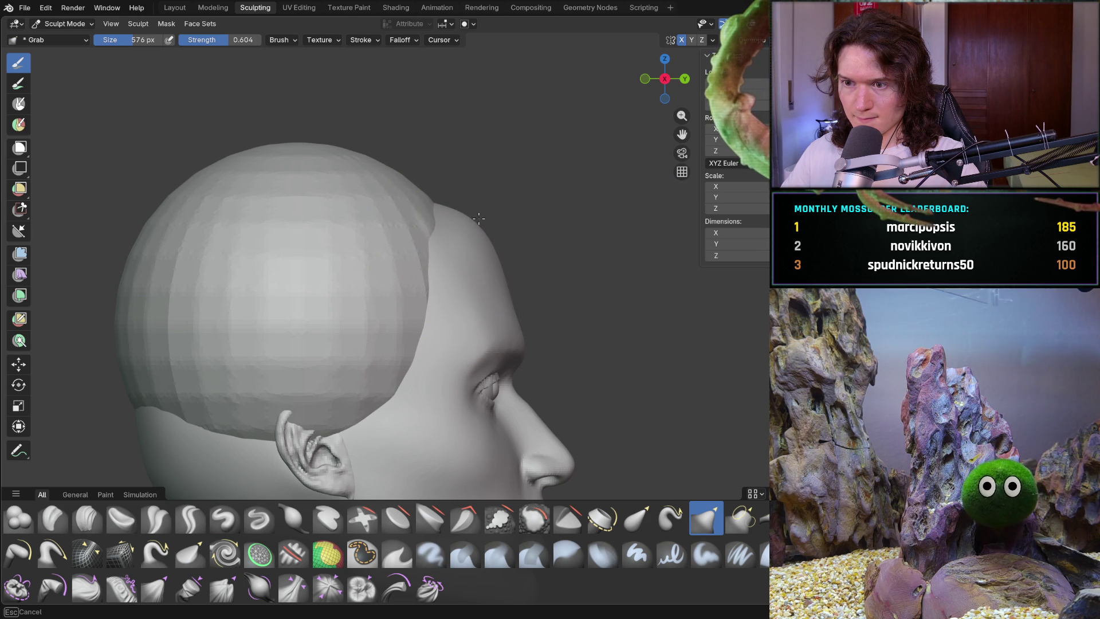
pyautogui.moveTo(479, 219); pyautogui.dragTo(477, 215)
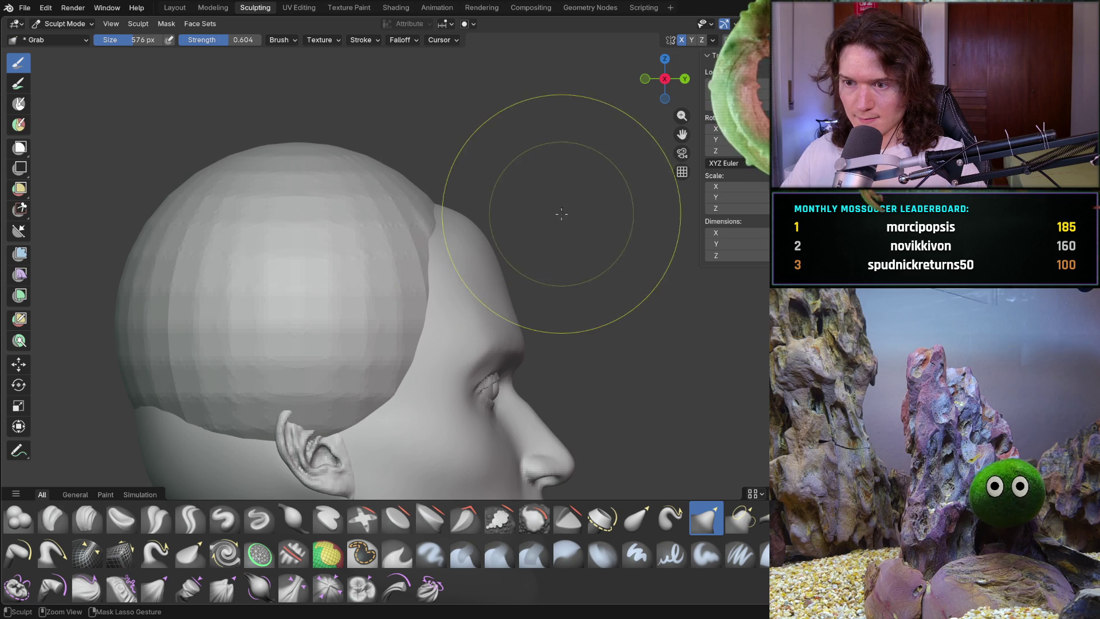
pyautogui.moveTo(551, 216)
pyautogui.mouseDown(button='middle')
pyautogui.moveTo(397, 289)
pyautogui.moveTo(393, 327)
pyautogui.moveTo(324, 327)
pyautogui.moveTo(405, 303)
pyautogui.moveTo(385, 319)
pyautogui.mouseUp(button='middle')
pyautogui.press('ctrl+KP_1')
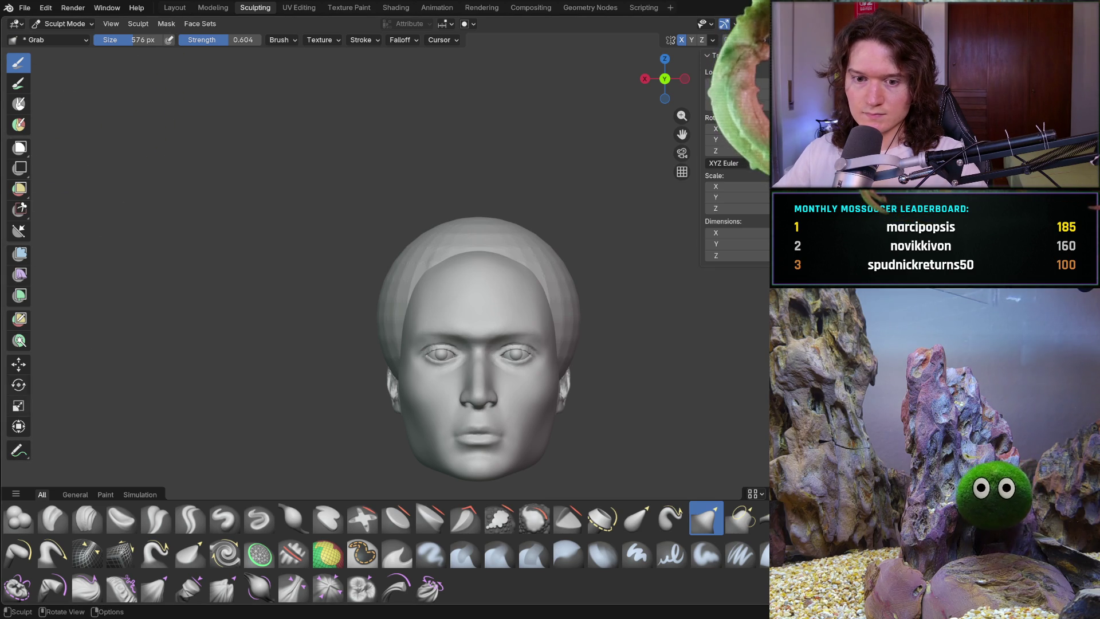
pyautogui.click(62, 24)
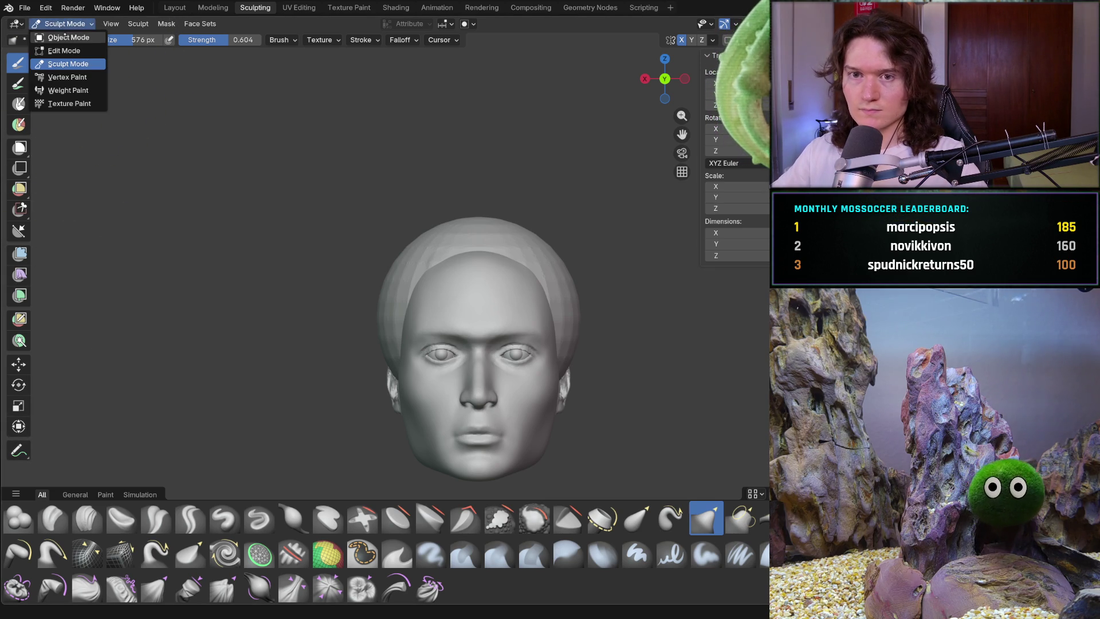
# In Object Mode, shift the cranium sphere 0.0107 m along Y with the Move tool
pyautogui.click(57, 37)
pyautogui.moveTo(390, 321); pyautogui.dragTo(529, 322, button='middle')
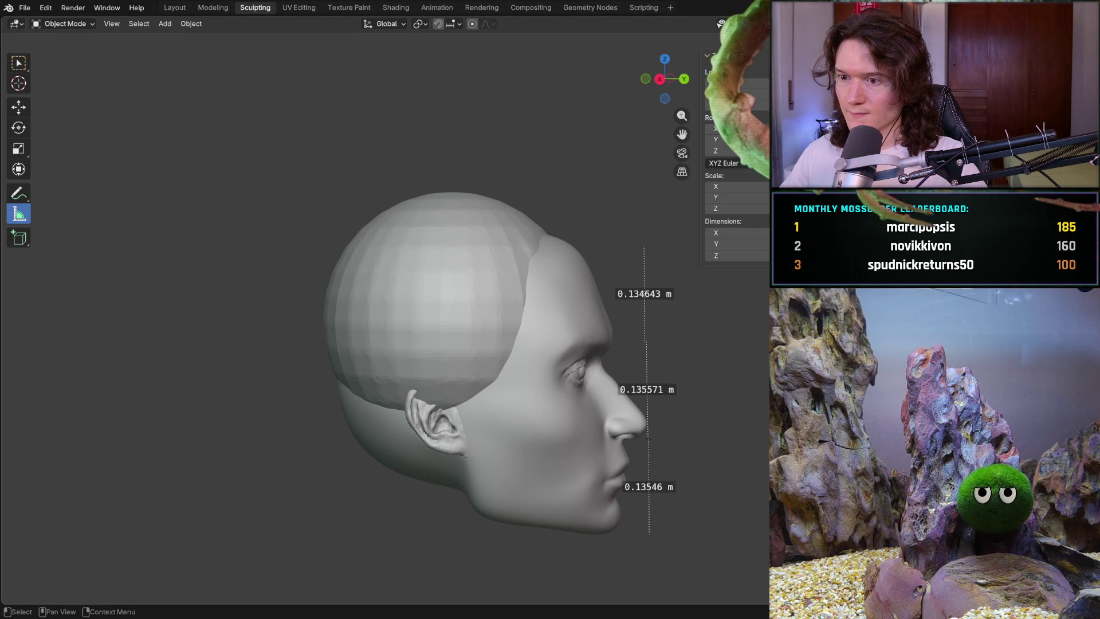
pyautogui.click(19, 106)
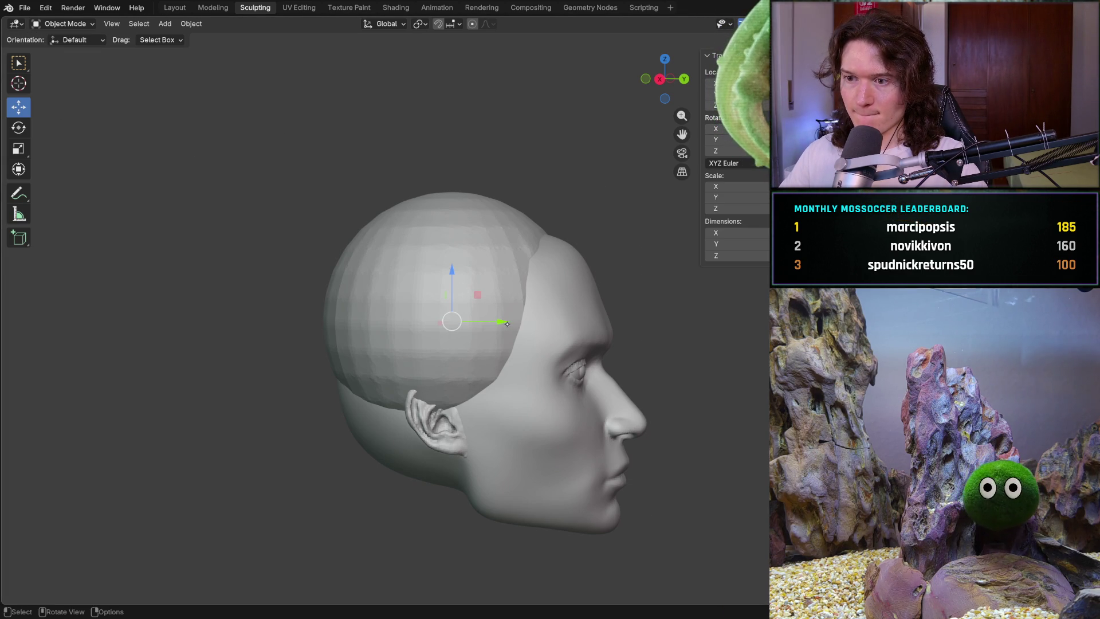
pyautogui.moveTo(505, 322); pyautogui.dragTo(516, 323)
pyautogui.moveTo(516, 323)
pyautogui.mouseDown(button='middle')
pyautogui.moveTo(336, 308)
pyautogui.moveTo(349, 298)
pyautogui.moveTo(310, 286)
pyautogui.moveTo(274, 237)
pyautogui.mouseUp(button='middle')
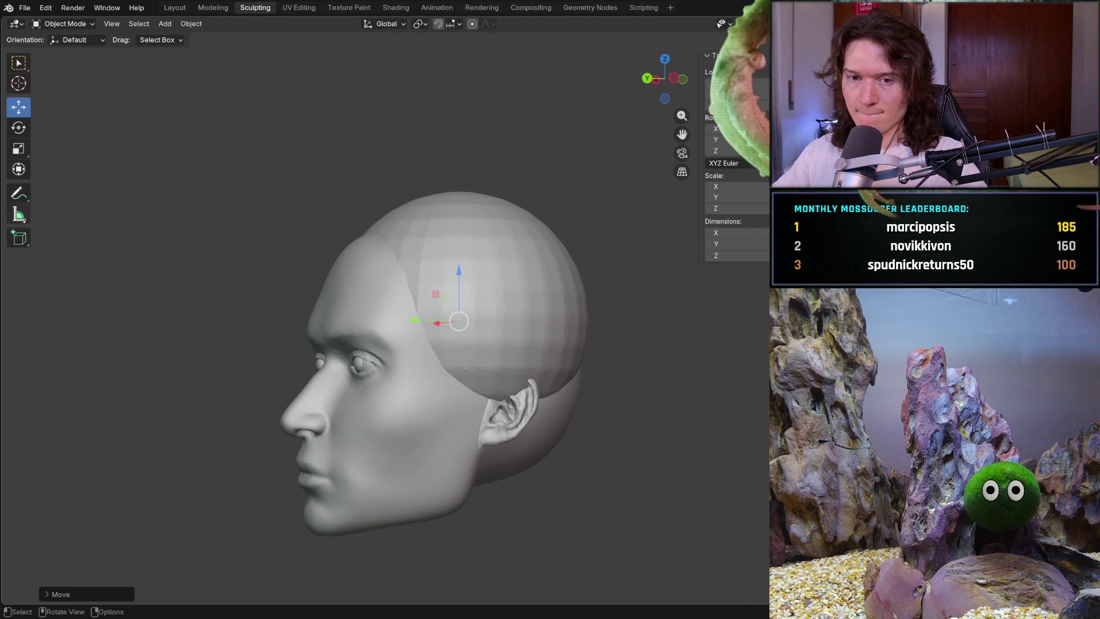
pyautogui.hotkey('shift', 'space')
pyautogui.press('m')
pyautogui.moveTo(458, 344); pyautogui.dragTo(315, 330, button='middle')
pyautogui.moveTo(401, 324); pyautogui.dragTo(523, 323, button='middle')
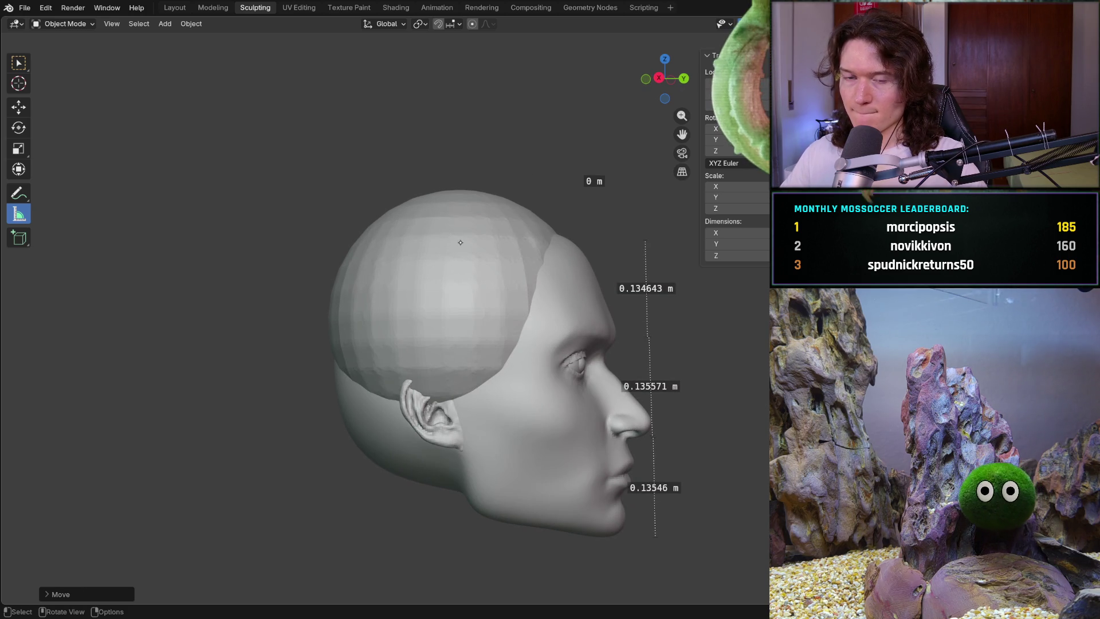
# Slide the cranium cap further along the front-back axis and return to the Measure tool
pyautogui.hotkey('shift', 'space')
pyautogui.press('g')
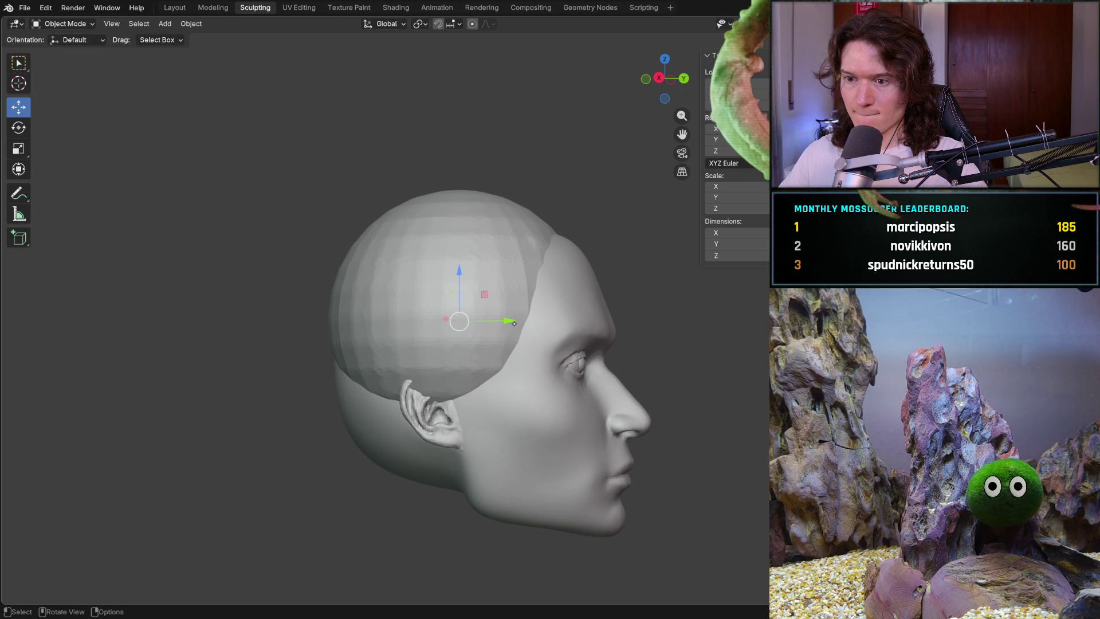
pyautogui.moveTo(507, 320); pyautogui.dragTo(518, 319)
pyautogui.moveTo(518, 319)
pyautogui.mouseDown(button='middle')
pyautogui.moveTo(483, 287)
pyautogui.moveTo(452, 287)
pyautogui.mouseUp(button='middle')
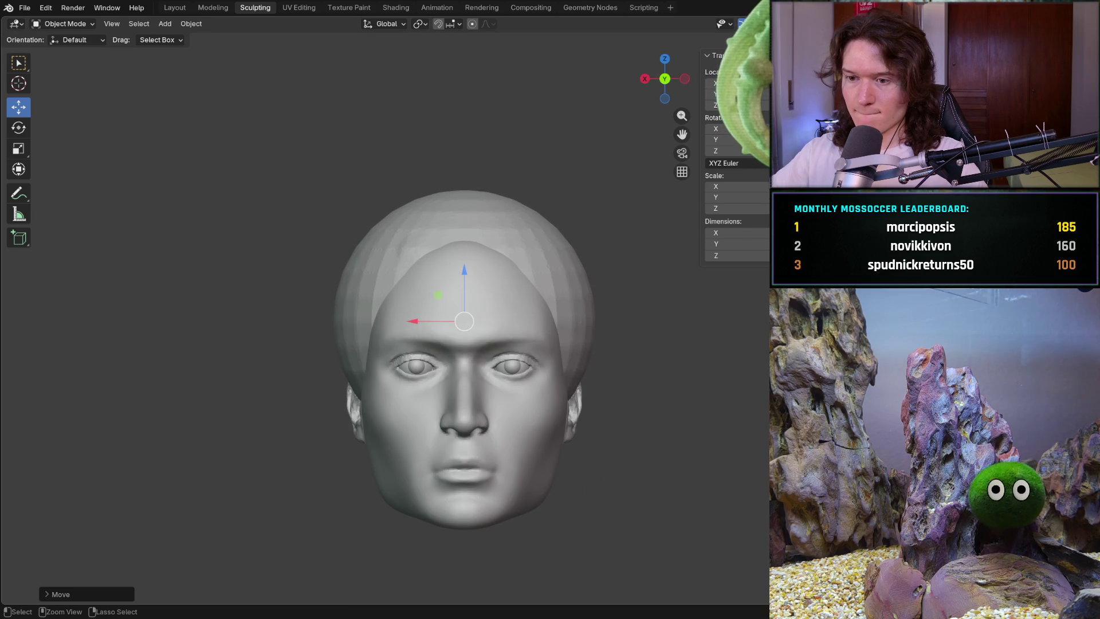
pyautogui.moveTo(273, 372); pyautogui.dragTo(432, 372, button='middle')
pyautogui.press('ctrl+KP_1')
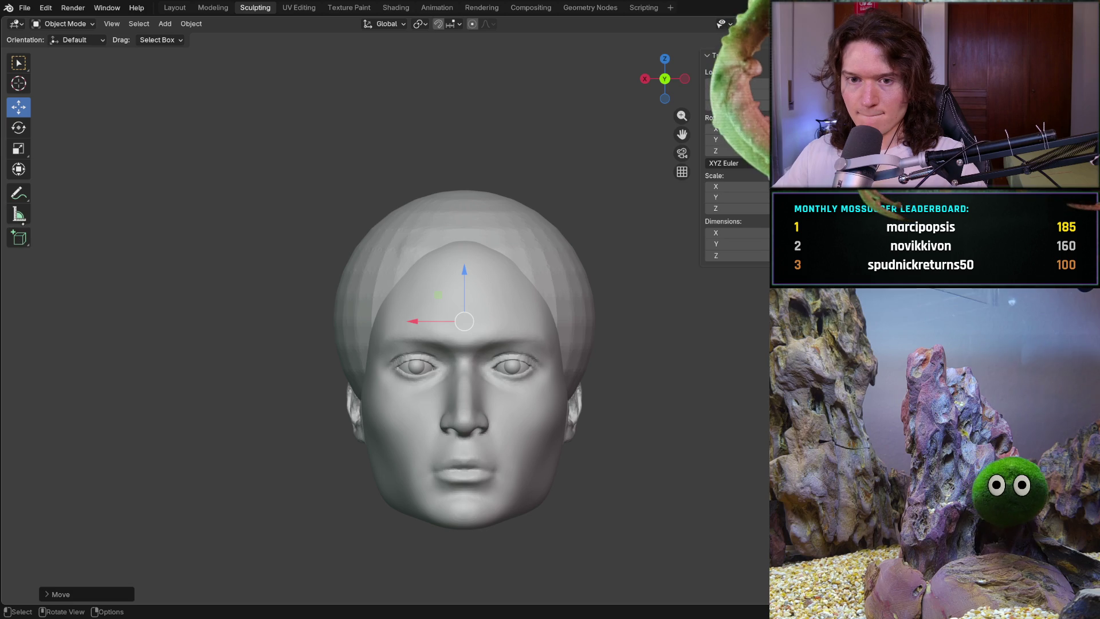
pyautogui.click(19, 214)
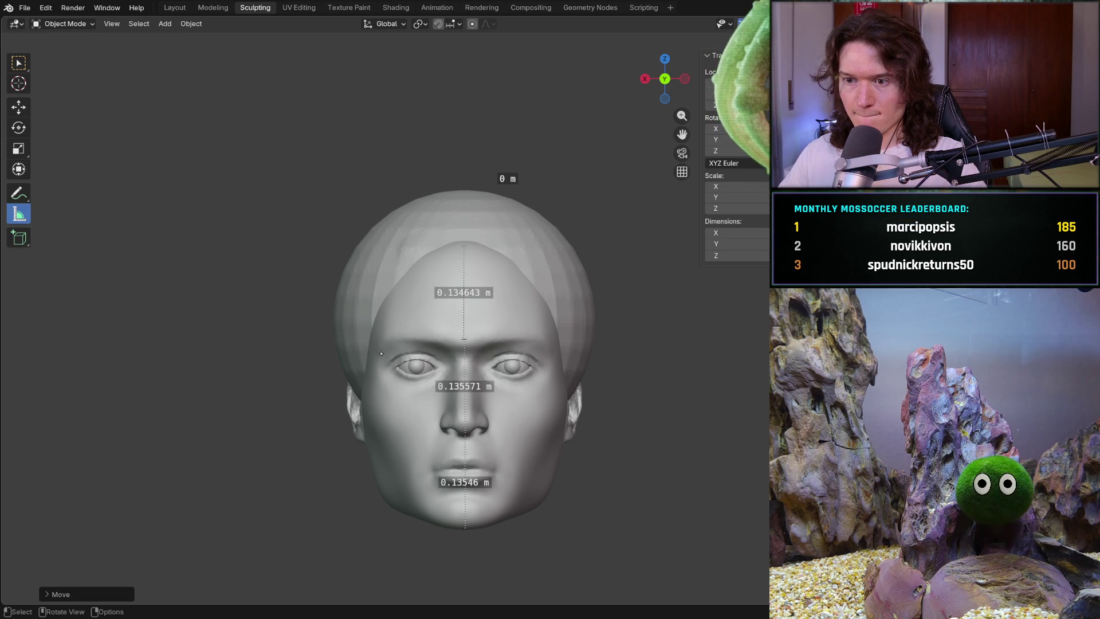
pyautogui.moveTo(373, 371)
pyautogui.mouseDown(button='middle')
pyautogui.moveTo(501, 399)
pyautogui.moveTo(263, 395)
pyautogui.moveTo(320, 366)
pyautogui.moveTo(461, 406)
pyautogui.mouseUp(button='middle')
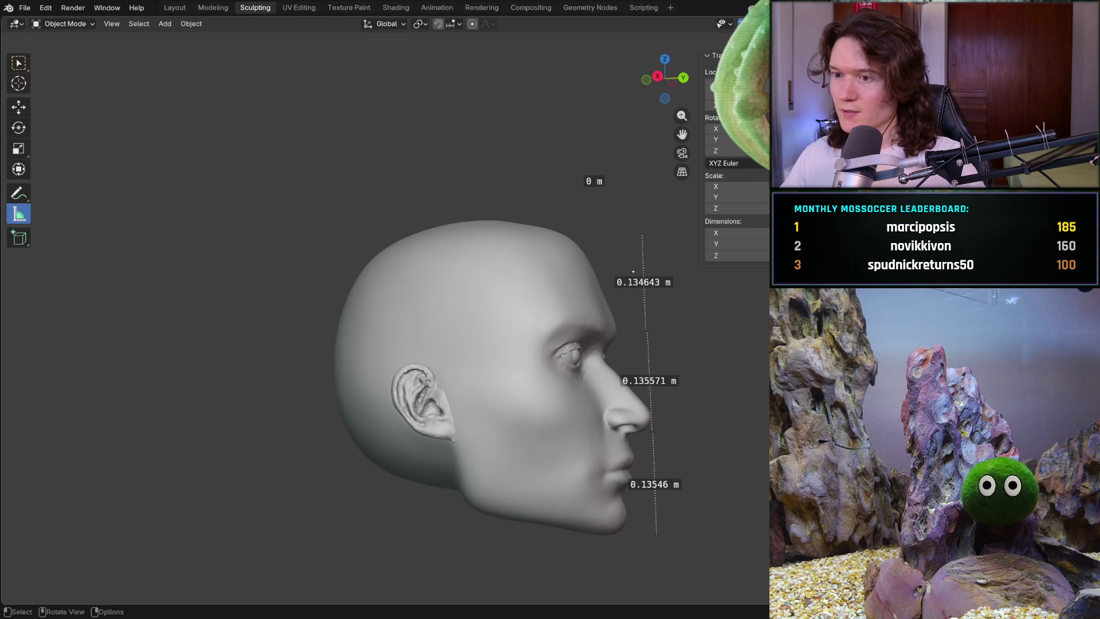
# Take a trial measurement at the crown from the side view, then delete it
pyautogui.scroll(3, 633, 271)
pyautogui.moveTo(632, 271)
pyautogui.mouseDown(button='middle')
pyautogui.moveTo(641, 304)
pyautogui.moveTo(501, 295)
pyautogui.moveTo(483, 368)
pyautogui.moveTo(394, 401)
pyautogui.mouseUp(button='middle')
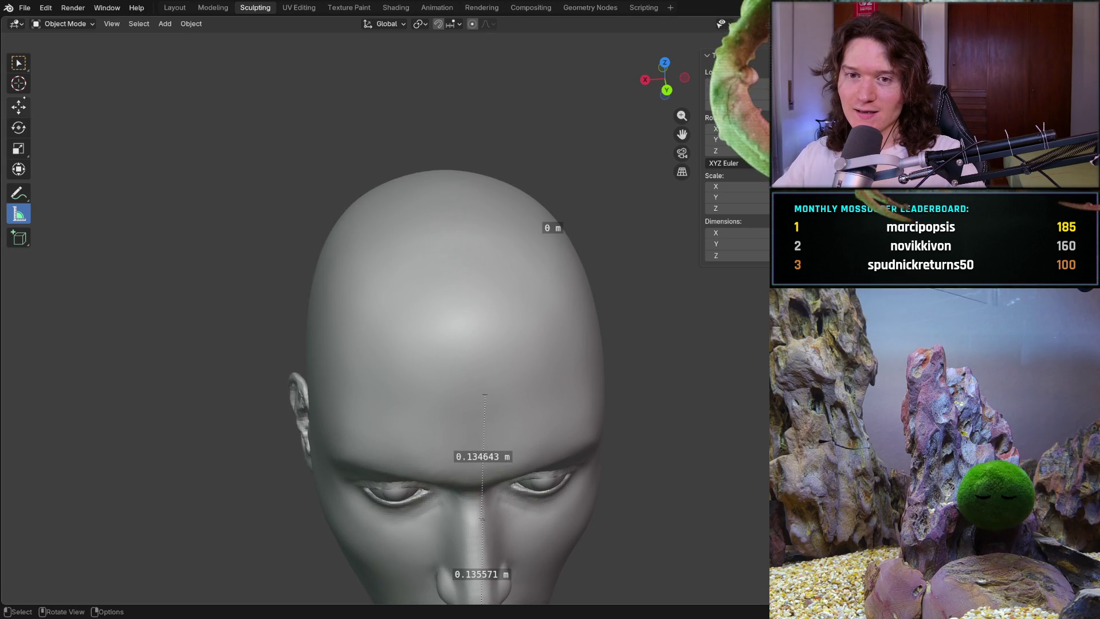
pyautogui.click(83, 24)
pyautogui.click(88, 22)
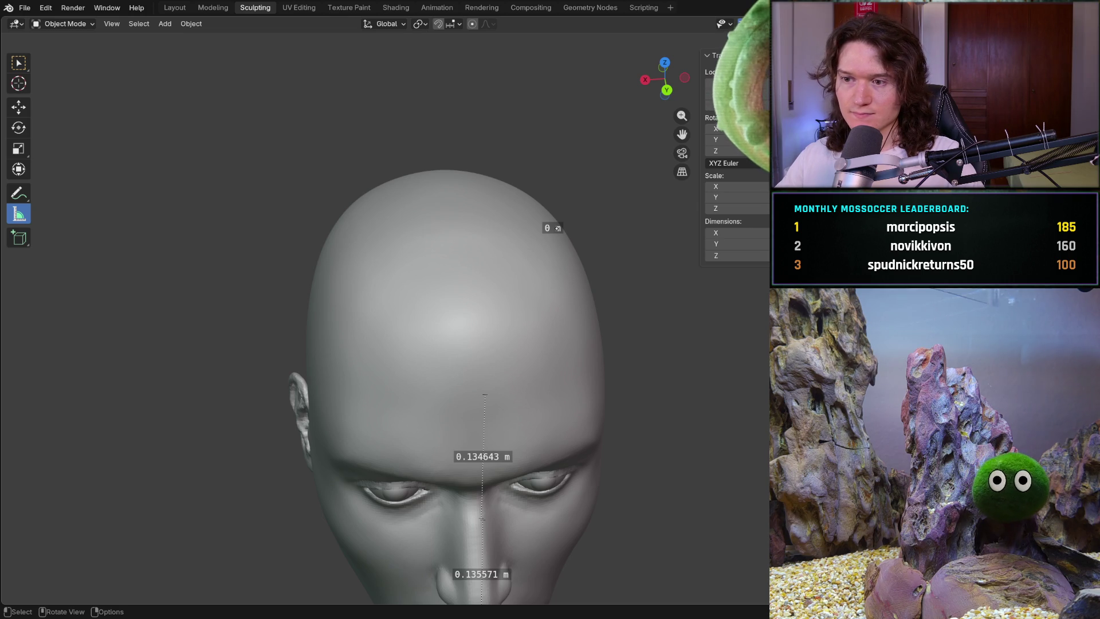
pyautogui.moveTo(554, 228); pyautogui.dragTo(578, 243)
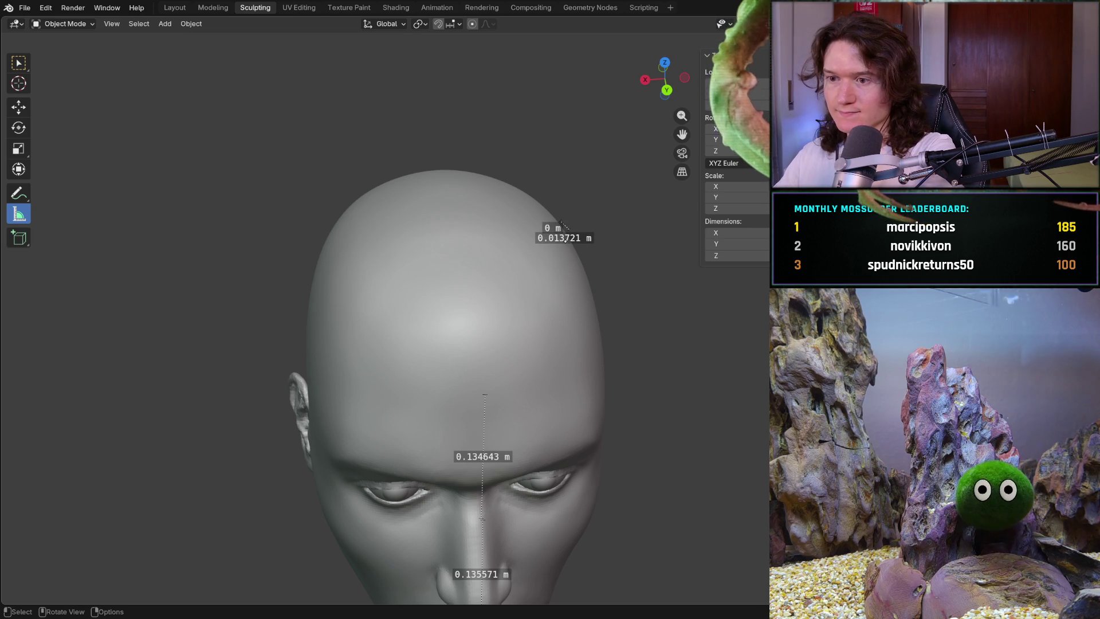
pyautogui.moveTo(567, 231)
pyautogui.mouseDown()
pyautogui.moveTo(577, 237)
pyautogui.moveTo(570, 227)
pyautogui.mouseUp()
pyautogui.press('Delete')
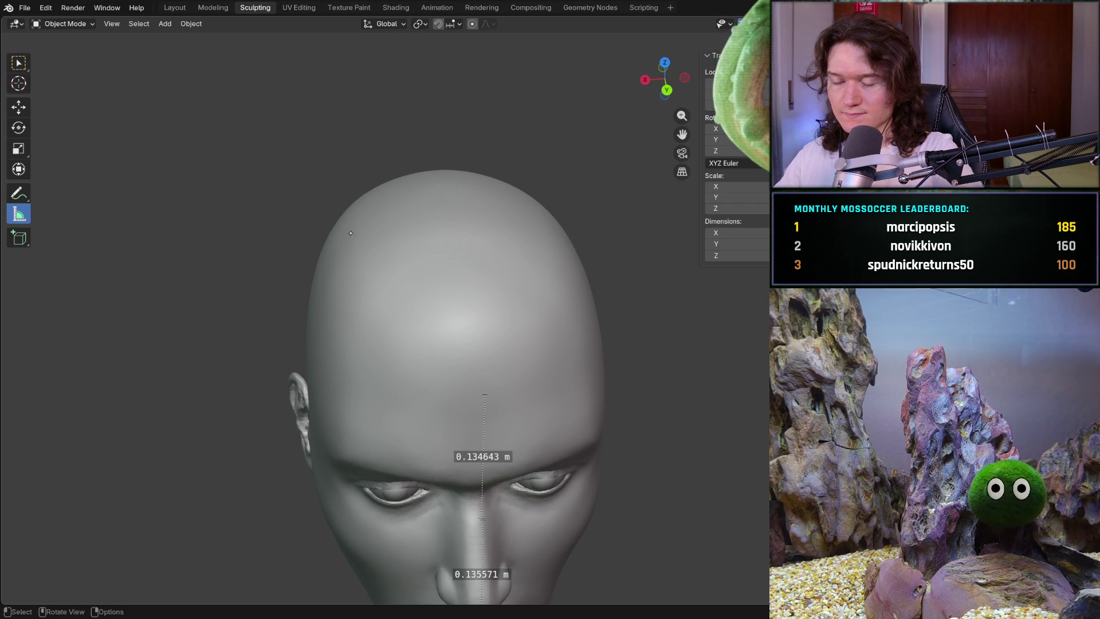
# Put the head into Sculpt Mode from the interaction mode list
pyautogui.press('ctrl+KP_1')
pyautogui.moveTo(389, 274)
pyautogui.mouseDown(button='middle')
pyautogui.moveTo(314, 278)
pyautogui.moveTo(554, 278)
pyautogui.mouseUp(button='middle')
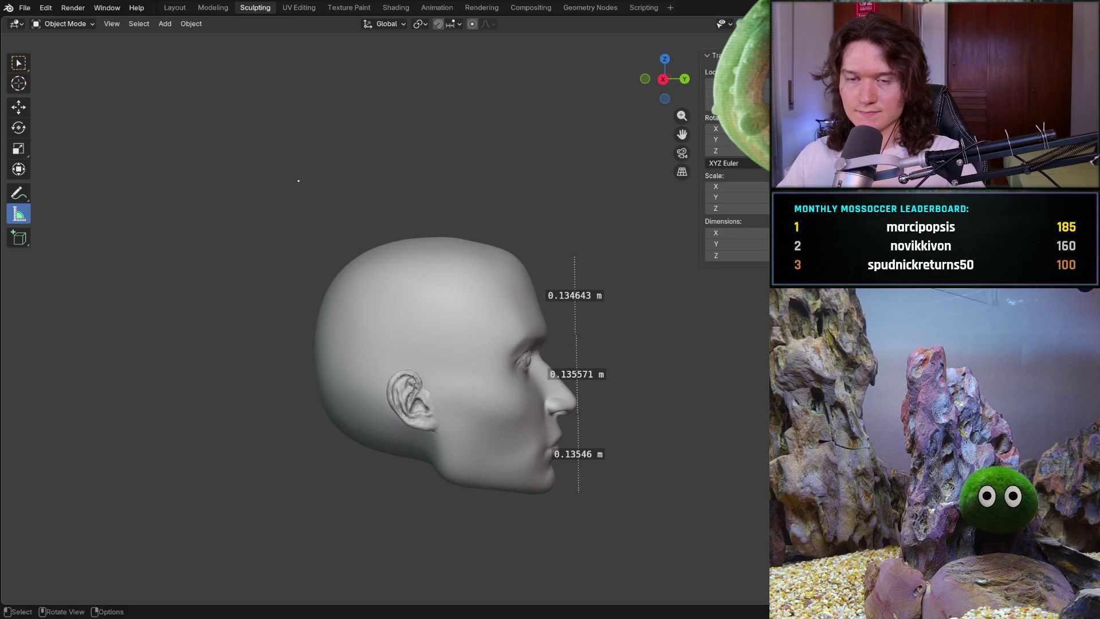
pyautogui.click(80, 25)
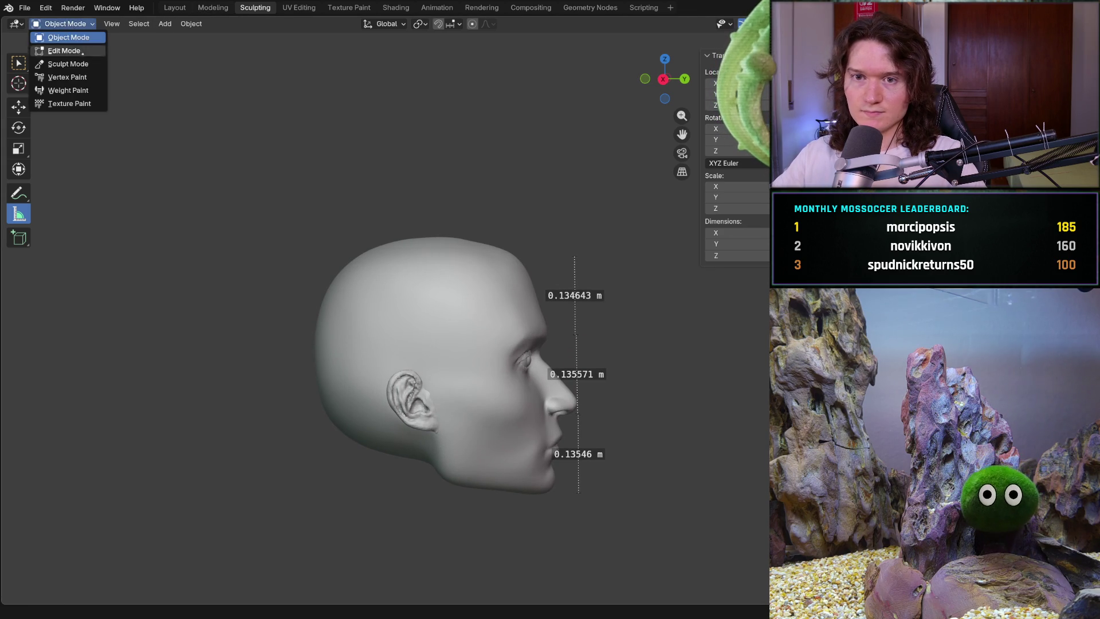
pyautogui.click(63, 64)
pyautogui.scroll(4, 554, 246)
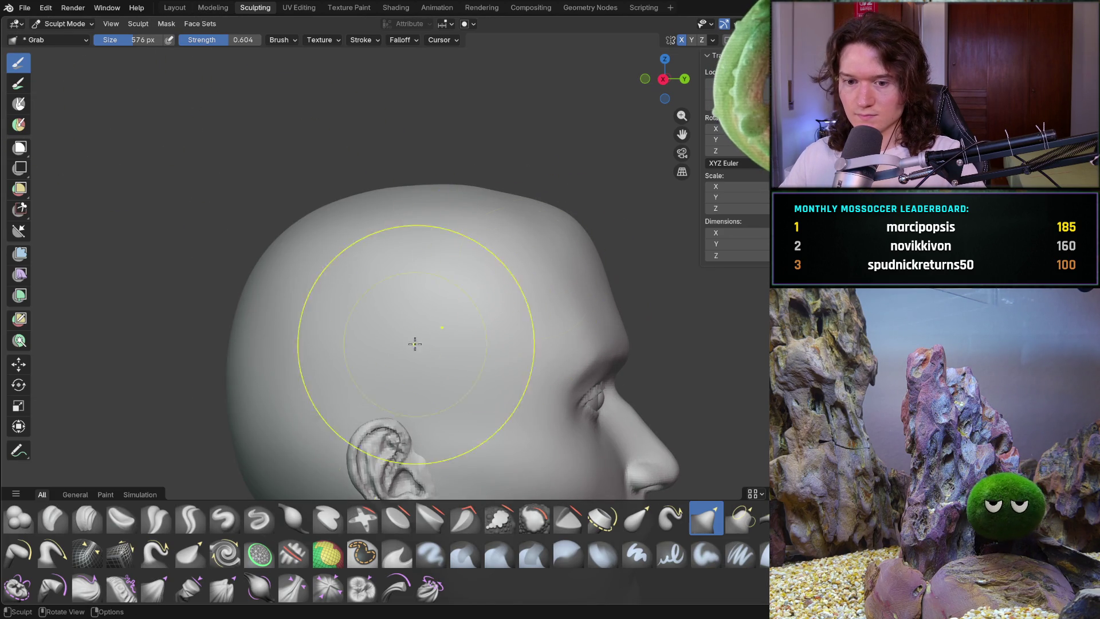
# Switch to the Clay Strips brush and shrink it from 440 px down to 274 px
pyautogui.press('c')
pyautogui.scroll(2, 477, 255)
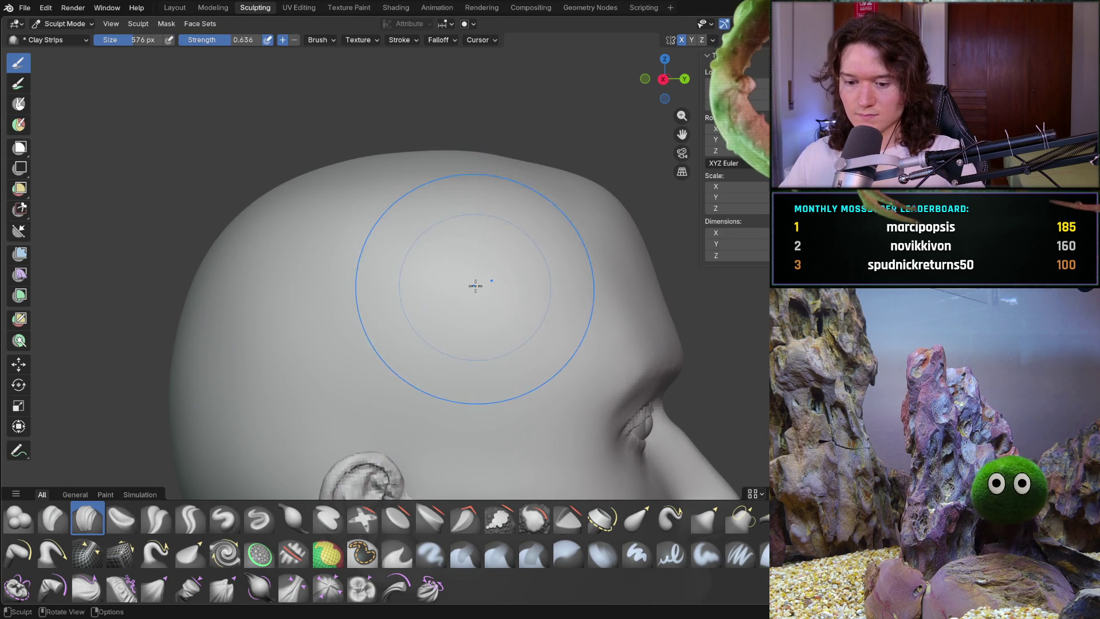
pyautogui.click(467, 278)
pyautogui.moveTo(467, 278)
pyautogui.mouseDown(button='middle')
pyautogui.moveTo(365, 353)
pyautogui.moveTo(336, 250)
pyautogui.moveTo(400, 302)
pyautogui.moveTo(346, 304)
pyautogui.moveTo(380, 289)
pyautogui.mouseUp(button='middle')
pyautogui.press('f')
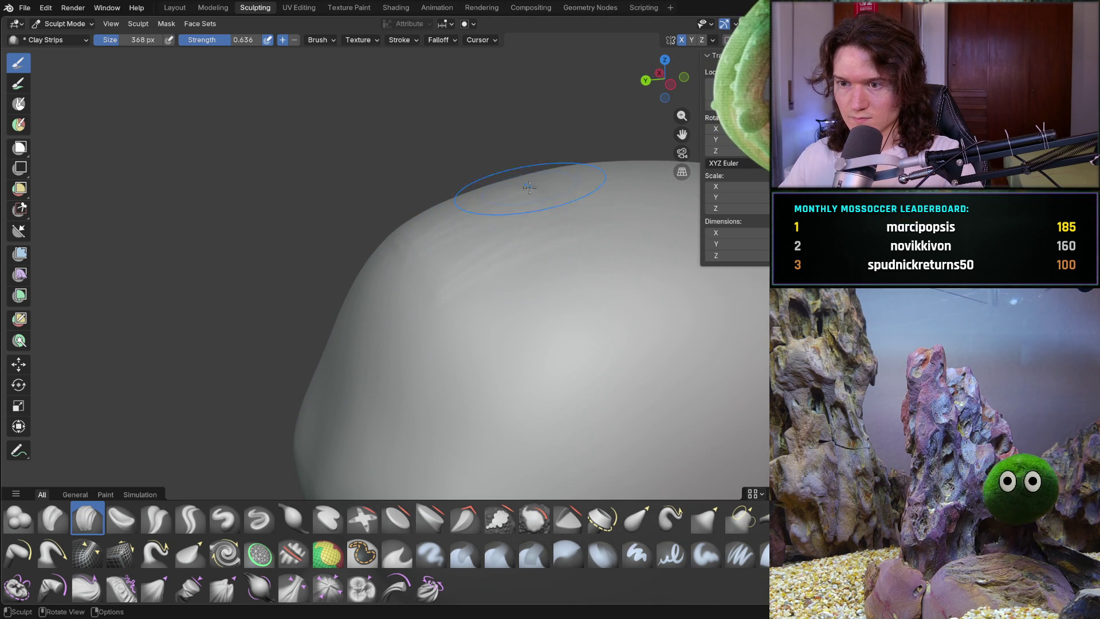
pyautogui.moveTo(601, 246)
pyautogui.mouseDown(button='middle')
pyautogui.moveTo(567, 171)
pyautogui.moveTo(532, 161)
pyautogui.moveTo(437, 332)
pyautogui.moveTo(579, 263)
pyautogui.moveTo(606, 290)
pyautogui.moveTo(508, 216)
pyautogui.moveTo(334, 241)
pyautogui.mouseUp(button='middle')
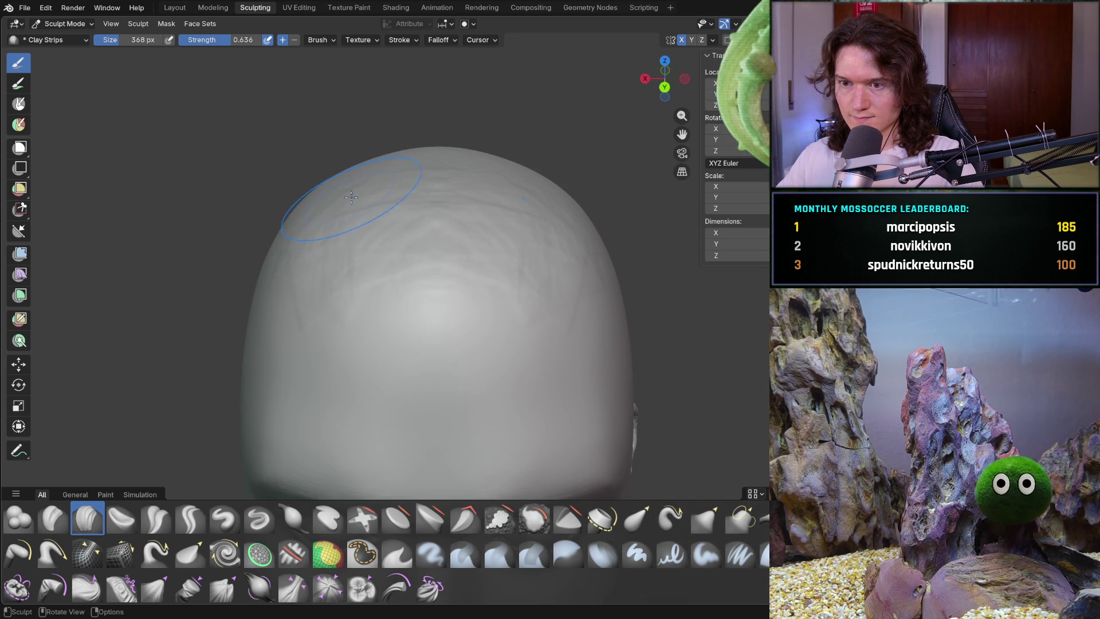
pyautogui.press('f')
pyautogui.click(337, 244)
# Shrink the brush to 184 px and lay a clay strip stroke across the crown
pyautogui.moveTo(340, 173)
pyautogui.mouseDown(button='middle')
pyautogui.moveTo(355, 189)
pyautogui.moveTo(372, 171)
pyautogui.moveTo(338, 137)
pyautogui.mouseUp(button='middle')
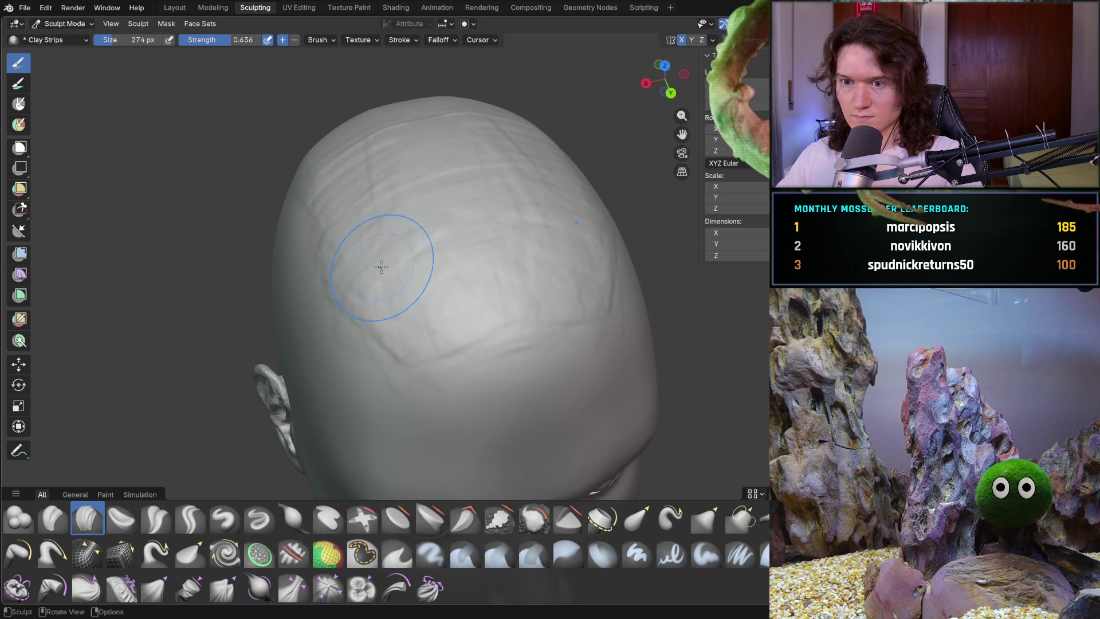
pyautogui.moveTo(405, 240)
pyautogui.mouseDown(button='middle')
pyautogui.moveTo(499, 173)
pyautogui.moveTo(381, 205)
pyautogui.moveTo(343, 170)
pyautogui.mouseUp(button='middle')
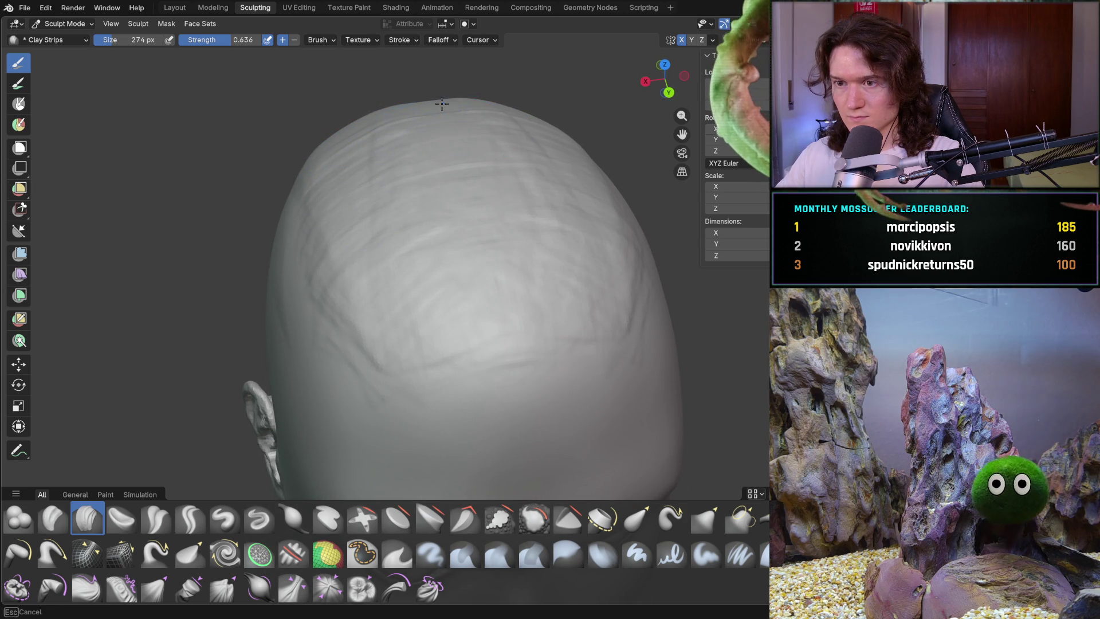
pyautogui.moveTo(430, 152); pyautogui.dragTo(318, 216, button='middle')
pyautogui.press('f')
pyautogui.click(320, 228)
pyautogui.moveTo(314, 281); pyautogui.dragTo(381, 184)
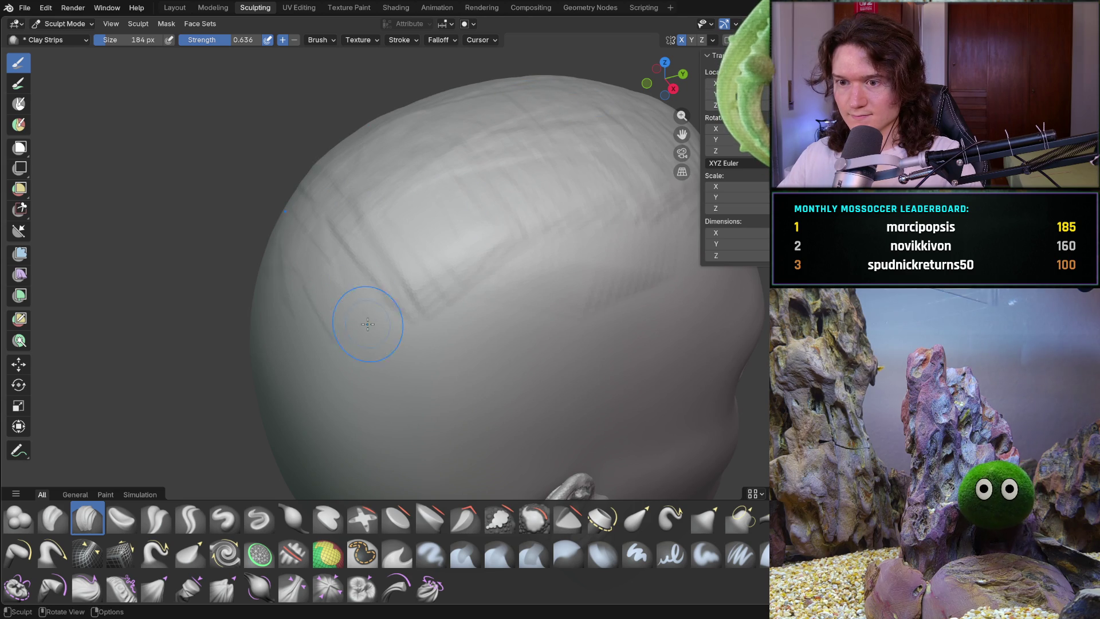
pyautogui.moveTo(429, 246)
pyautogui.mouseDown(button='middle')
pyautogui.moveTo(545, 201)
pyautogui.moveTo(413, 260)
pyautogui.mouseUp(button='middle')
pyautogui.moveTo(246, 265)
pyautogui.mouseDown(button='middle')
pyautogui.moveTo(258, 275)
pyautogui.moveTo(483, 274)
pyautogui.moveTo(502, 253)
pyautogui.moveTo(401, 252)
pyautogui.moveTo(503, 177)
pyautogui.moveTo(595, 217)
pyautogui.moveTo(562, 208)
pyautogui.moveTo(711, 215)
pyautogui.moveTo(410, 261)
pyautogui.moveTo(380, 282)
pyautogui.mouseUp(button='middle')
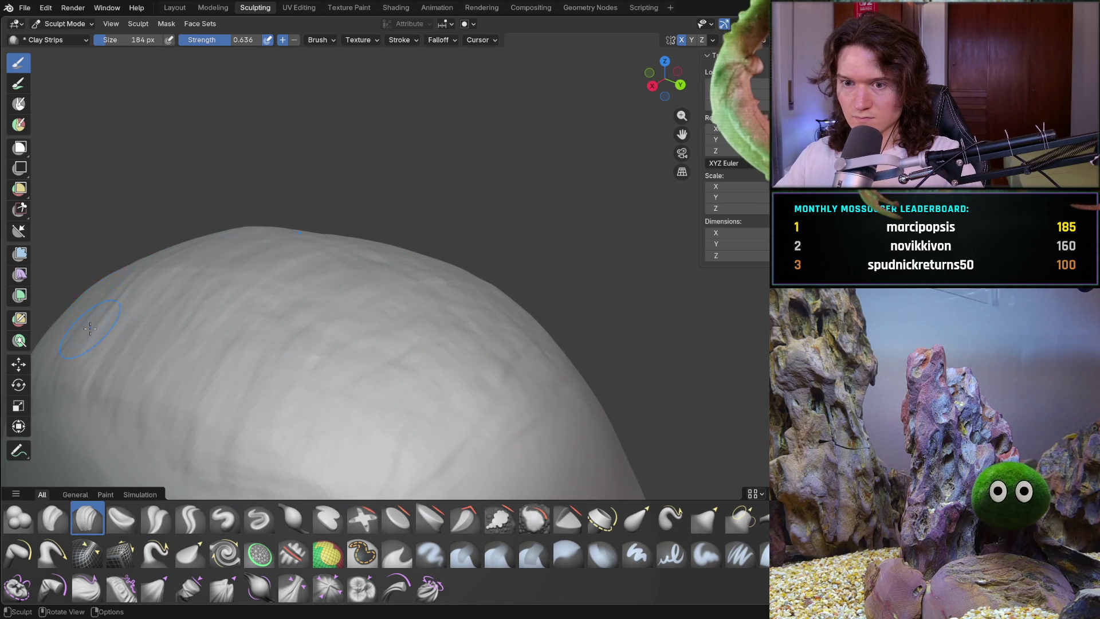
pyautogui.moveTo(90, 328); pyautogui.dragTo(393, 228, button='middle')
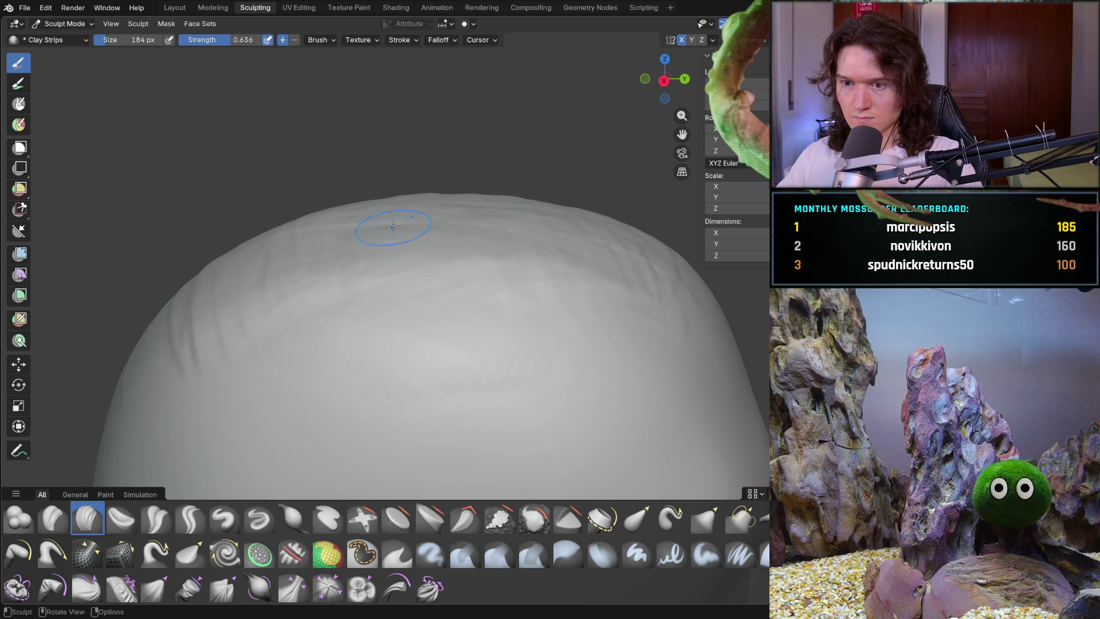
pyautogui.scroll(-5, 277, 374)
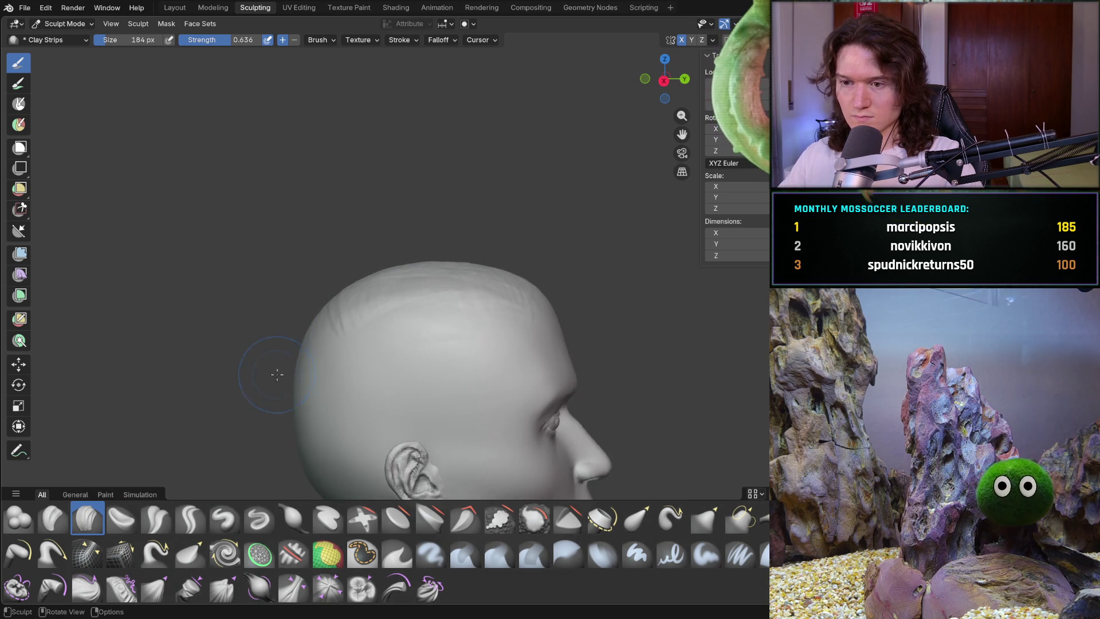
# Add Clay Strips marks on the scalp and carve grooves across the back of the head
pyautogui.scroll(-2, 277, 374)
pyautogui.moveTo(277, 374)
pyautogui.mouseDown(button='middle')
pyautogui.moveTo(317, 310)
pyautogui.moveTo(49, 309)
pyautogui.moveTo(289, 327)
pyautogui.moveTo(342, 265)
pyautogui.mouseUp(button='middle')
pyautogui.moveTo(368, 193)
pyautogui.mouseDown()
pyautogui.moveTo(379, 197)
pyautogui.moveTo(370, 192)
pyautogui.mouseUp()
pyautogui.moveTo(369, 192); pyautogui.dragTo(317, 214, button='middle')
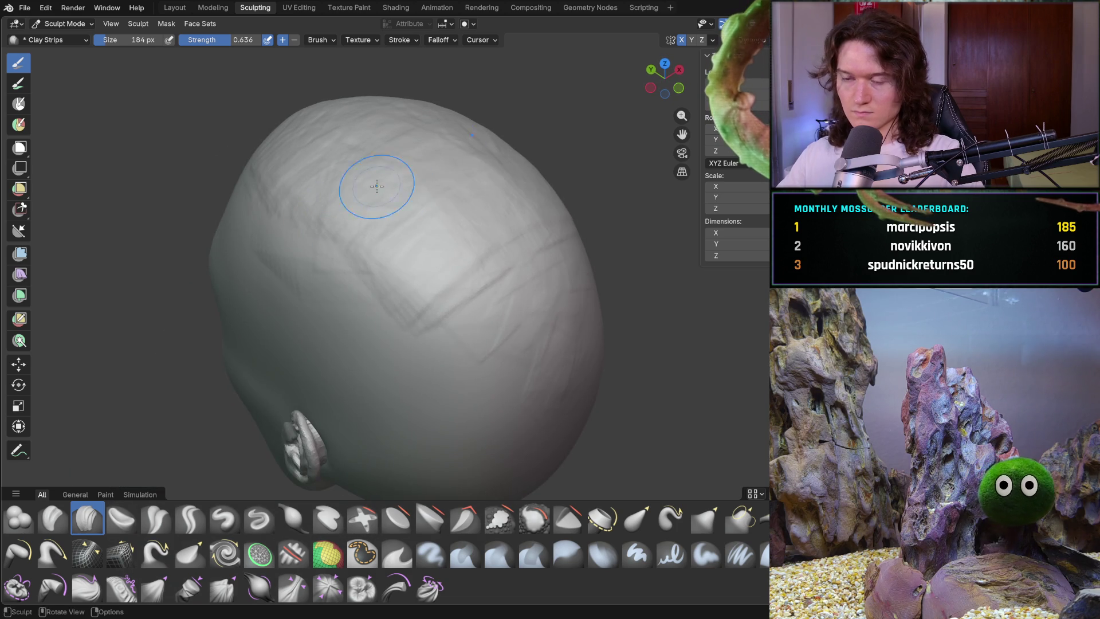
pyautogui.moveTo(472, 319); pyautogui.dragTo(374, 265, button='middle')
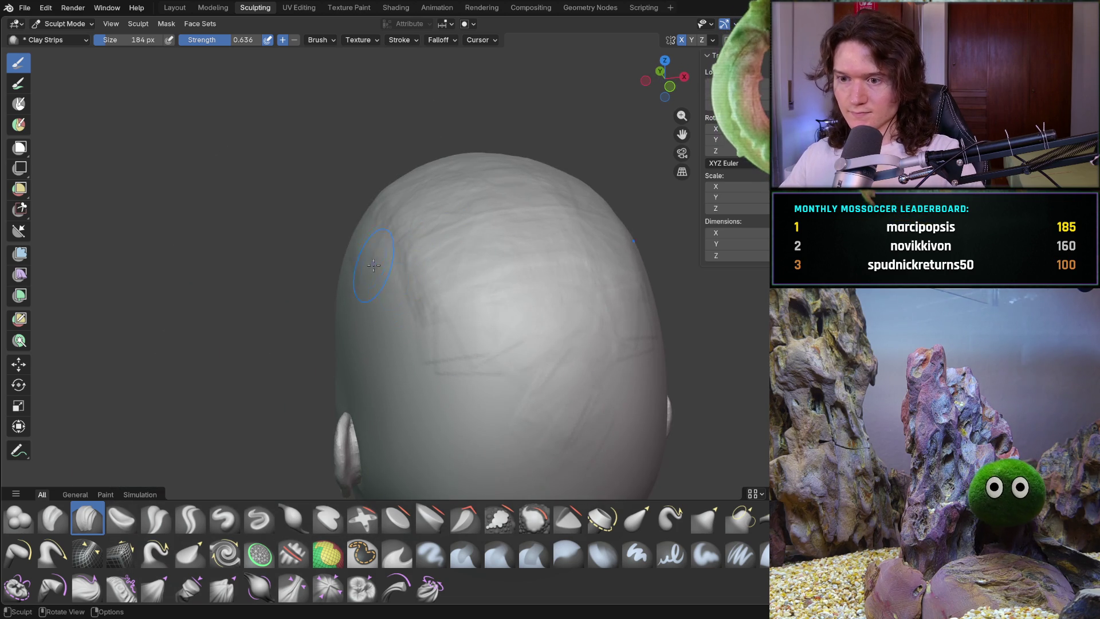
pyautogui.moveTo(459, 411)
pyautogui.mouseDown(button='middle')
pyautogui.moveTo(484, 355)
pyautogui.moveTo(518, 383)
pyautogui.mouseUp(button='middle')
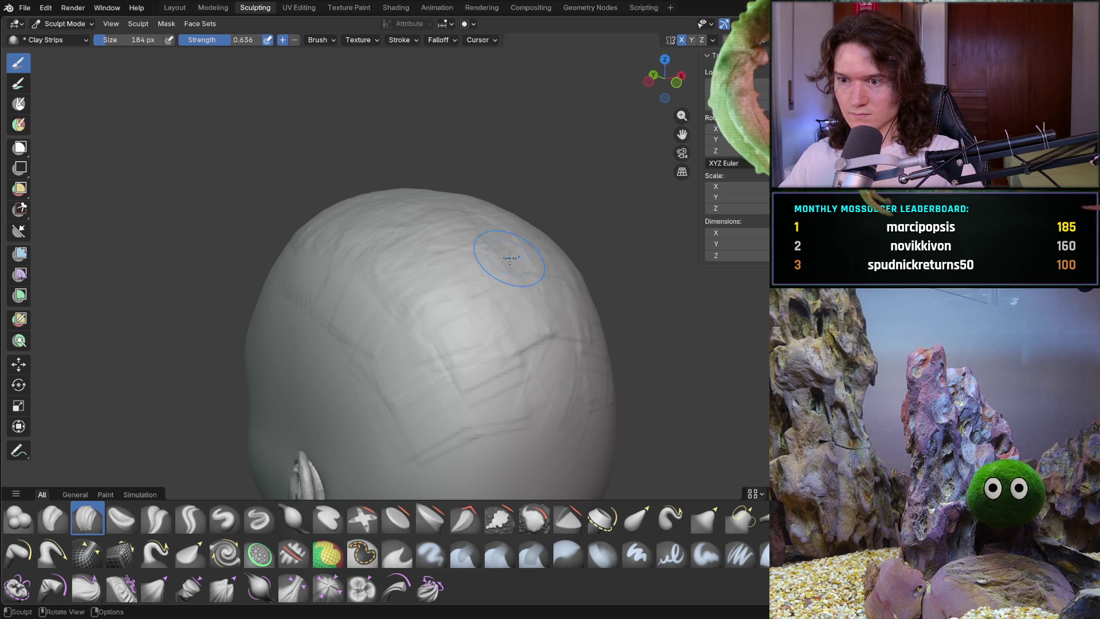
pyautogui.moveTo(533, 367)
pyautogui.mouseDown(button='middle')
pyautogui.moveTo(507, 316)
pyautogui.moveTo(491, 315)
pyautogui.mouseUp(button='middle')
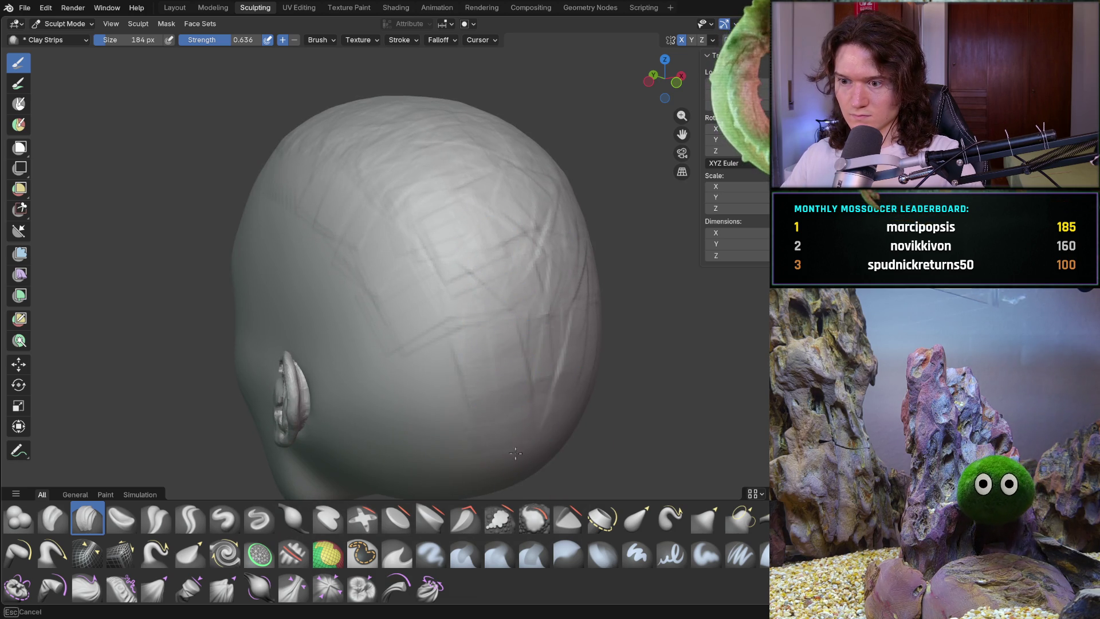
pyautogui.moveTo(540, 366)
pyautogui.mouseDown(button='middle')
pyautogui.moveTo(533, 343)
pyautogui.moveTo(558, 272)
pyautogui.moveTo(534, 299)
pyautogui.mouseUp(button='middle')
pyautogui.moveTo(584, 266)
pyautogui.mouseDown()
pyautogui.moveTo(454, 315)
pyautogui.moveTo(588, 385)
pyautogui.mouseUp()
# Add horizontal clay bands on the lower back of the head
pyautogui.moveTo(506, 347)
pyautogui.mouseDown(button='middle')
pyautogui.moveTo(638, 324)
pyautogui.moveTo(599, 282)
pyautogui.moveTo(532, 335)
pyautogui.mouseUp(button='middle')
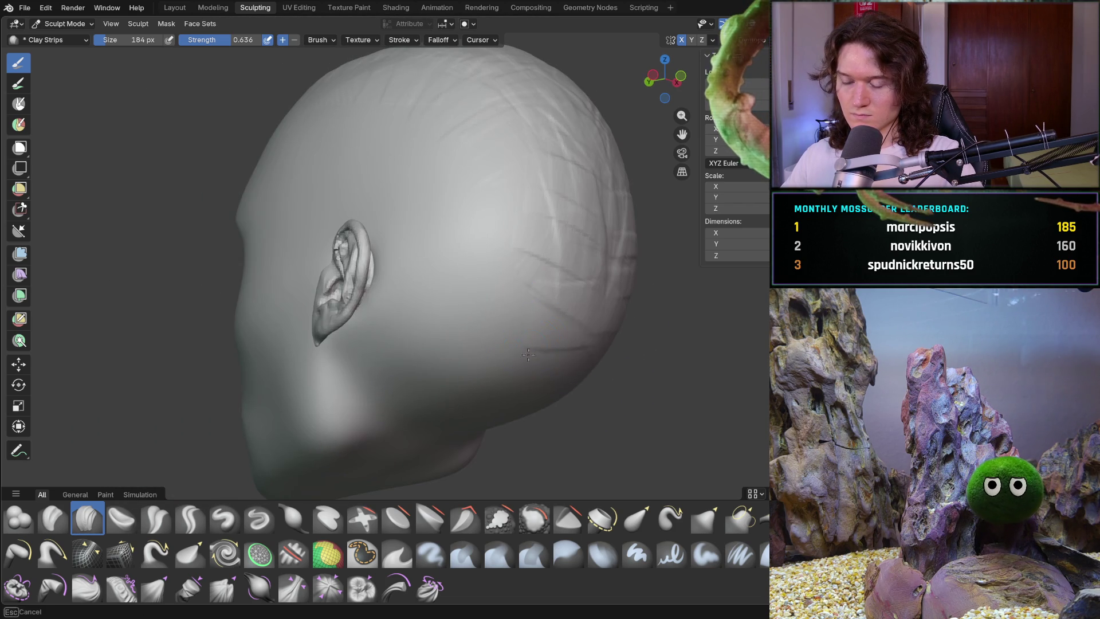
pyautogui.moveTo(523, 393); pyautogui.dragTo(440, 423, button='middle')
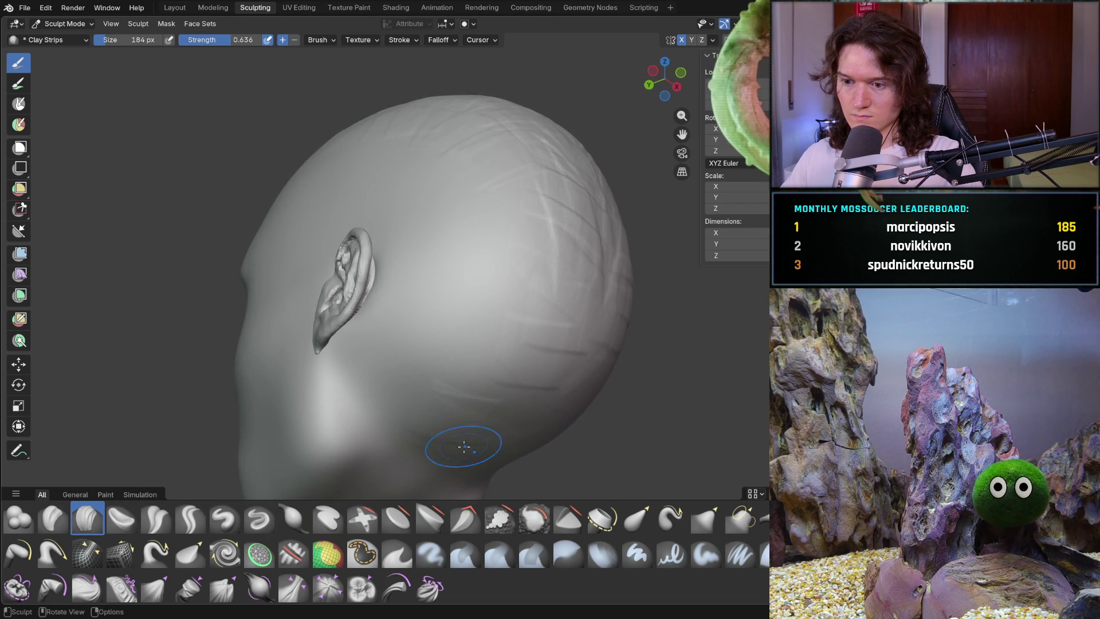
pyautogui.moveTo(546, 444)
pyautogui.mouseDown(button='middle')
pyautogui.moveTo(509, 401)
pyautogui.moveTo(518, 381)
pyautogui.moveTo(467, 376)
pyautogui.moveTo(454, 298)
pyautogui.moveTo(430, 404)
pyautogui.mouseUp(button='middle')
pyautogui.moveTo(451, 356)
pyautogui.mouseDown()
pyautogui.moveTo(466, 442)
pyautogui.moveTo(486, 393)
pyautogui.moveTo(418, 384)
pyautogui.moveTo(480, 409)
pyautogui.mouseUp()
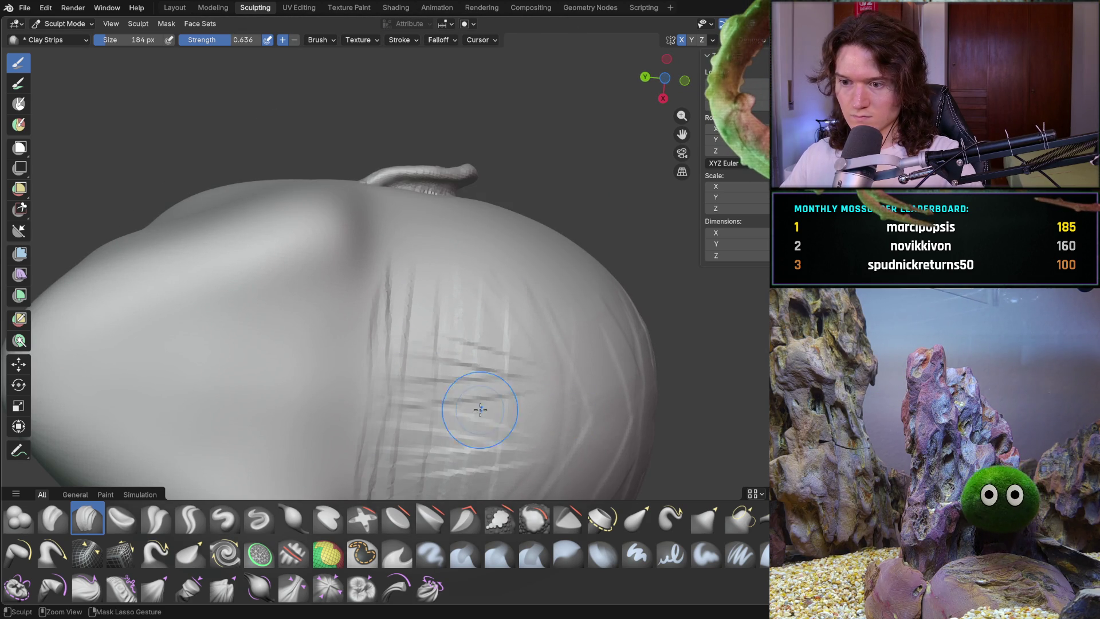
pyautogui.moveTo(412, 400)
pyautogui.mouseDown(button='middle')
pyautogui.moveTo(437, 363)
pyautogui.moveTo(437, 289)
pyautogui.moveTo(467, 409)
pyautogui.moveTo(446, 378)
pyautogui.moveTo(405, 369)
pyautogui.mouseUp(button='middle')
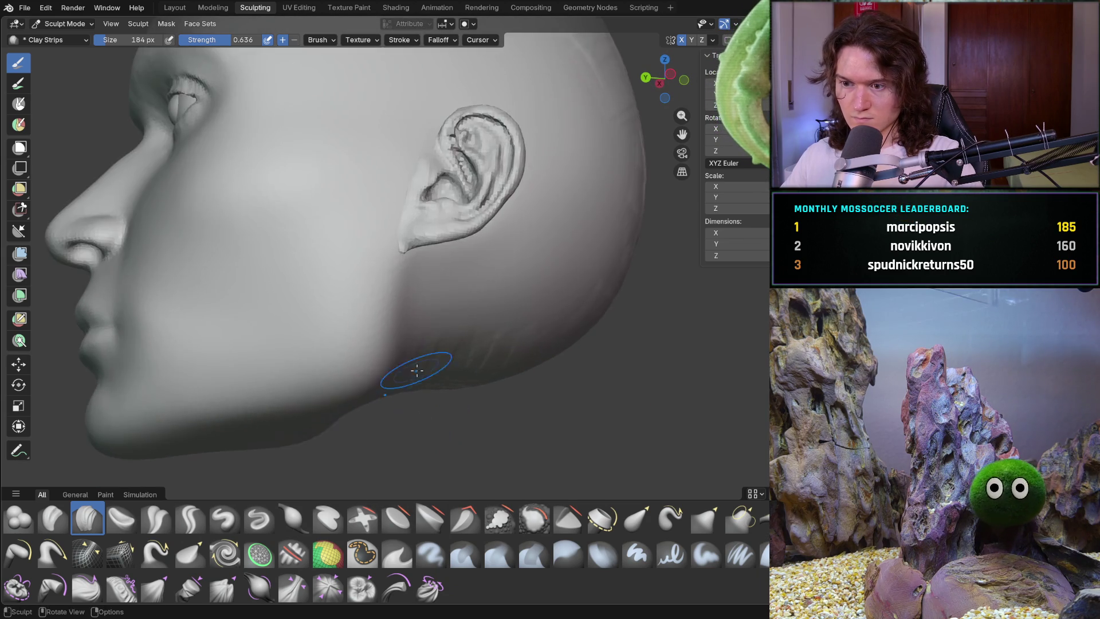
pyautogui.scroll(2, 441, 343)
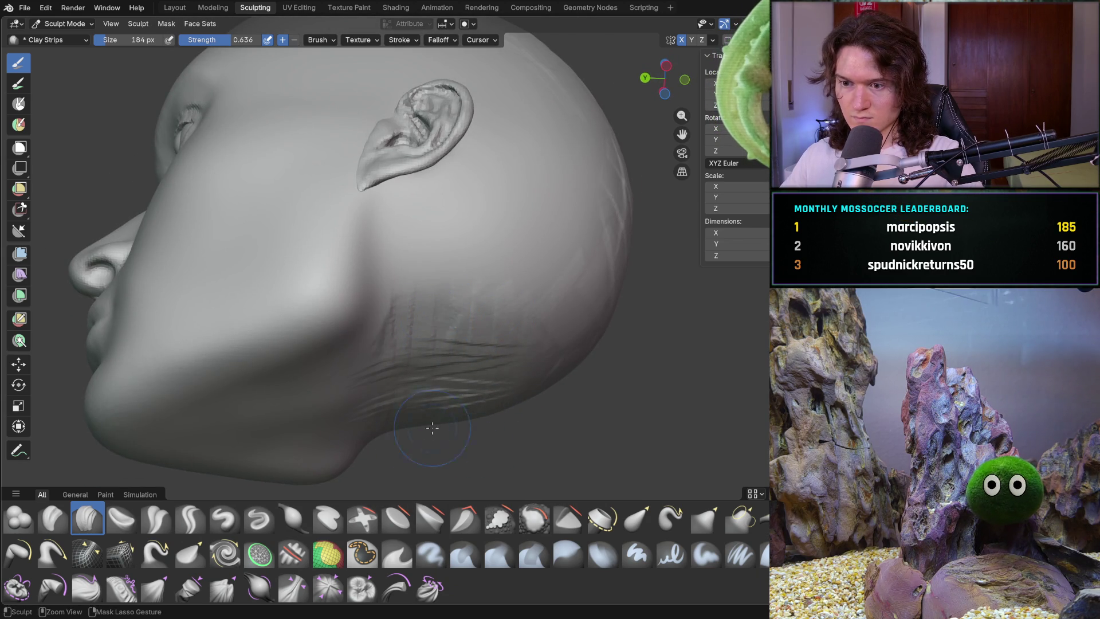
pyautogui.moveTo(432, 427); pyautogui.dragTo(486, 339, button='middle')
pyautogui.scroll(-4, 584, 412)
pyautogui.moveTo(466, 282)
pyautogui.mouseDown(button='middle')
pyautogui.moveTo(479, 372)
pyautogui.moveTo(441, 218)
pyautogui.moveTo(414, 293)
pyautogui.mouseUp(button='middle')
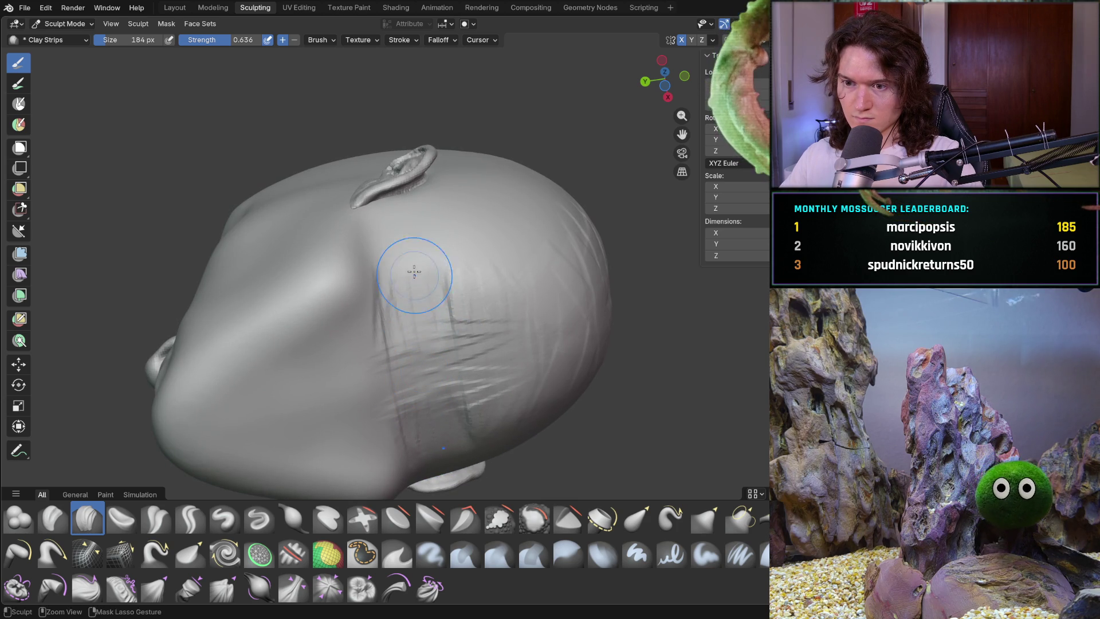
pyautogui.moveTo(410, 289)
pyautogui.mouseDown(button='middle')
pyautogui.moveTo(412, 326)
pyautogui.moveTo(447, 359)
pyautogui.moveTo(452, 395)
pyautogui.moveTo(467, 404)
pyautogui.mouseUp(button='middle')
# Lay clay strips along the back crease and further texture the back of the head
pyautogui.moveTo(543, 208)
pyautogui.keyDown('ctrl'); pyautogui.mouseDown(button='middle')
pyautogui.moveTo(454, 282)
pyautogui.moveTo(456, 405)
pyautogui.moveTo(434, 216)
pyautogui.moveTo(416, 267)
pyautogui.mouseUp(button='middle'); pyautogui.keyUp('ctrl')
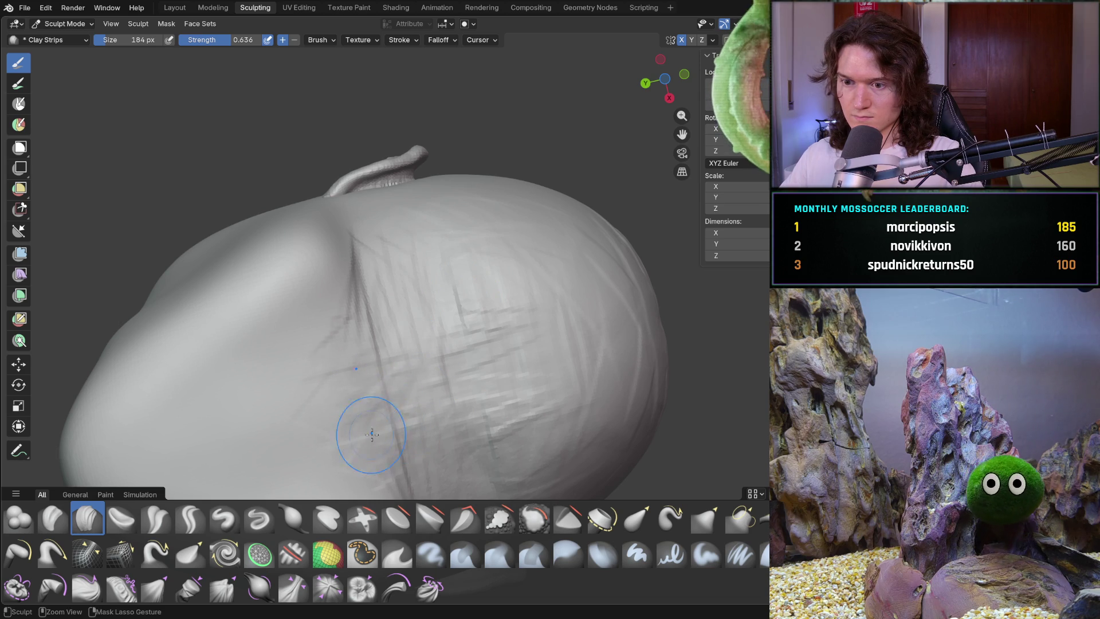
pyautogui.moveTo(366, 322); pyautogui.dragTo(347, 322)
pyautogui.moveTo(466, 269); pyautogui.dragTo(490, 324, button='middle')
pyautogui.moveTo(530, 386)
pyautogui.mouseDown(button='middle')
pyautogui.moveTo(491, 327)
pyautogui.moveTo(474, 246)
pyautogui.moveTo(409, 349)
pyautogui.mouseUp(button='middle')
pyautogui.moveTo(411, 382)
pyautogui.mouseDown()
pyautogui.moveTo(401, 413)
pyautogui.moveTo(372, 366)
pyautogui.moveTo(326, 401)
pyautogui.moveTo(388, 409)
pyautogui.moveTo(360, 369)
pyautogui.moveTo(370, 387)
pyautogui.mouseUp()
pyautogui.moveTo(308, 369); pyautogui.dragTo(326, 337)
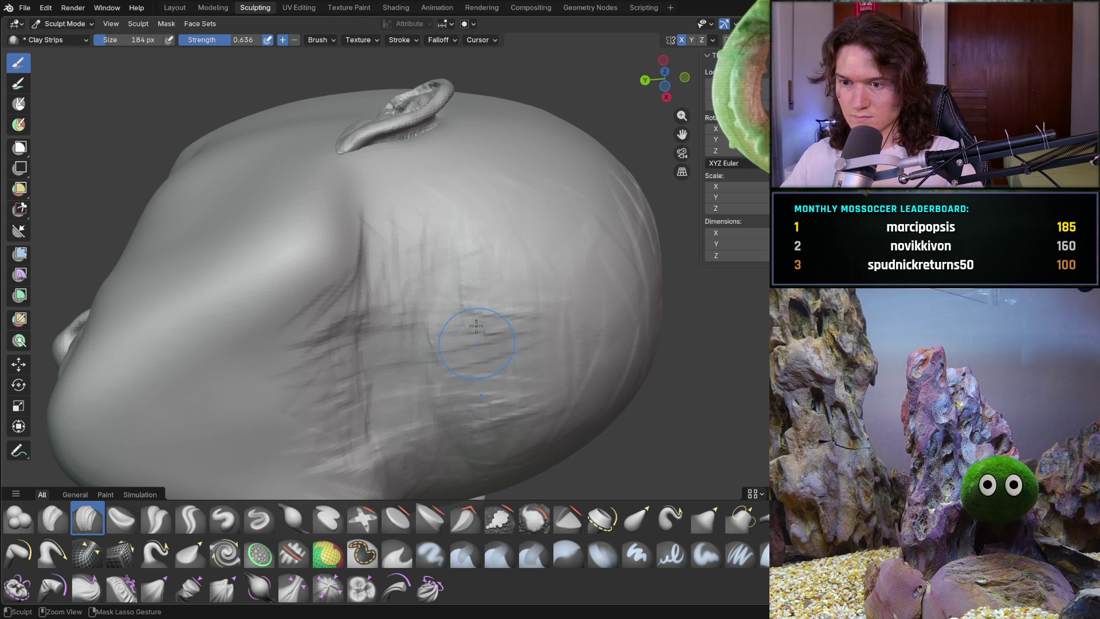
pyautogui.moveTo(454, 259)
pyautogui.keyDown('ctrl'); pyautogui.mouseDown(button='middle')
pyautogui.moveTo(435, 298)
pyautogui.moveTo(393, 335)
pyautogui.moveTo(499, 363)
pyautogui.moveTo(503, 319)
pyautogui.moveTo(685, 317)
pyautogui.moveTo(570, 324)
pyautogui.mouseUp(button='middle'); pyautogui.keyUp('ctrl')
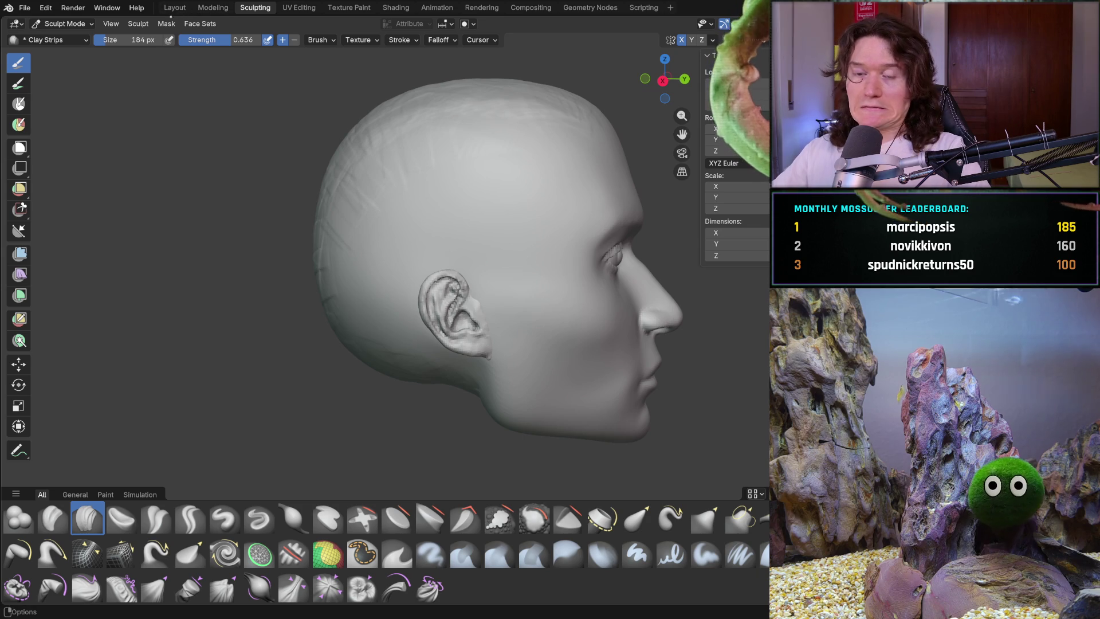
# Compare the head's Right Orthographic profile against the reference photo with overlays shown
pyautogui.click(175, 7)
pyautogui.click(211, 7)
pyautogui.moveTo(330, 291)
pyautogui.mouseDown(button='middle')
pyautogui.moveTo(498, 241)
pyautogui.moveTo(380, 294)
pyautogui.moveTo(653, 297)
pyautogui.mouseUp(button='middle')
pyautogui.keyDown('shift'); pyautogui.moveTo(652, 297); pyautogui.dragTo(663, 303, button='middle'); pyautogui.keyUp('shift')
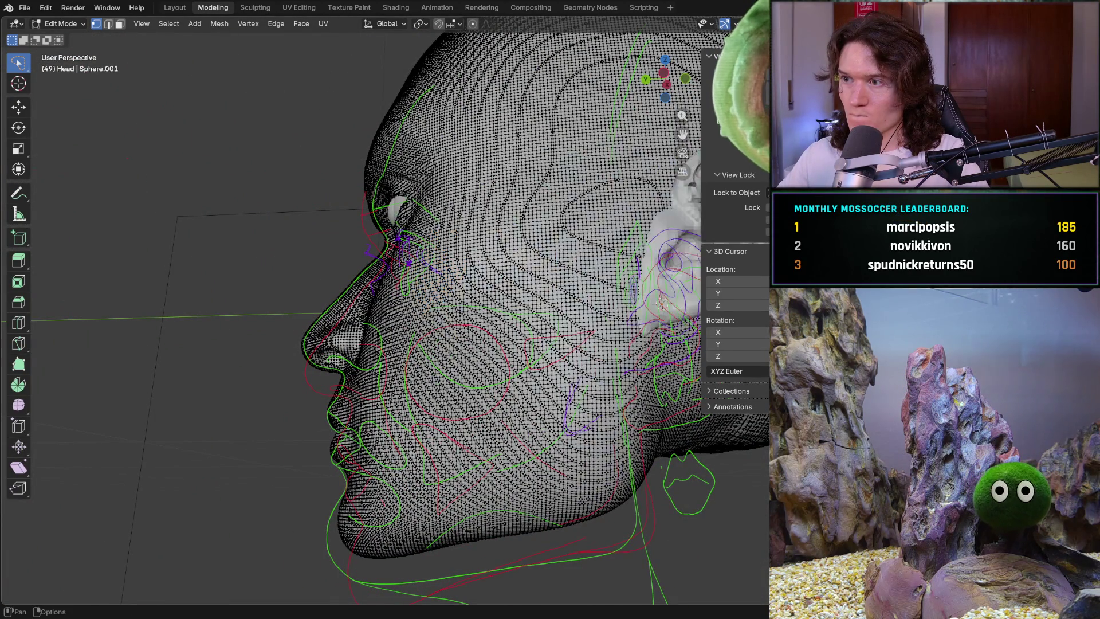
pyautogui.moveTo(651, 123); pyautogui.dragTo(395, 138, button='middle')
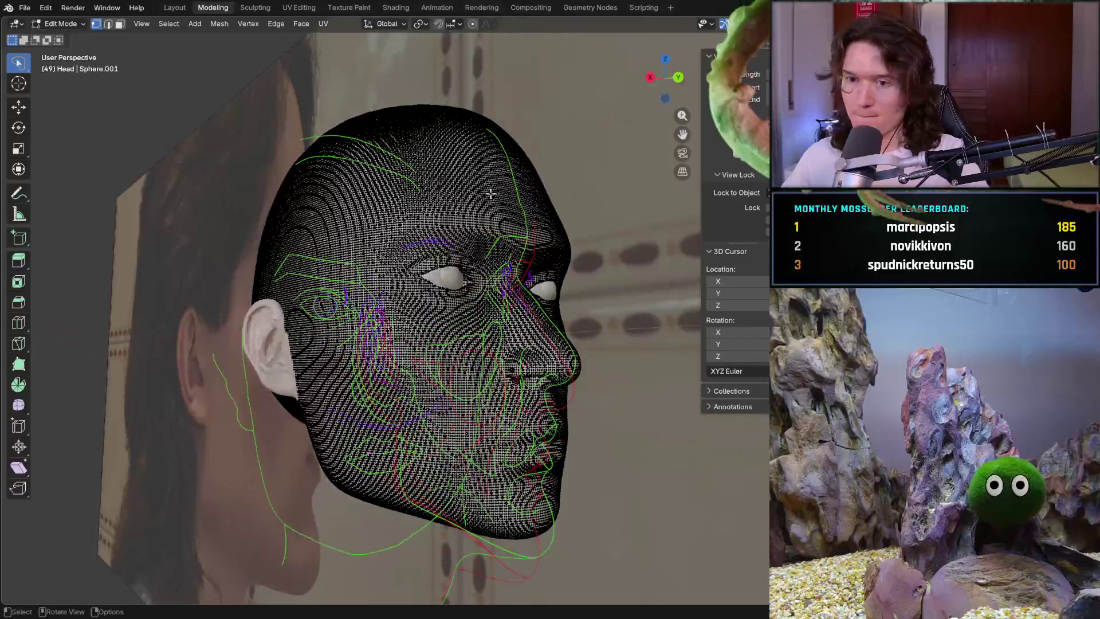
pyautogui.click(175, 8)
pyautogui.moveTo(400, 287); pyautogui.dragTo(515, 286, button='middle')
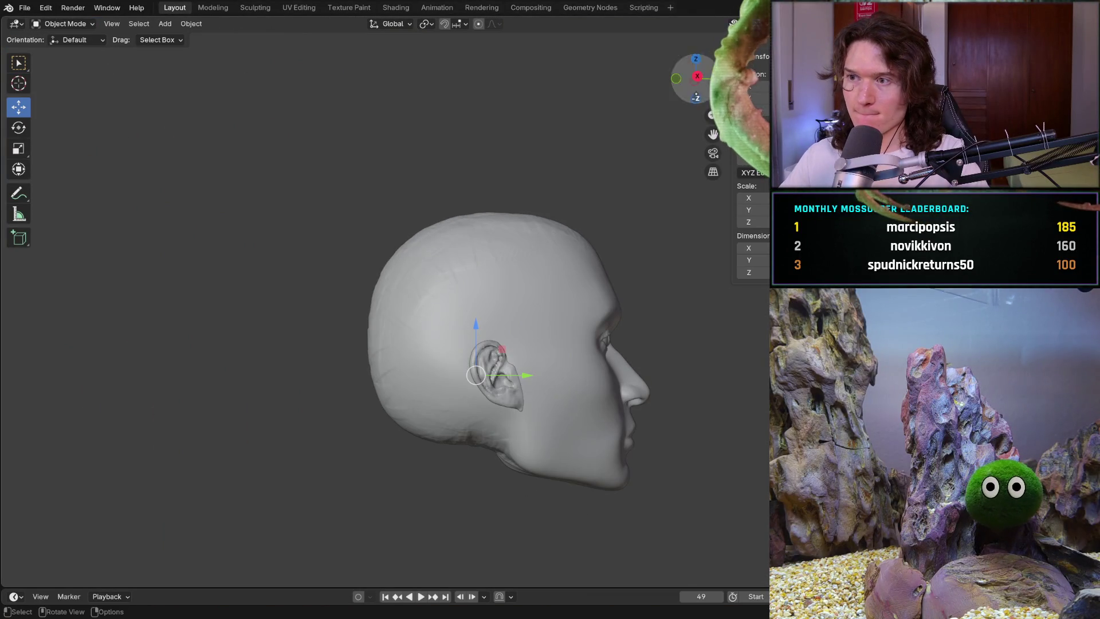
pyautogui.hotkey('shift', 'alt', 'z')
pyautogui.moveTo(401, 287); pyautogui.dragTo(352, 286, button='middle')
pyautogui.press('KP_3')
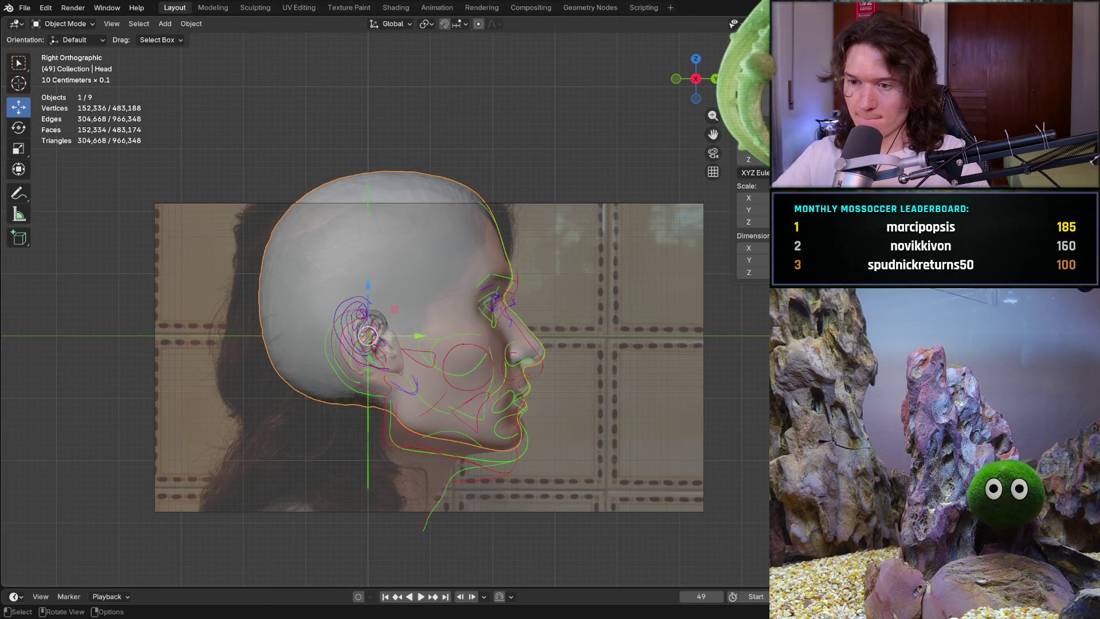
pyautogui.scroll(5, 519, 307)
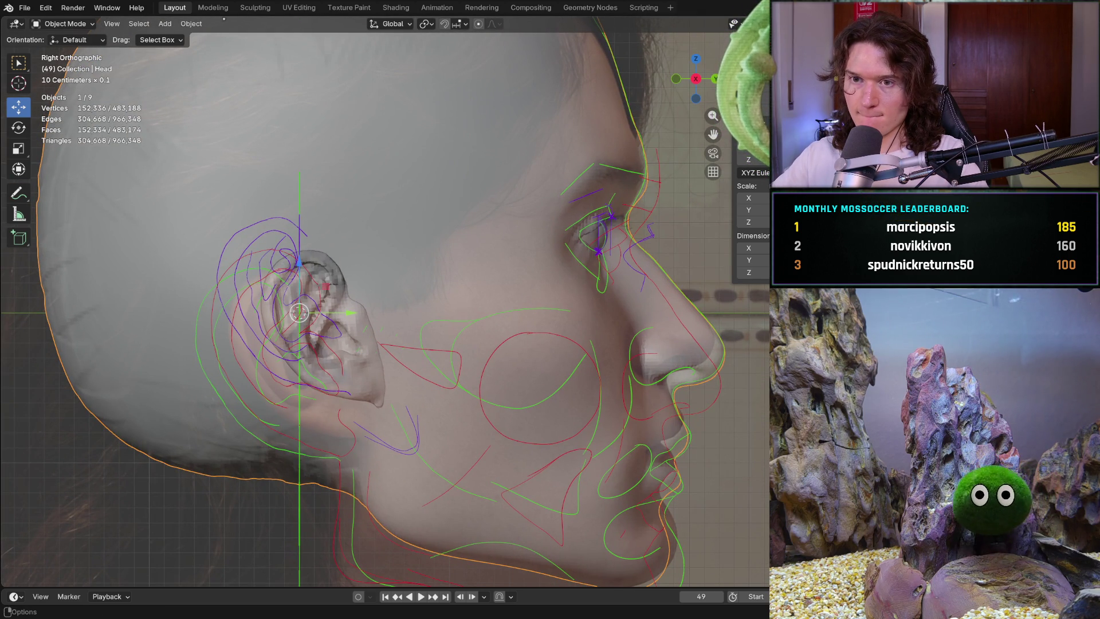
# In the Sculpting workspace, lay a Clay Strips stroke down the back of the head
pyautogui.click(254, 8)
pyautogui.moveTo(398, 299); pyautogui.dragTo(337, 294, button='middle')
pyautogui.moveTo(312, 248)
pyautogui.mouseDown()
pyautogui.moveTo(324, 325)
pyautogui.moveTo(346, 352)
pyautogui.moveTo(415, 377)
pyautogui.moveTo(373, 393)
pyautogui.mouseUp()
pyautogui.moveTo(368, 372); pyautogui.dragTo(410, 281, button='middle')
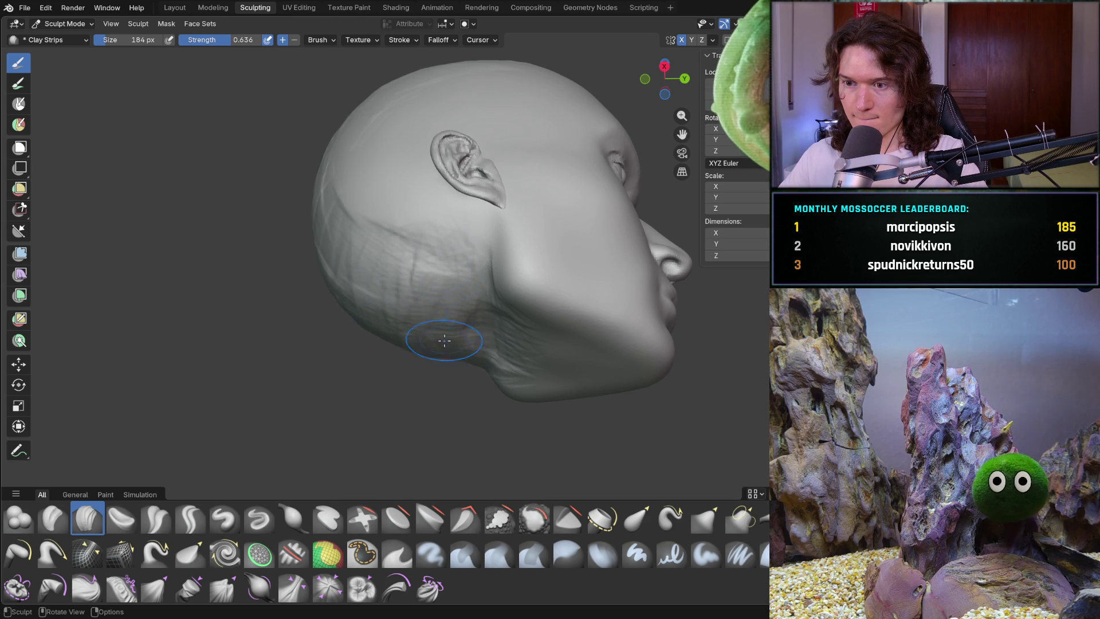
# Inspect the ear close up, then view the full side profile in the Layout workspace
pyautogui.moveTo(453, 332)
pyautogui.mouseDown(button='middle')
pyautogui.moveTo(393, 344)
pyautogui.moveTo(412, 371)
pyautogui.moveTo(405, 296)
pyautogui.moveTo(424, 321)
pyautogui.moveTo(479, 245)
pyautogui.moveTo(473, 258)
pyautogui.mouseUp(button='middle')
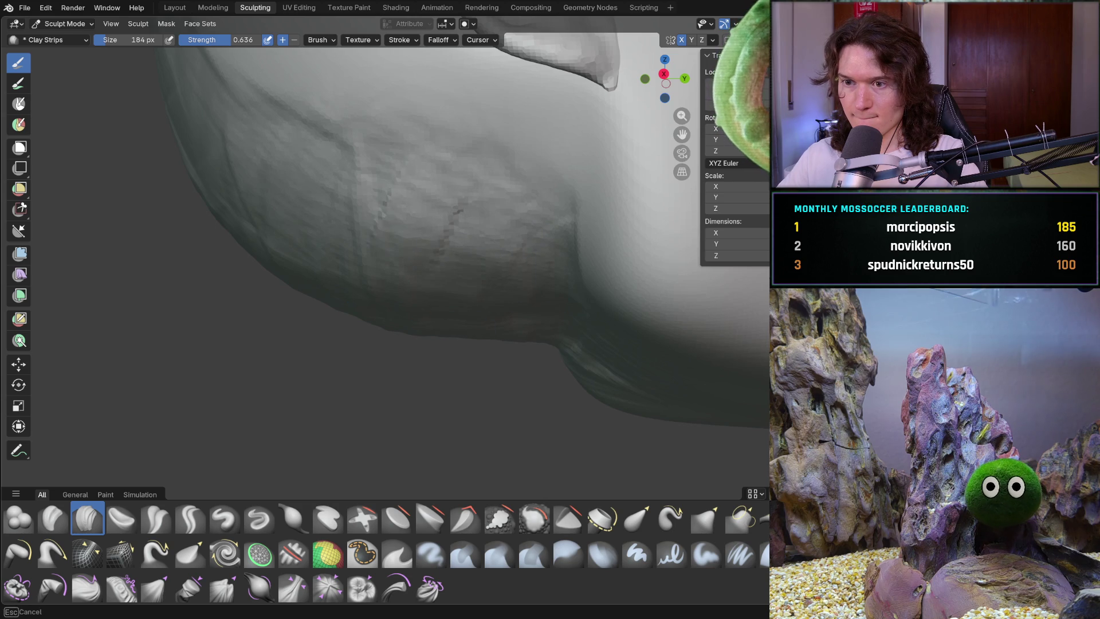
pyautogui.moveTo(370, 177)
pyautogui.keyDown('ctrl'); pyautogui.mouseDown(button='middle')
pyautogui.moveTo(375, 322)
pyautogui.moveTo(293, 354)
pyautogui.moveTo(305, 341)
pyautogui.moveTo(395, 330)
pyautogui.moveTo(405, 263)
pyautogui.mouseUp(button='middle'); pyautogui.keyUp('ctrl')
pyautogui.scroll(-3, 294, 353)
pyautogui.click(175, 8)
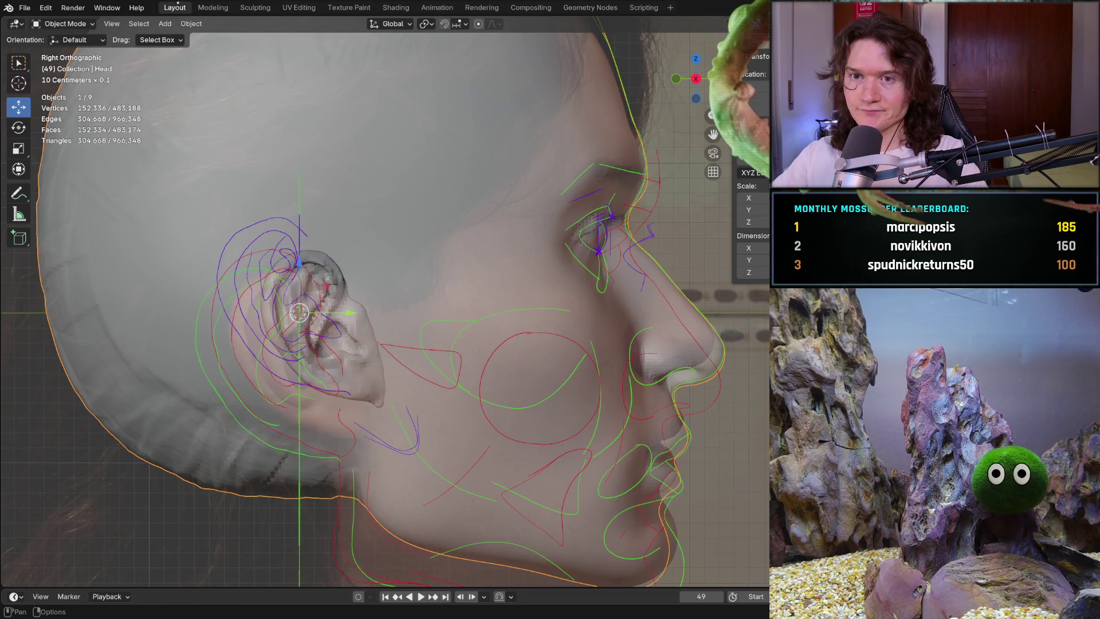
# Select the Ears object and raise it about 0.006 m along Z to match the reference
pyautogui.click(211, 6)
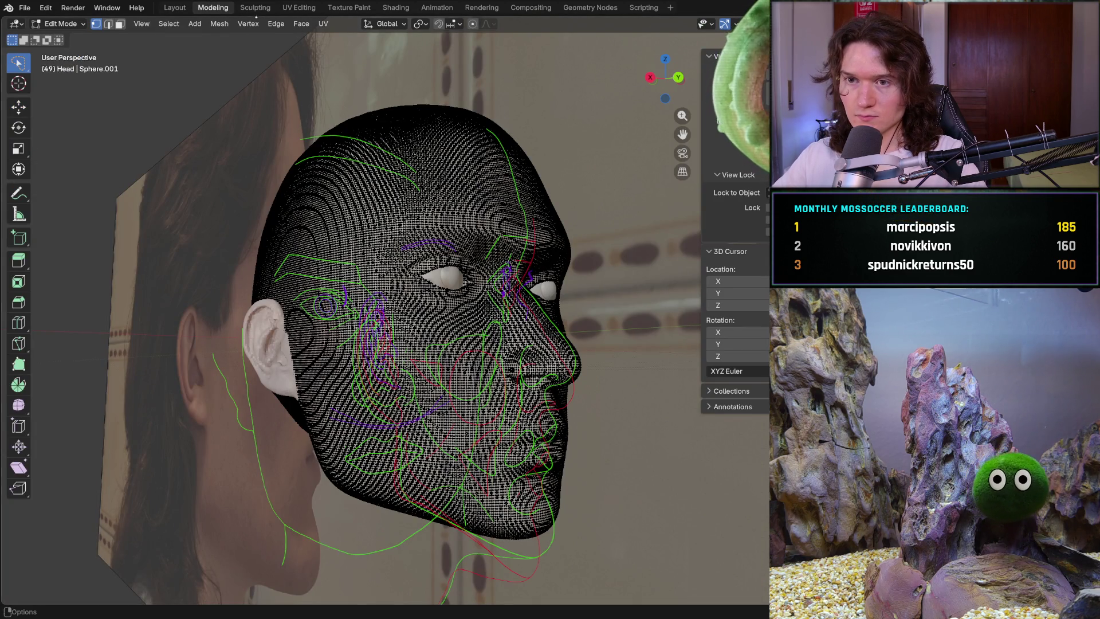
pyautogui.click(175, 7)
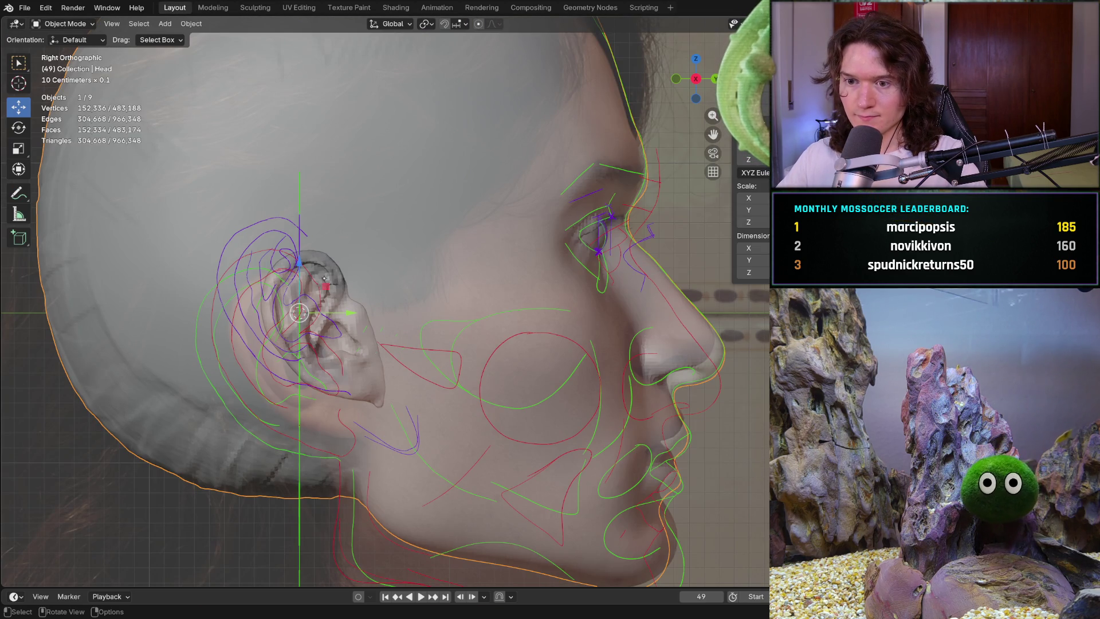
pyautogui.click(327, 247)
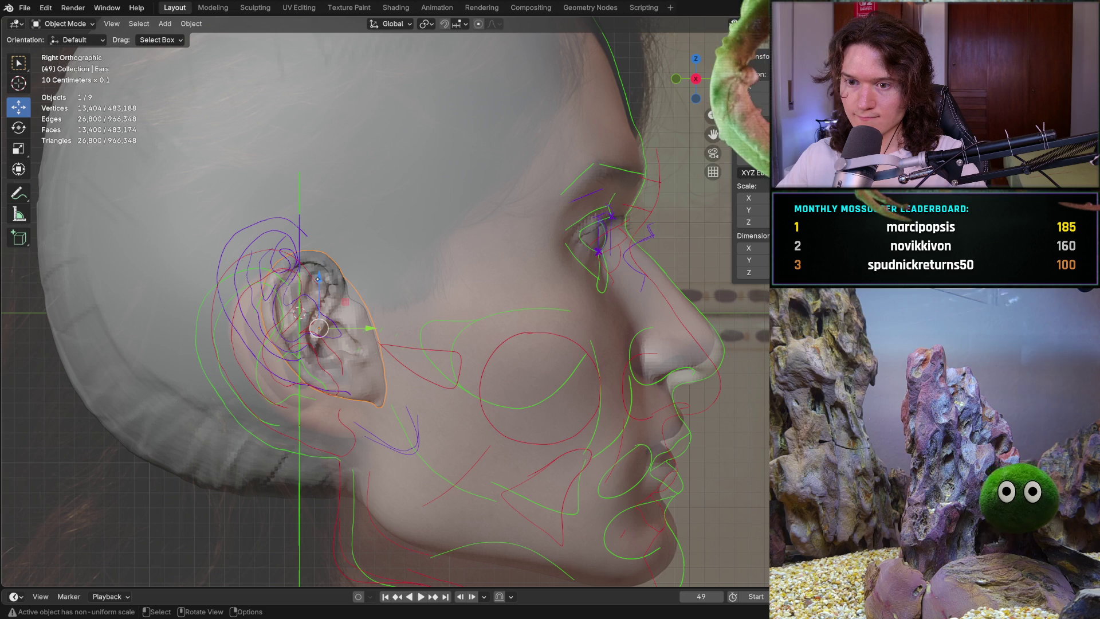
pyautogui.moveTo(318, 279); pyautogui.dragTo(317, 265)
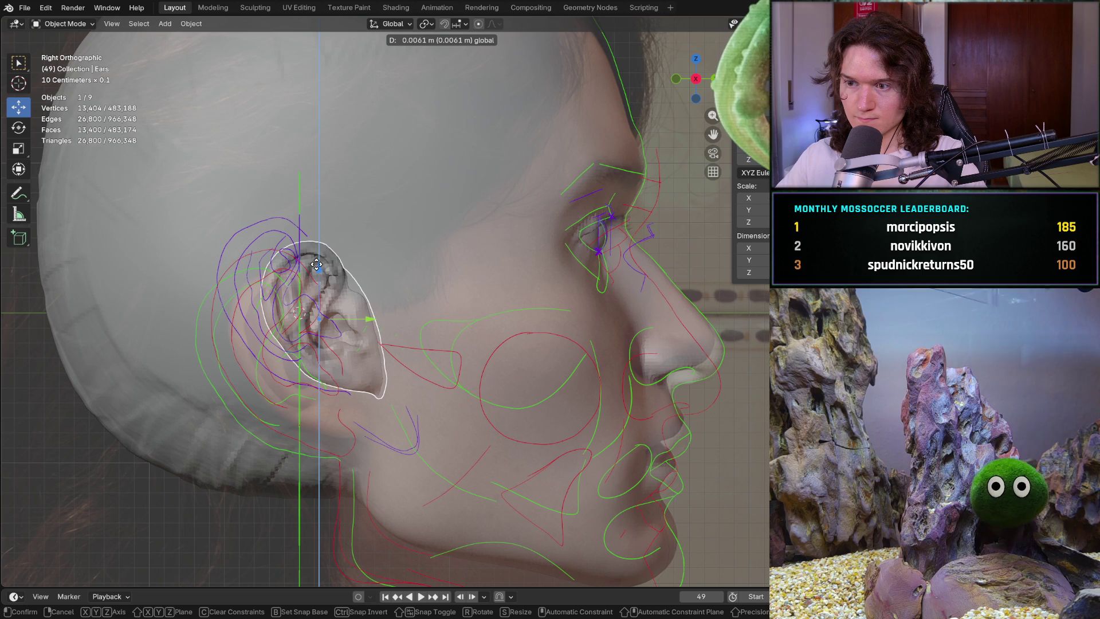
pyautogui.moveTo(316, 265); pyautogui.dragTo(316, 265)
pyautogui.click(213, 7)
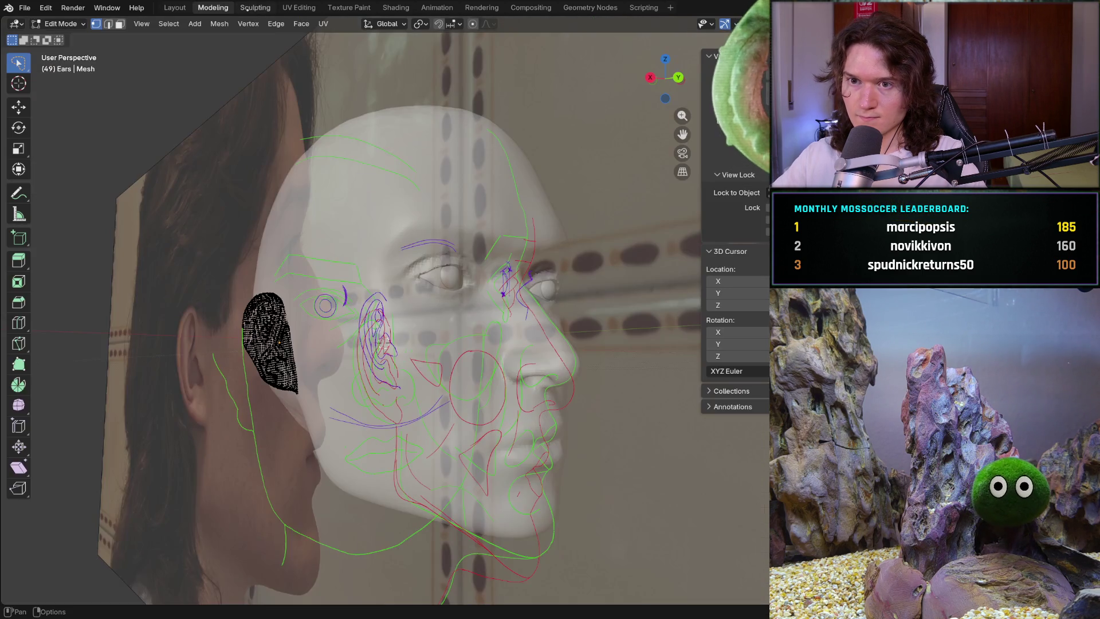
# Return to the Sculpting workspace and frame the head from a lower angle
pyautogui.click(246, 9)
pyautogui.moveTo(413, 234)
pyautogui.mouseDown(button='middle')
pyautogui.moveTo(484, 280)
pyautogui.moveTo(454, 221)
pyautogui.moveTo(545, 246)
pyautogui.moveTo(500, 284)
pyautogui.moveTo(435, 244)
pyautogui.moveTo(341, 335)
pyautogui.moveTo(430, 360)
pyautogui.moveTo(384, 338)
pyautogui.moveTo(395, 321)
pyautogui.mouseUp(button='middle')
pyautogui.scroll(2, 435, 243)
pyautogui.scroll(-4, 435, 244)
pyautogui.scroll(-3, 349, 338)
pyautogui.scroll(4, 401, 309)
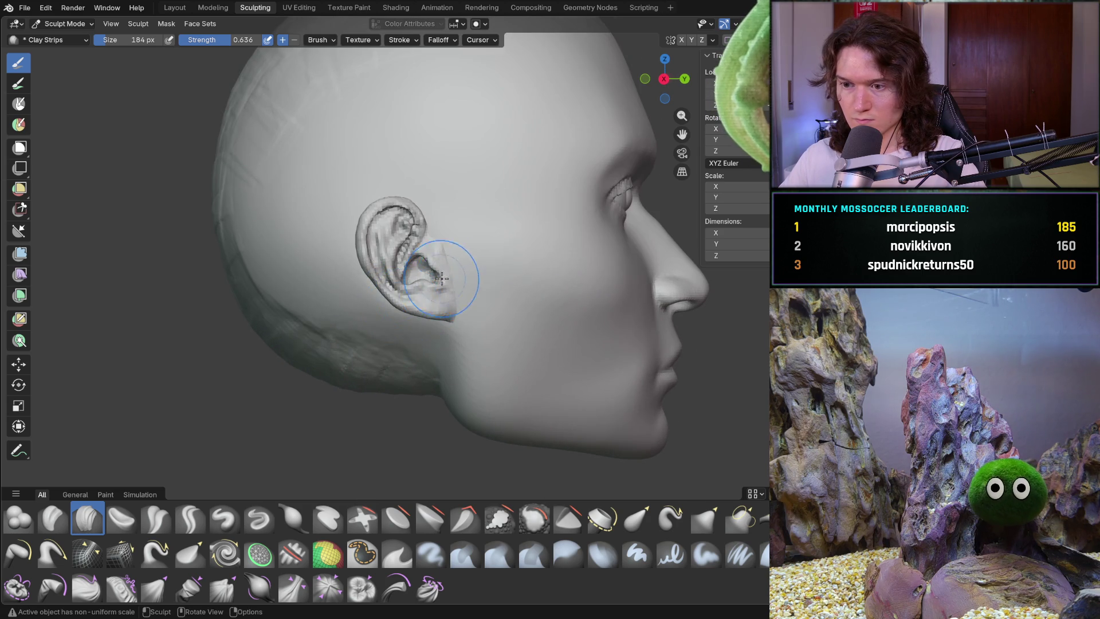
# Undo the last change and lay a Clay Strips stroke across the top of the head
pyautogui.scroll(2, 435, 282)
pyautogui.moveTo(423, 292)
pyautogui.mouseDown(button='middle')
pyautogui.moveTo(359, 364)
pyautogui.moveTo(384, 382)
pyautogui.mouseUp(button='middle')
pyautogui.scroll(-5, 358, 363)
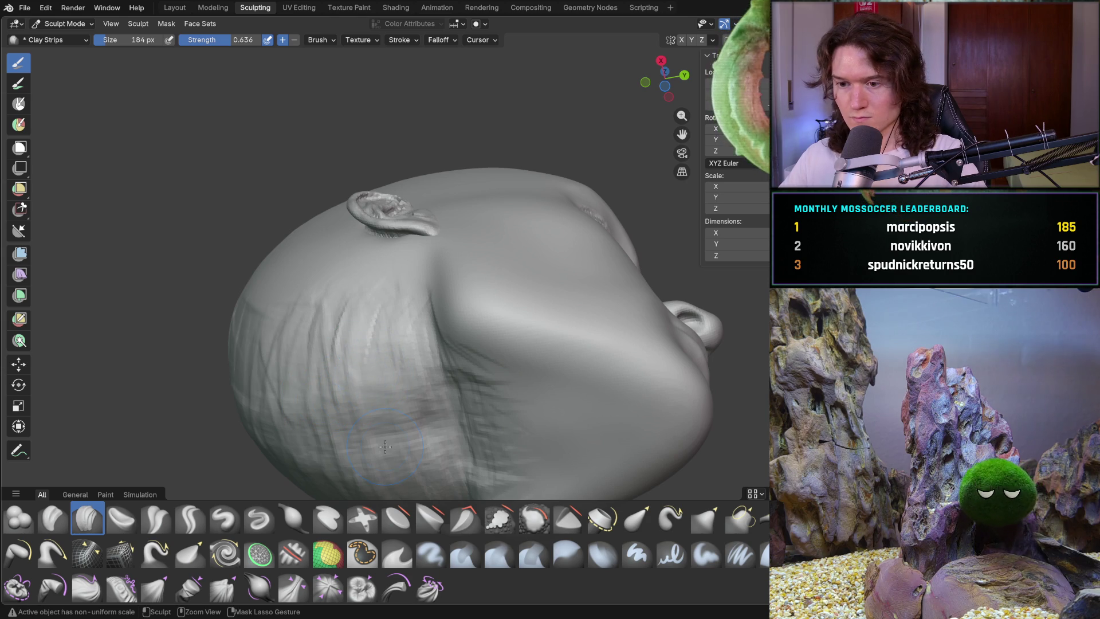
pyautogui.hotkey('ctrl', 'z')
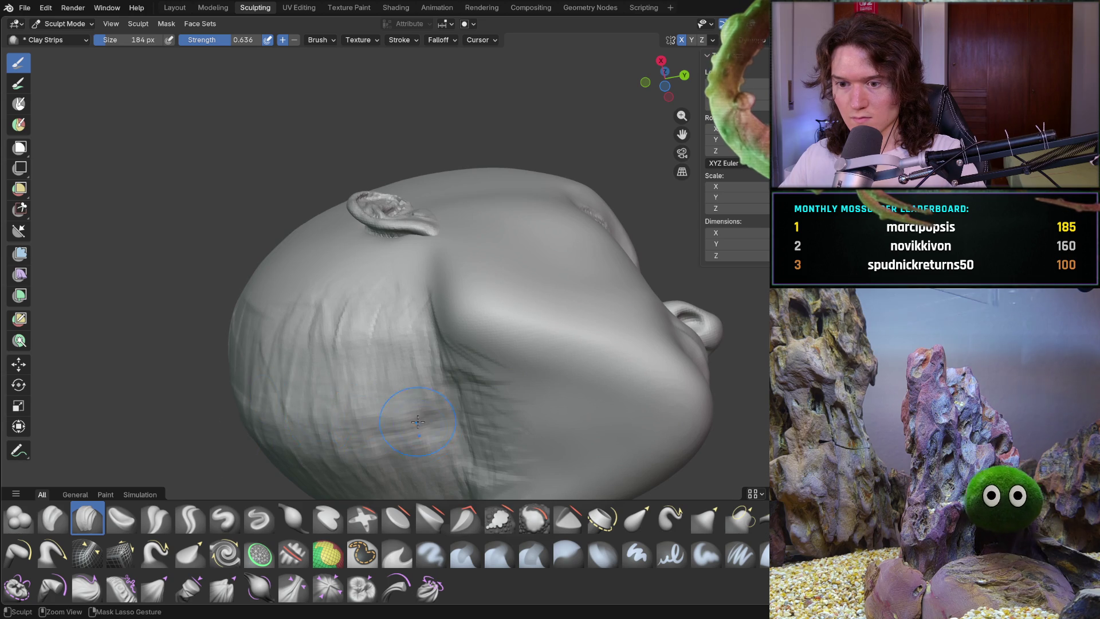
pyautogui.press('KP_3')
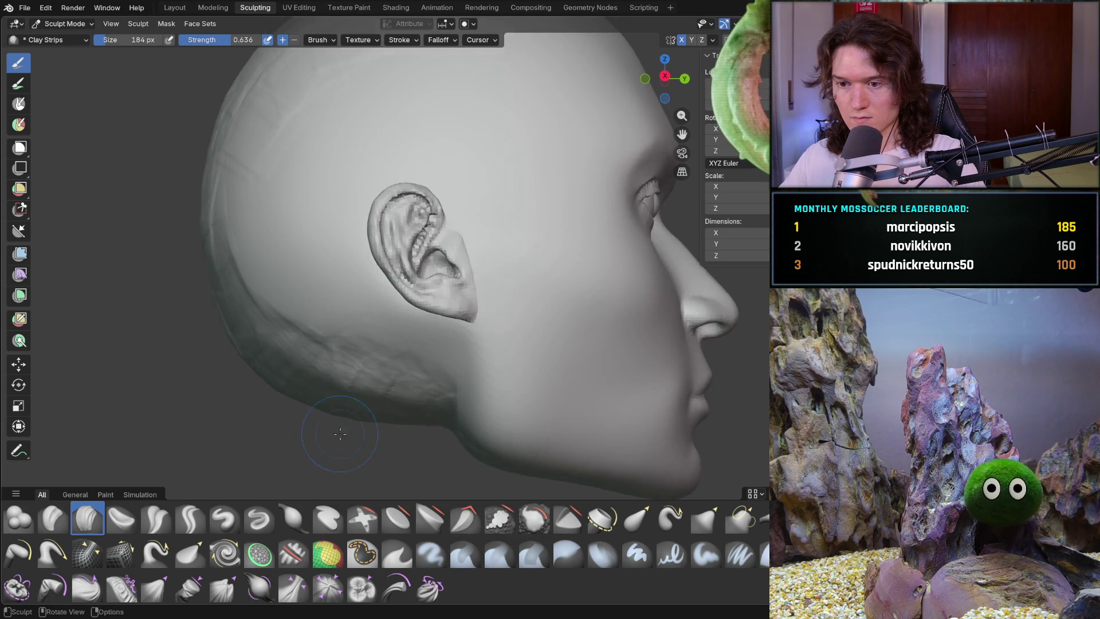
pyautogui.press('KP_8')
pyautogui.moveTo(319, 427)
pyautogui.mouseDown(button='middle')
pyautogui.moveTo(330, 337)
pyautogui.moveTo(404, 189)
pyautogui.mouseUp(button='middle')
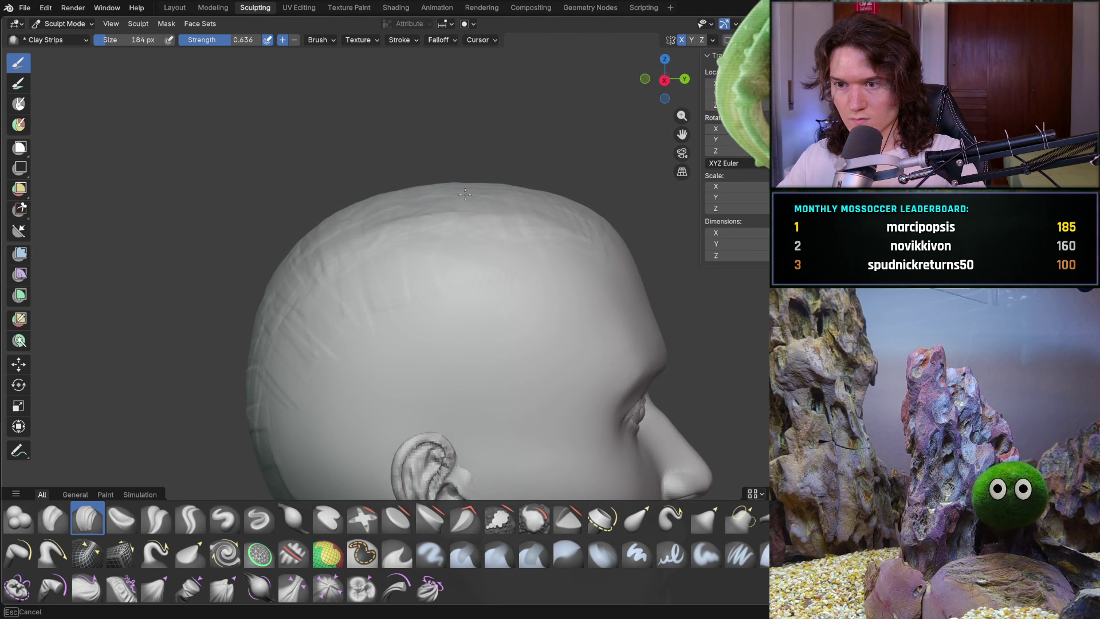
pyautogui.moveTo(532, 181); pyautogui.dragTo(567, 195, button='middle')
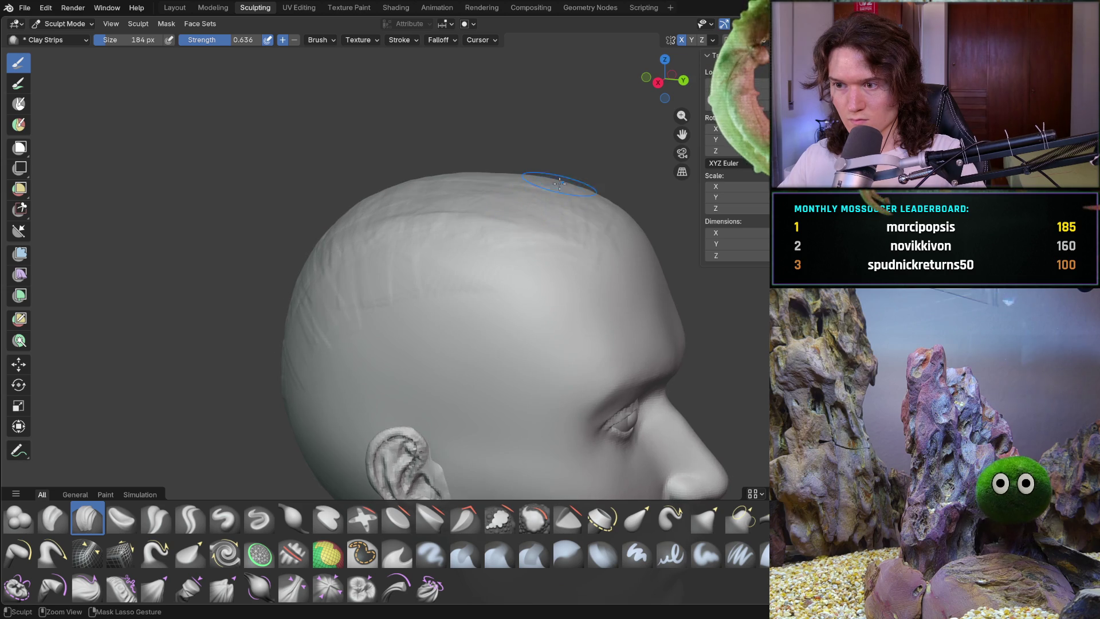
pyautogui.moveTo(478, 216); pyautogui.dragTo(412, 224)
# Build a raised clay mound on the underside at the back of the head
pyautogui.moveTo(401, 252)
pyautogui.mouseDown(button='middle')
pyautogui.moveTo(332, 233)
pyautogui.moveTo(340, 246)
pyautogui.mouseUp(button='middle')
pyautogui.scroll(-6, 341, 246)
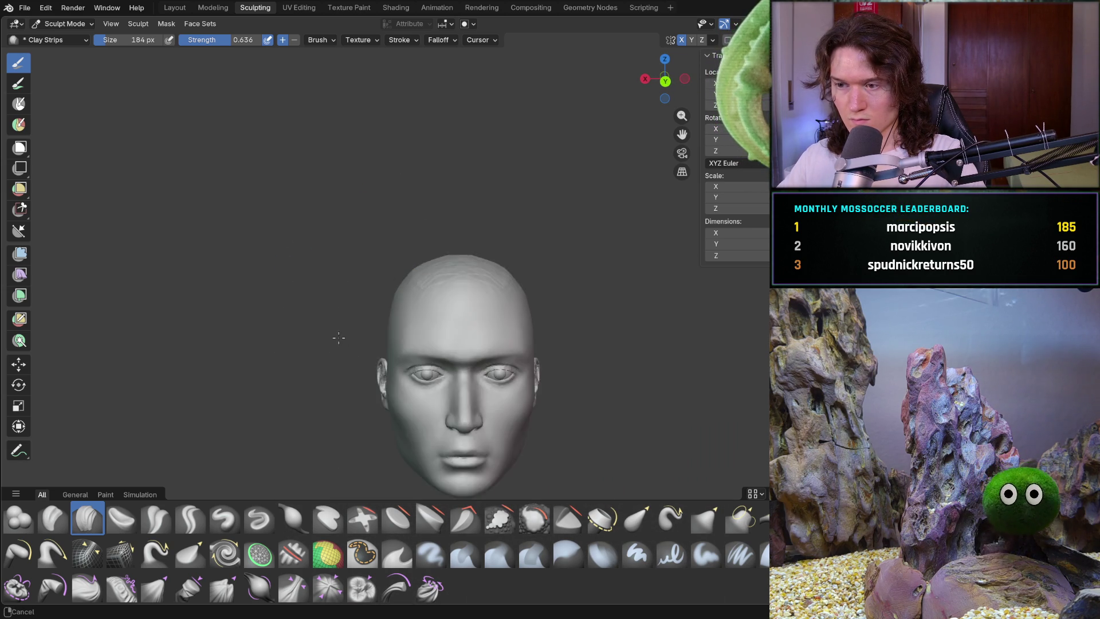
pyautogui.moveTo(346, 351)
pyautogui.mouseDown(button='middle')
pyautogui.moveTo(423, 335)
pyautogui.moveTo(477, 342)
pyautogui.mouseUp(button='middle')
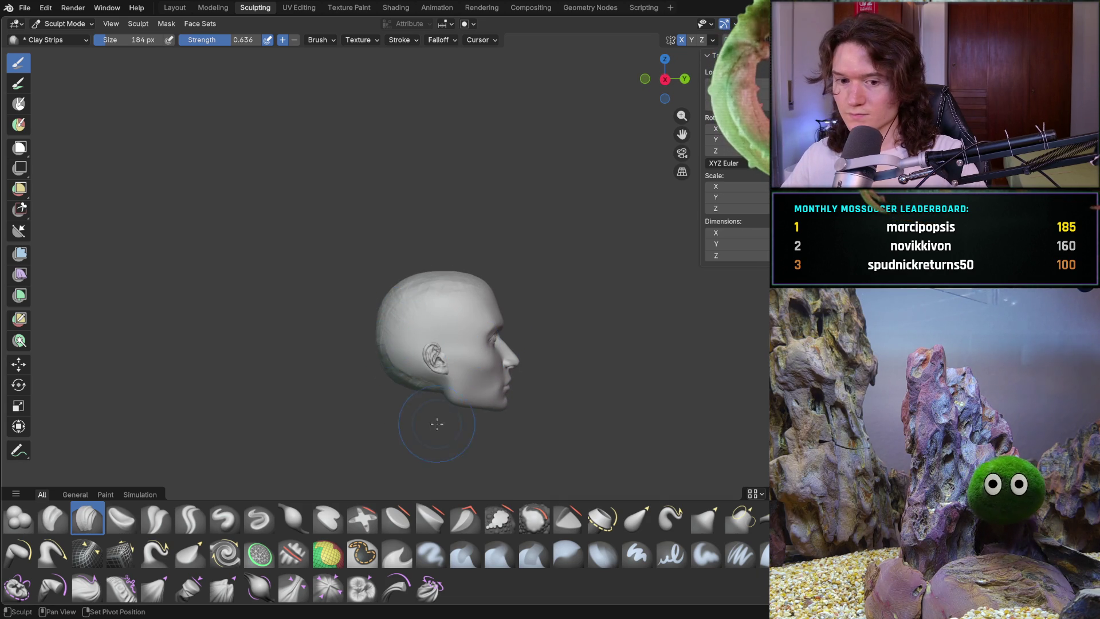
pyautogui.keyDown('shift'); pyautogui.moveTo(438, 403); pyautogui.dragTo(434, 266, button='middle'); pyautogui.keyUp('shift')
pyautogui.scroll(5, 433, 266)
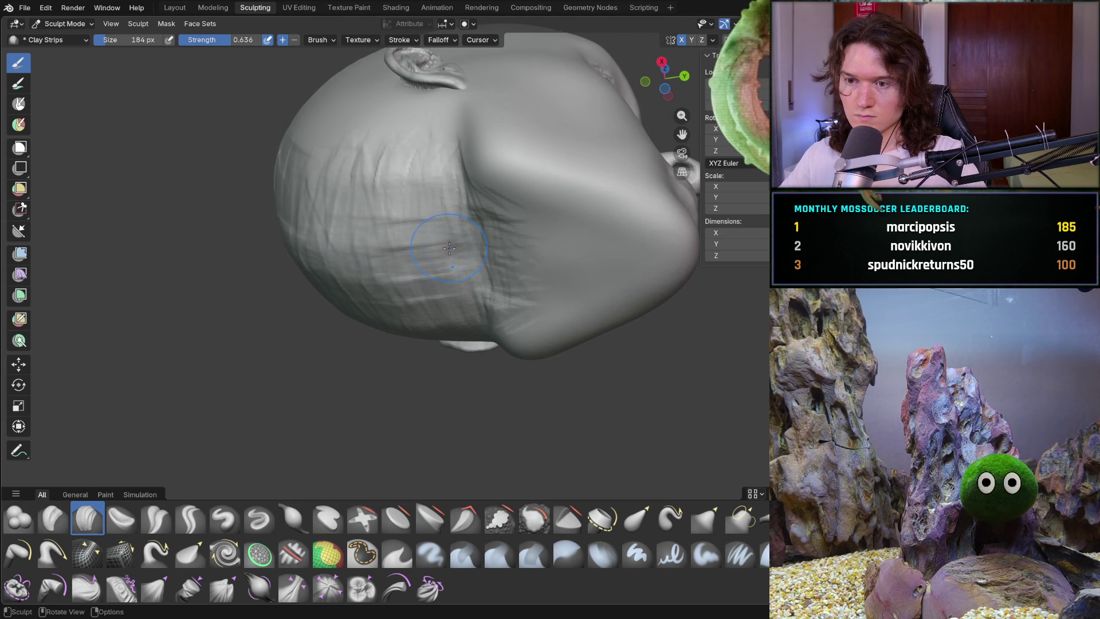
pyautogui.moveTo(421, 255)
pyautogui.mouseDown()
pyautogui.moveTo(478, 213)
pyautogui.moveTo(418, 183)
pyautogui.moveTo(507, 241)
pyautogui.moveTo(510, 303)
pyautogui.moveTo(491, 230)
pyautogui.moveTo(459, 282)
pyautogui.moveTo(443, 346)
pyautogui.mouseUp()
pyautogui.scroll(-5, 444, 346)
pyautogui.moveTo(444, 347)
pyautogui.mouseDown(button='middle')
pyautogui.moveTo(513, 422)
pyautogui.moveTo(447, 398)
pyautogui.moveTo(334, 393)
pyautogui.moveTo(363, 397)
pyautogui.moveTo(435, 355)
pyautogui.moveTo(458, 325)
pyautogui.moveTo(437, 221)
pyautogui.mouseUp(button='middle')
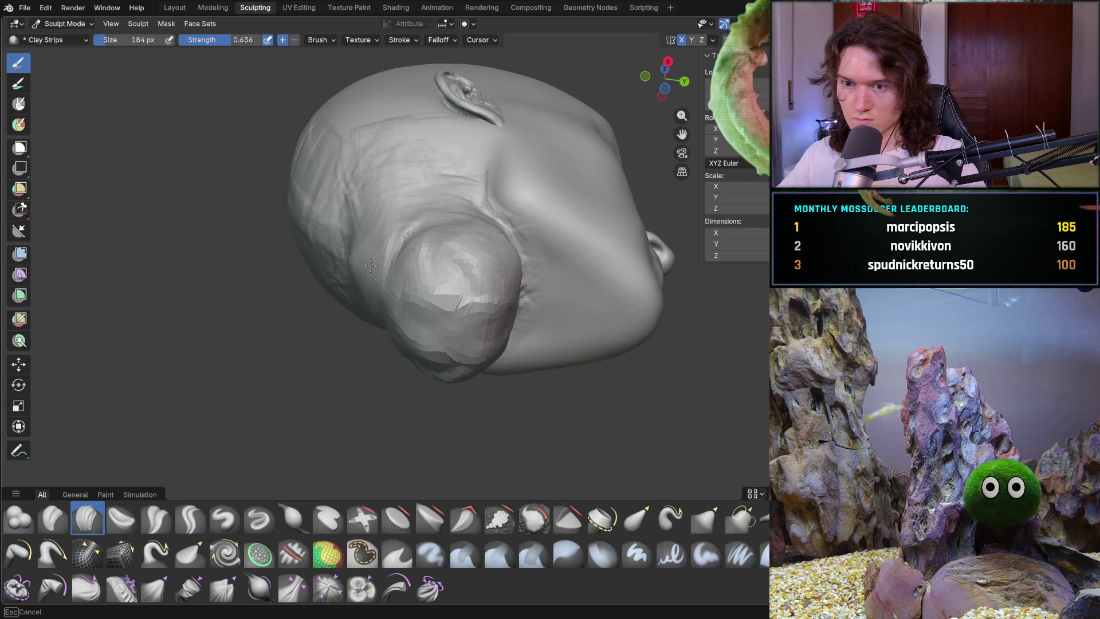
# Undo the lumpy clay buildup beneath the head from the right side view
pyautogui.moveTo(517, 313)
pyautogui.mouseDown(button='middle')
pyautogui.moveTo(487, 213)
pyautogui.moveTo(498, 239)
pyautogui.mouseUp(button='middle')
pyautogui.press('KP_3')
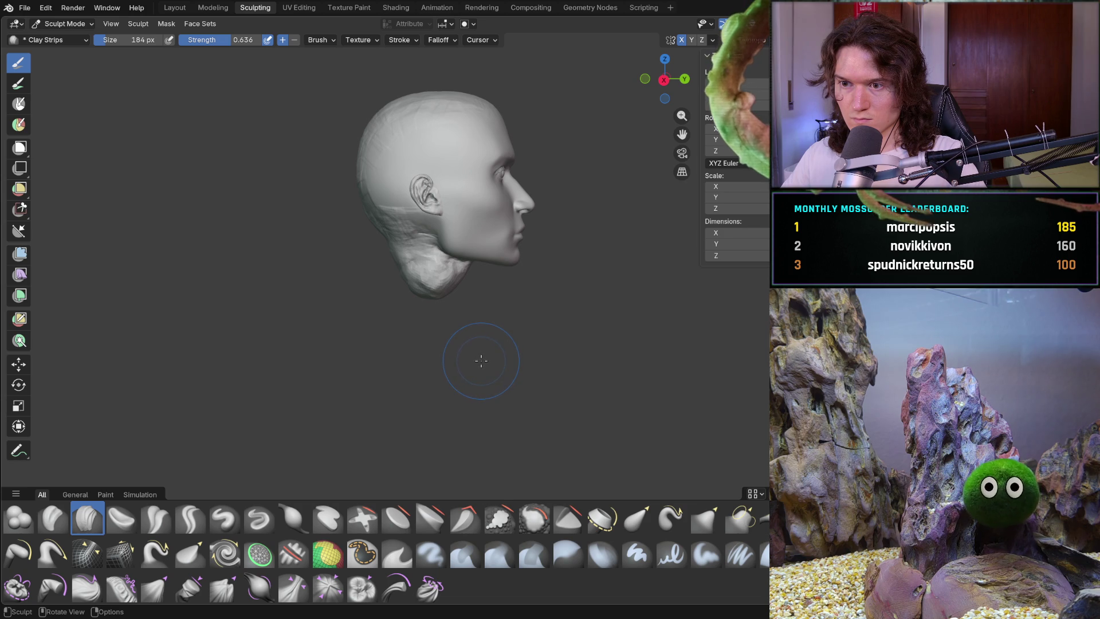
pyautogui.hotkey('ctrl', 'z')
pyautogui.hotkey('ctrl', 'z')
pyautogui.hotkey('ctrl', 'z')
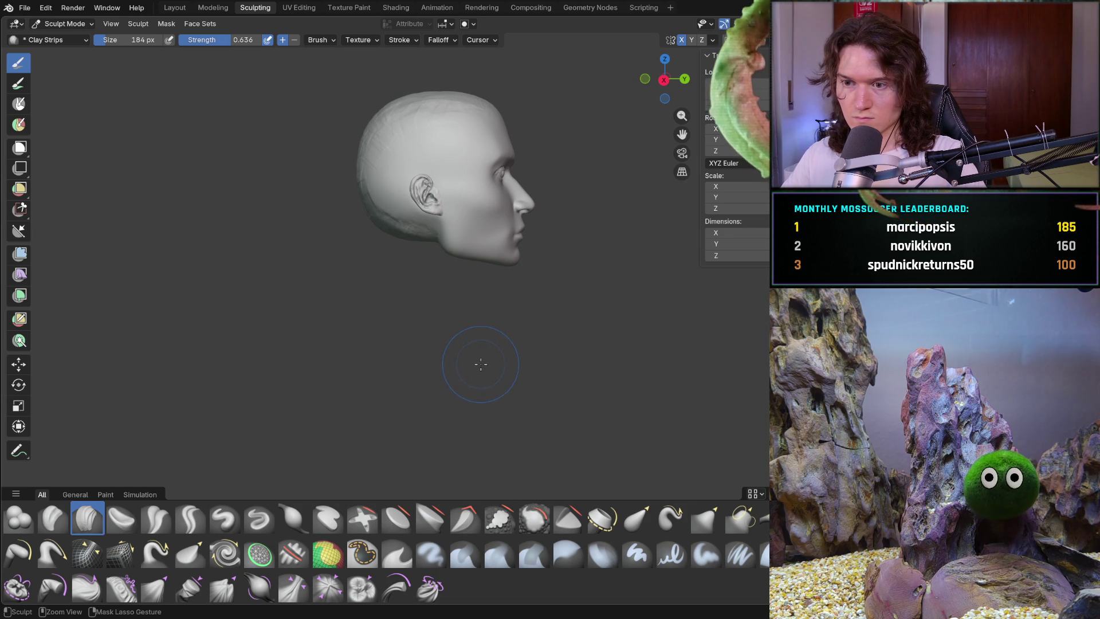
# Add Clay Strips ridges along the jaw below the ear and across the cheek
pyautogui.moveTo(465, 319)
pyautogui.keyDown('shift'); pyautogui.mouseDown(button='middle')
pyautogui.moveTo(449, 386)
pyautogui.moveTo(425, 313)
pyautogui.mouseUp(button='middle'); pyautogui.keyUp('shift')
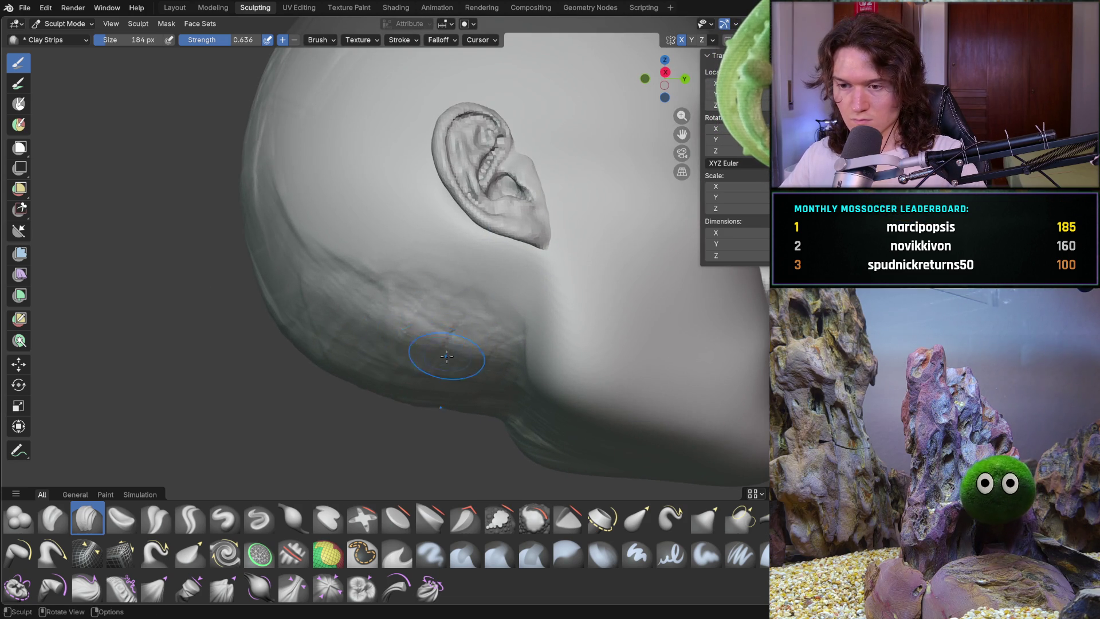
pyautogui.moveTo(397, 340)
pyautogui.mouseDown()
pyautogui.moveTo(344, 321)
pyautogui.moveTo(474, 385)
pyautogui.moveTo(401, 332)
pyautogui.moveTo(442, 321)
pyautogui.moveTo(412, 284)
pyautogui.moveTo(344, 266)
pyautogui.moveTo(378, 304)
pyautogui.mouseUp()
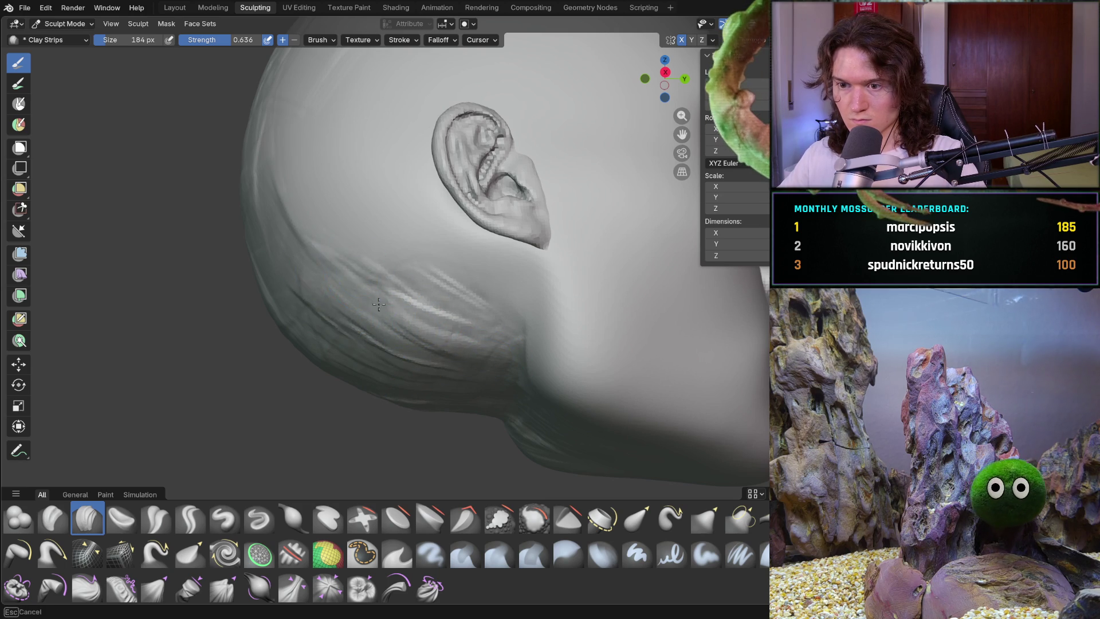
pyautogui.moveTo(299, 284); pyautogui.dragTo(501, 257)
pyautogui.moveTo(501, 258)
pyautogui.mouseDown(button='middle')
pyautogui.moveTo(455, 335)
pyautogui.moveTo(408, 309)
pyautogui.moveTo(381, 403)
pyautogui.moveTo(515, 320)
pyautogui.moveTo(520, 279)
pyautogui.mouseUp(button='middle')
pyautogui.moveTo(432, 354)
pyautogui.mouseDown()
pyautogui.moveTo(393, 387)
pyautogui.moveTo(423, 408)
pyautogui.mouseUp()
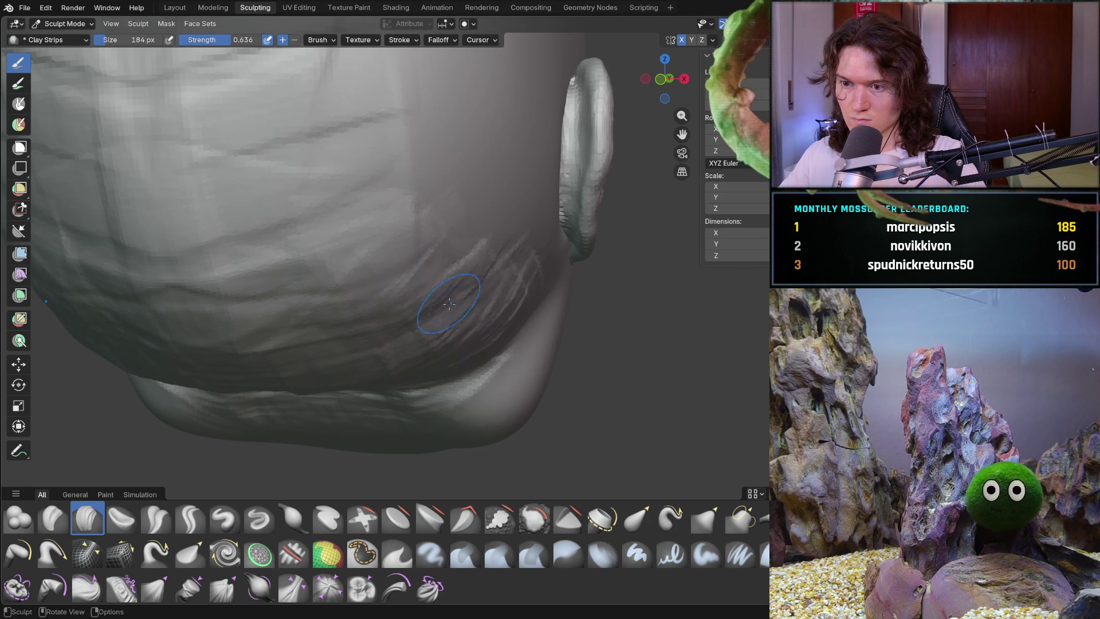
pyautogui.moveTo(483, 290); pyautogui.dragTo(424, 245)
pyautogui.moveTo(476, 288)
pyautogui.mouseDown()
pyautogui.moveTo(429, 319)
pyautogui.moveTo(295, 338)
pyautogui.mouseUp()
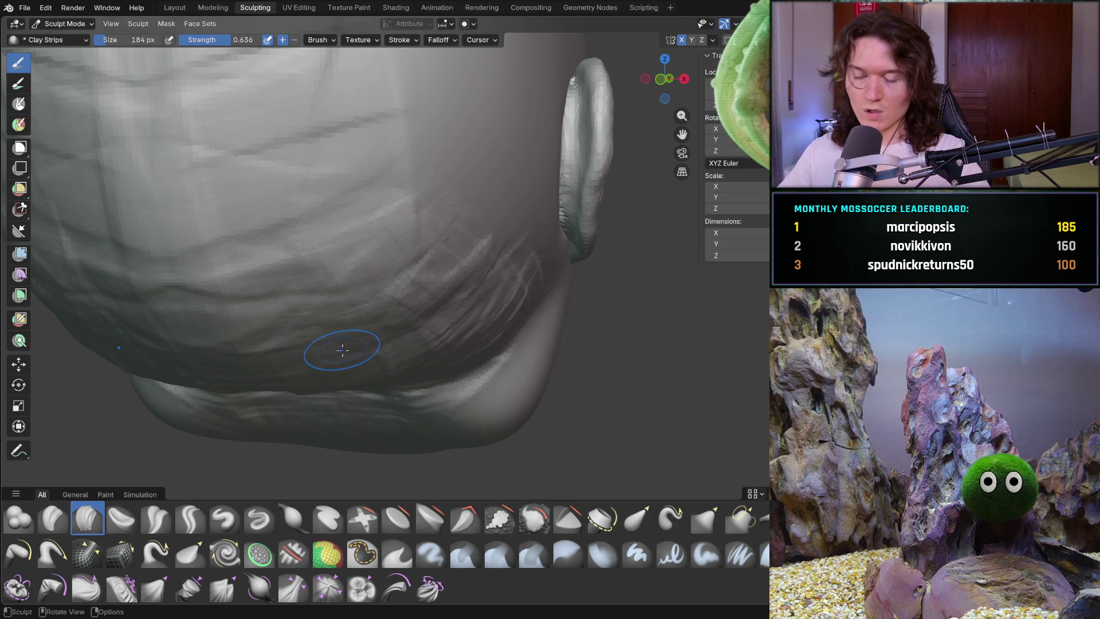
# Add a Clay Strips stroke along the lower jaw edge at the back, then frame the head
pyautogui.moveTo(321, 258)
pyautogui.mouseDown(button='middle')
pyautogui.moveTo(427, 322)
pyautogui.moveTo(525, 297)
pyautogui.moveTo(441, 270)
pyautogui.mouseUp(button='middle')
pyautogui.scroll(5, 442, 269)
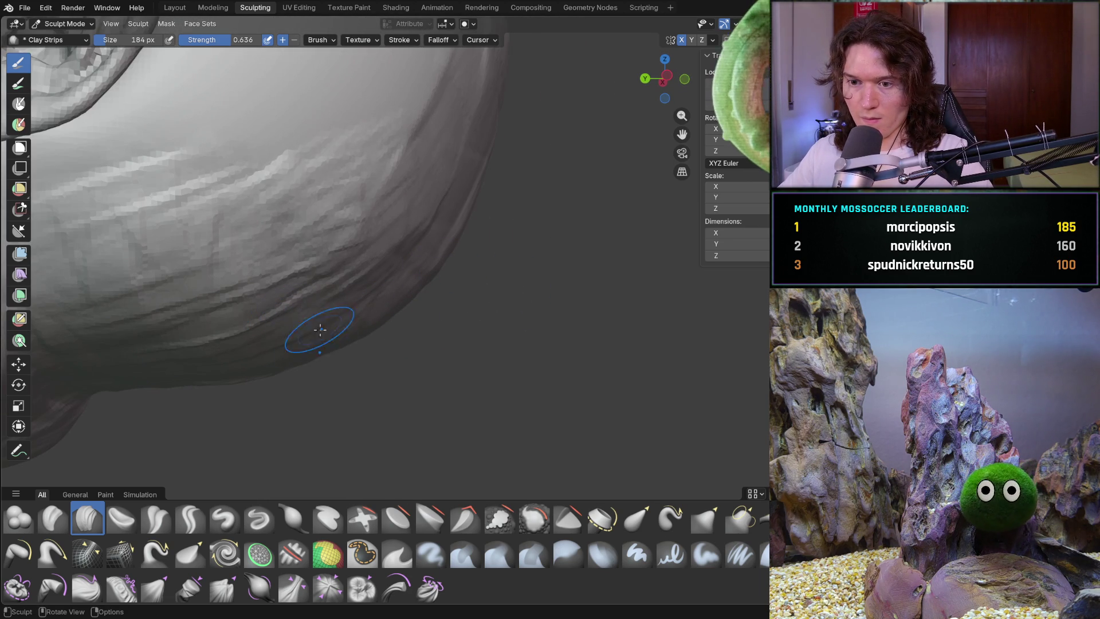
pyautogui.moveTo(305, 344); pyautogui.dragTo(323, 326)
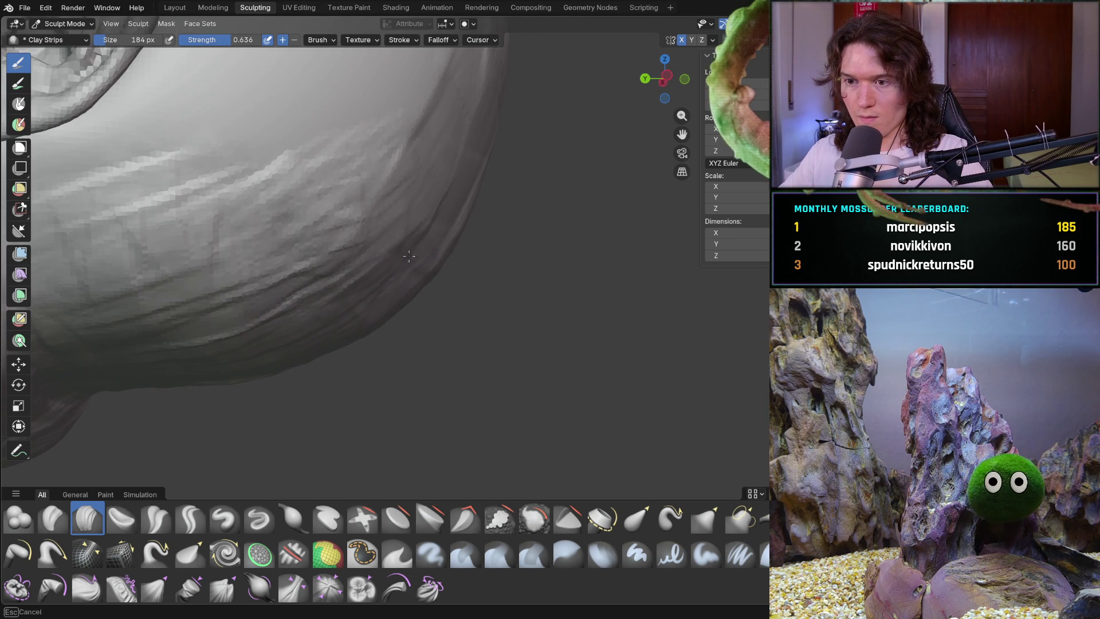
pyautogui.press('KP_Decimal')
pyautogui.moveTo(438, 222)
pyautogui.mouseDown(button='middle')
pyautogui.moveTo(470, 258)
pyautogui.moveTo(447, 298)
pyautogui.moveTo(453, 319)
pyautogui.moveTo(539, 306)
pyautogui.moveTo(407, 286)
pyautogui.moveTo(434, 288)
pyautogui.moveTo(488, 263)
pyautogui.moveTo(474, 311)
pyautogui.moveTo(442, 343)
pyautogui.moveTo(285, 340)
pyautogui.moveTo(476, 353)
pyautogui.moveTo(390, 360)
pyautogui.moveTo(351, 342)
pyautogui.moveTo(450, 304)
pyautogui.moveTo(413, 287)
pyautogui.mouseUp(button='middle')
pyautogui.scroll(6, 468, 327)
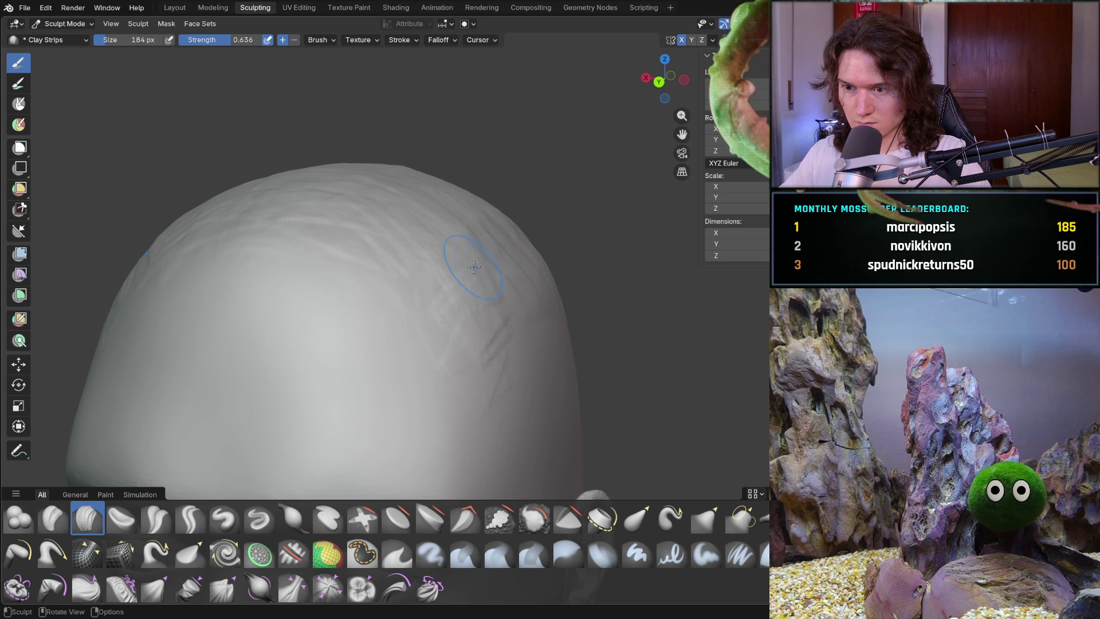
# Lay the first Clay Strips marks across the scalp
pyautogui.moveTo(373, 268)
pyautogui.mouseDown(button='middle')
pyautogui.moveTo(369, 278)
pyautogui.moveTo(443, 287)
pyautogui.mouseUp(button='middle')
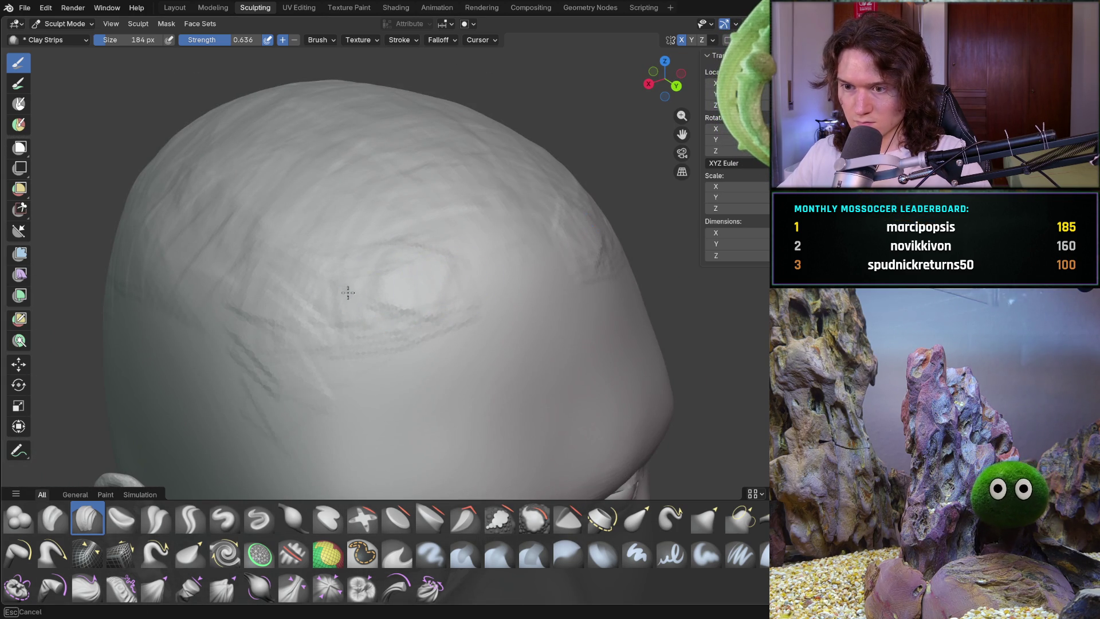
pyautogui.moveTo(536, 239)
pyautogui.mouseDown(button='middle')
pyautogui.moveTo(361, 221)
pyautogui.moveTo(441, 285)
pyautogui.moveTo(425, 264)
pyautogui.moveTo(439, 266)
pyautogui.mouseUp(button='middle')
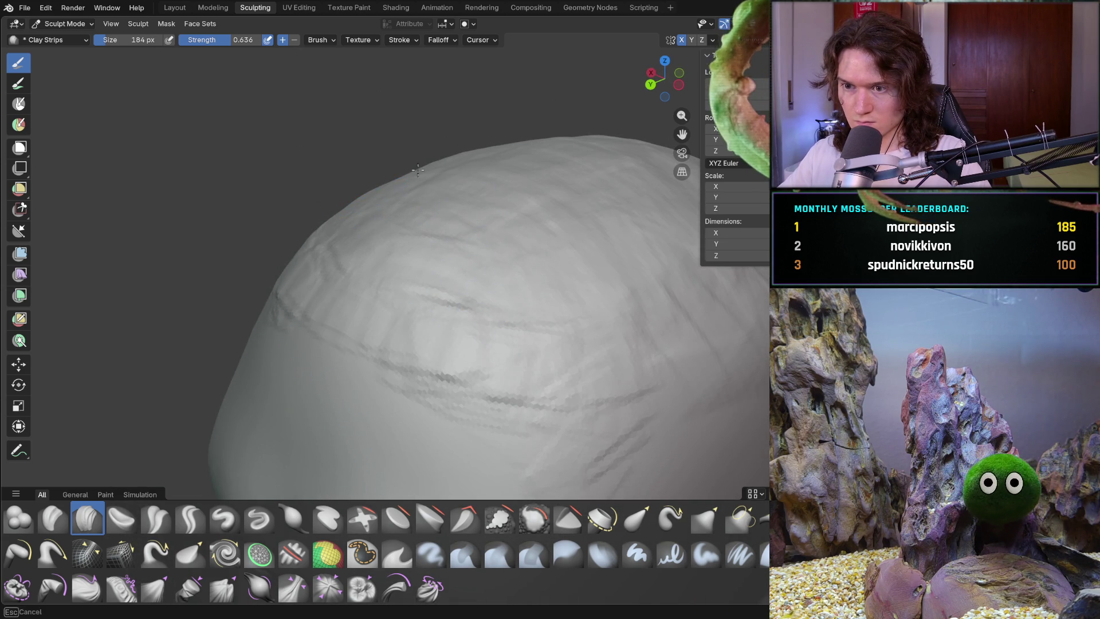
pyautogui.moveTo(417, 170); pyautogui.dragTo(417, 169, button='middle')
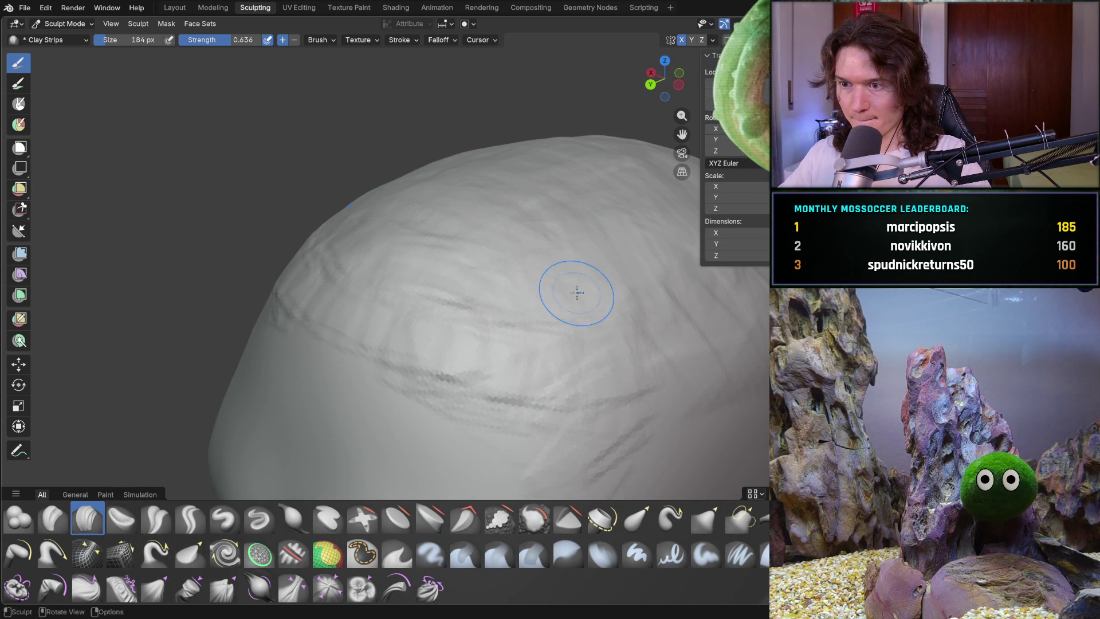
pyautogui.scroll(-5, 585, 321)
pyautogui.moveTo(586, 321); pyautogui.dragTo(504, 309, button='middle')
pyautogui.scroll(6, 454, 258)
pyautogui.moveTo(452, 353)
pyautogui.mouseDown(button='middle')
pyautogui.moveTo(381, 393)
pyautogui.moveTo(435, 265)
pyautogui.mouseUp(button='middle')
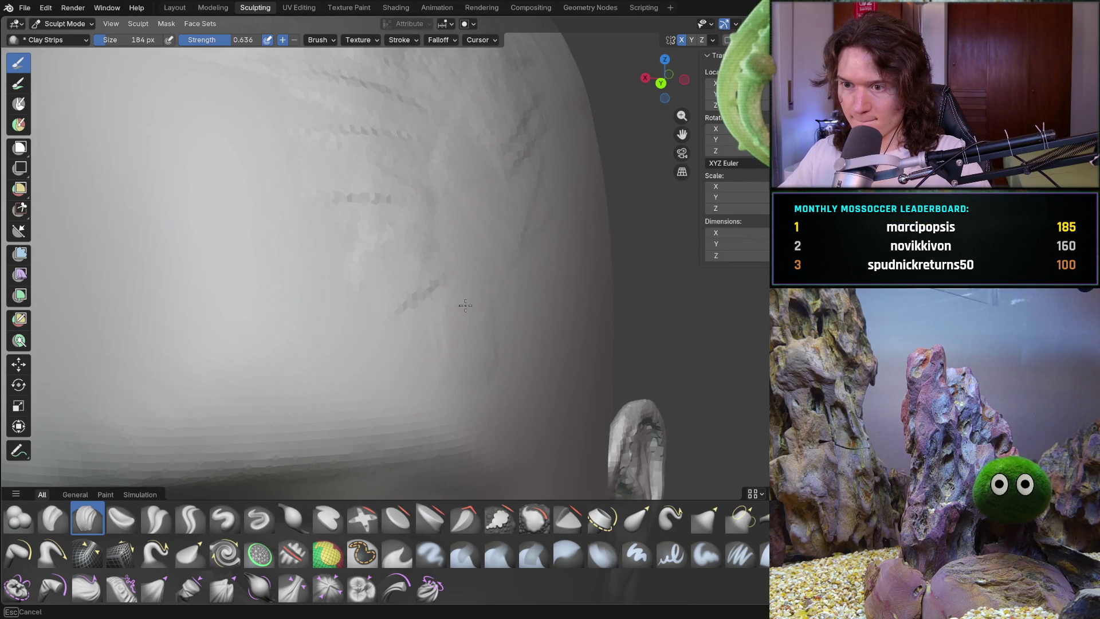
pyautogui.keyDown('shift'); pyautogui.moveTo(461, 232); pyautogui.dragTo(459, 309, button='middle'); pyautogui.keyUp('shift')
pyautogui.moveTo(472, 409)
pyautogui.mouseDown(button='middle')
pyautogui.moveTo(483, 400)
pyautogui.moveTo(489, 304)
pyautogui.moveTo(466, 306)
pyautogui.moveTo(464, 291)
pyautogui.mouseUp(button='middle')
pyautogui.scroll(-3, 463, 290)
pyautogui.scroll(8, 487, 287)
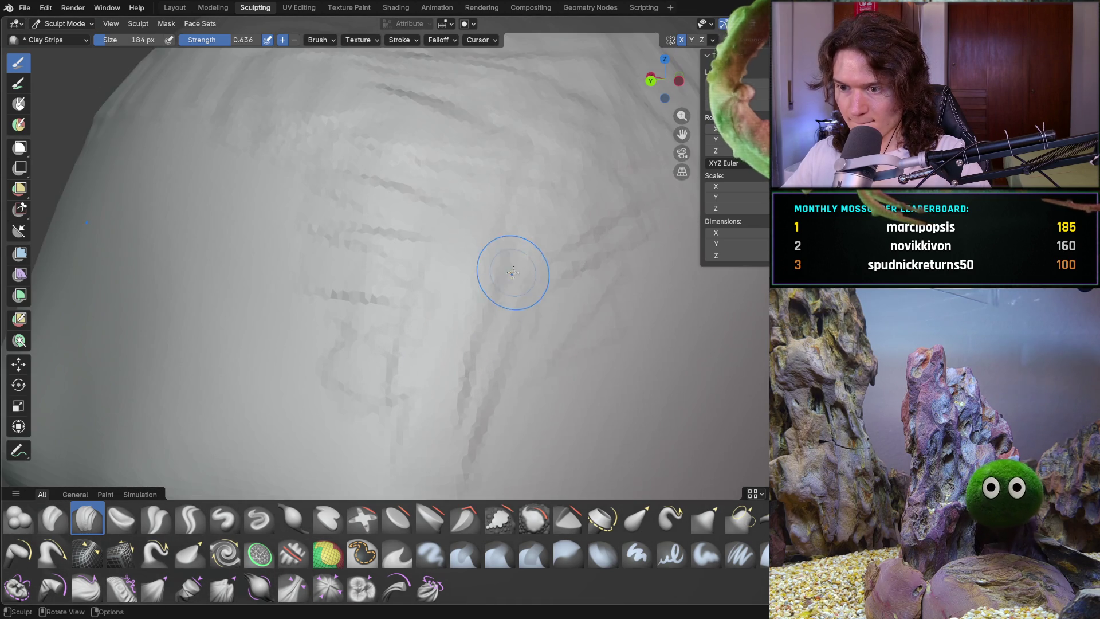
pyautogui.moveTo(509, 397); pyautogui.dragTo(594, 289)
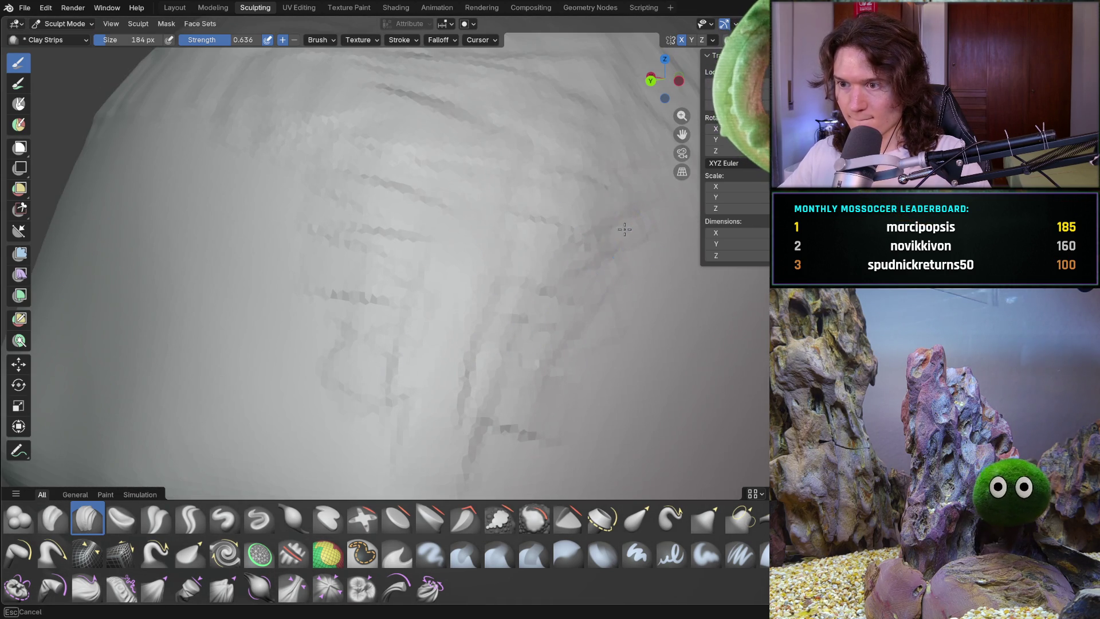
# Add more Clay Strips streaks across the scalp and build up its edge
pyautogui.moveTo(627, 175)
pyautogui.mouseDown(button='middle')
pyautogui.moveTo(601, 201)
pyautogui.moveTo(636, 252)
pyautogui.mouseUp(button='middle')
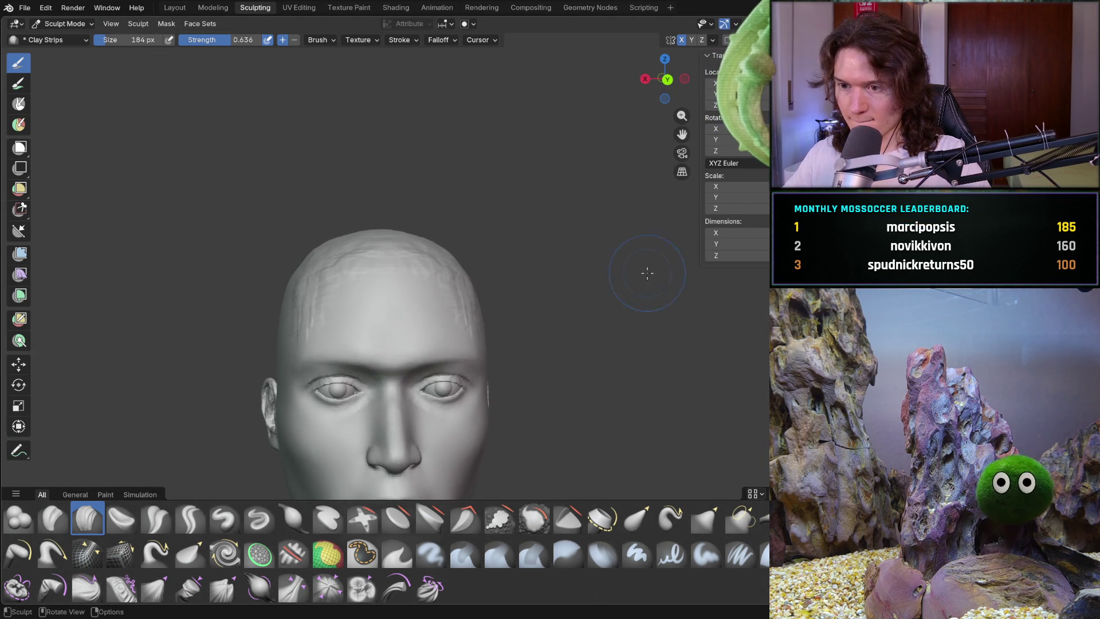
pyautogui.scroll(2, 573, 271)
pyautogui.moveTo(552, 271)
pyautogui.keyDown('shift'); pyautogui.mouseDown(button='middle')
pyautogui.moveTo(590, 294)
pyautogui.moveTo(411, 291)
pyautogui.mouseUp(button='middle'); pyautogui.keyUp('shift')
pyautogui.scroll(4, 587, 294)
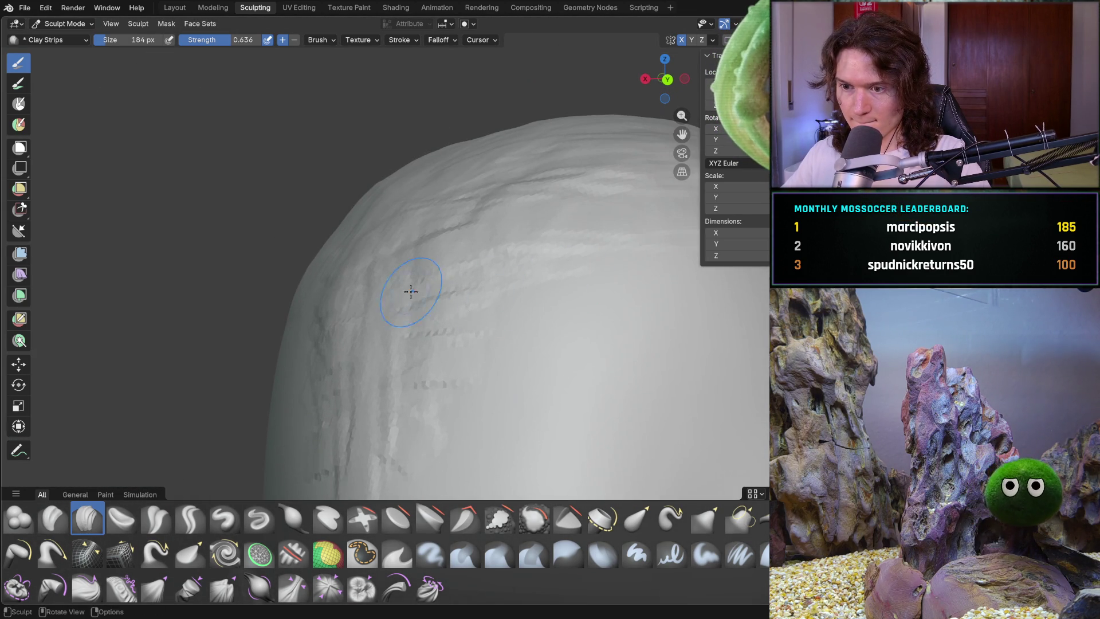
pyautogui.scroll(-3, 449, 429)
pyautogui.moveTo(449, 428); pyautogui.dragTo(424, 401, button='middle')
pyautogui.scroll(5, 414, 388)
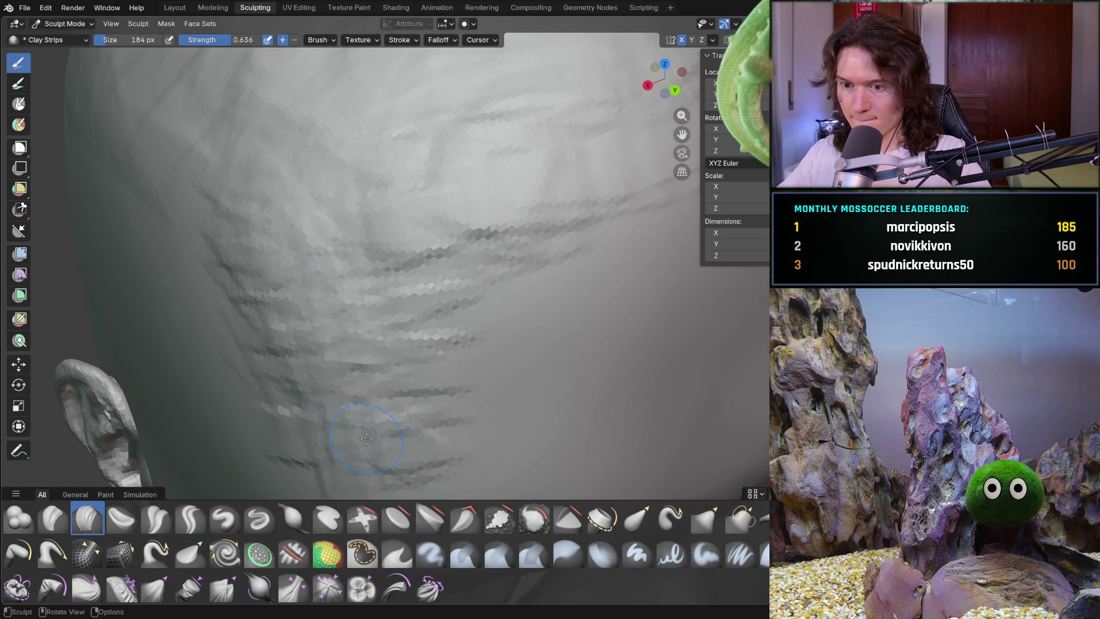
pyautogui.moveTo(444, 283)
pyautogui.mouseDown()
pyautogui.moveTo(352, 252)
pyautogui.moveTo(454, 284)
pyautogui.moveTo(429, 355)
pyautogui.mouseUp()
pyautogui.scroll(-5, 430, 355)
pyautogui.moveTo(429, 355)
pyautogui.mouseDown(button='middle')
pyautogui.moveTo(564, 272)
pyautogui.moveTo(442, 258)
pyautogui.mouseUp(button='middle')
pyautogui.scroll(5, 436, 232)
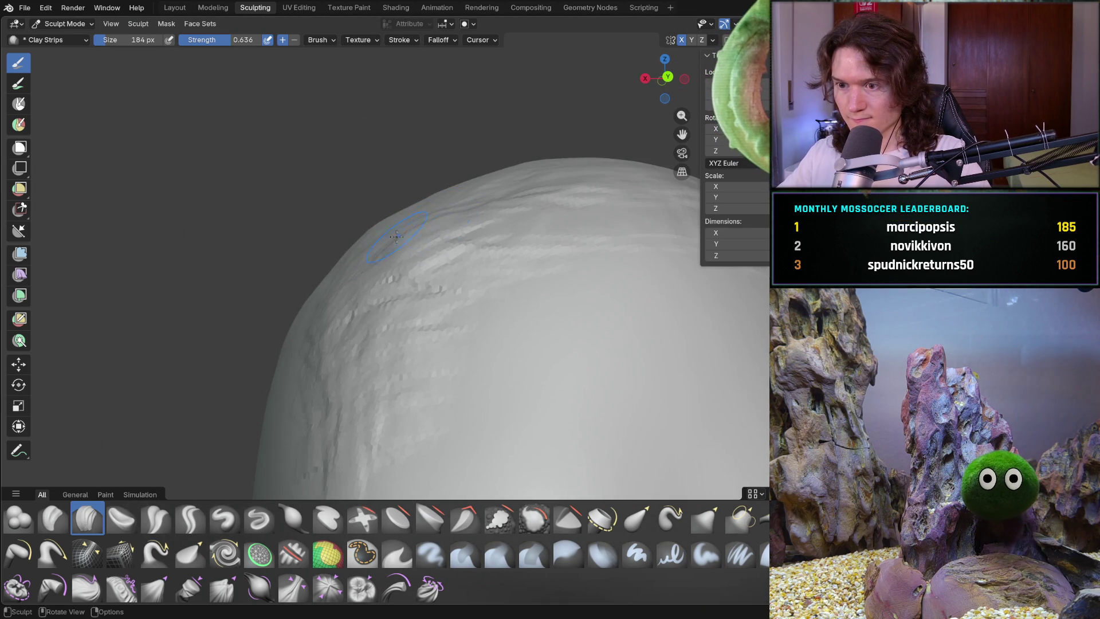
pyautogui.moveTo(387, 231); pyautogui.dragTo(465, 206)
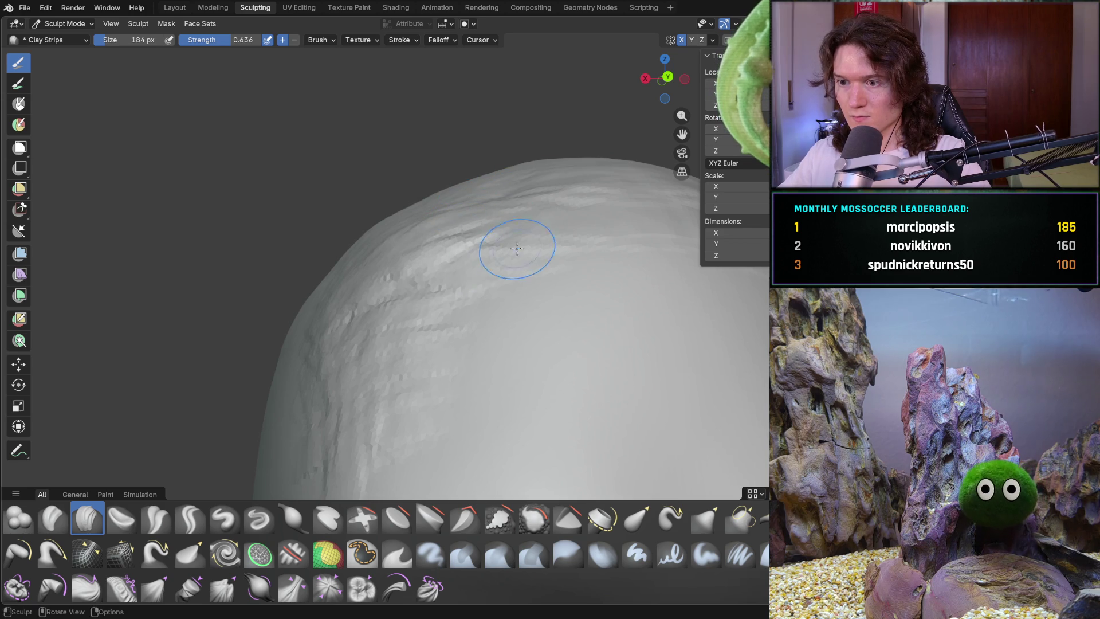
# Add clay along the head's ridge and diagonal streaks across the upper head
pyautogui.scroll(-5, 483, 300)
pyautogui.moveTo(483, 300)
pyautogui.mouseDown(button='middle')
pyautogui.moveTo(593, 407)
pyautogui.moveTo(572, 395)
pyautogui.mouseUp(button='middle')
pyautogui.scroll(5, 528, 319)
pyautogui.moveTo(528, 319)
pyautogui.mouseDown(button='middle')
pyautogui.moveTo(404, 299)
pyautogui.moveTo(521, 168)
pyautogui.mouseUp(button='middle')
pyautogui.moveTo(521, 168)
pyautogui.mouseDown()
pyautogui.moveTo(391, 171)
pyautogui.moveTo(437, 139)
pyautogui.moveTo(401, 143)
pyautogui.moveTo(321, 114)
pyautogui.moveTo(362, 126)
pyautogui.mouseUp()
pyautogui.moveTo(363, 127); pyautogui.dragTo(368, 135, button='middle')
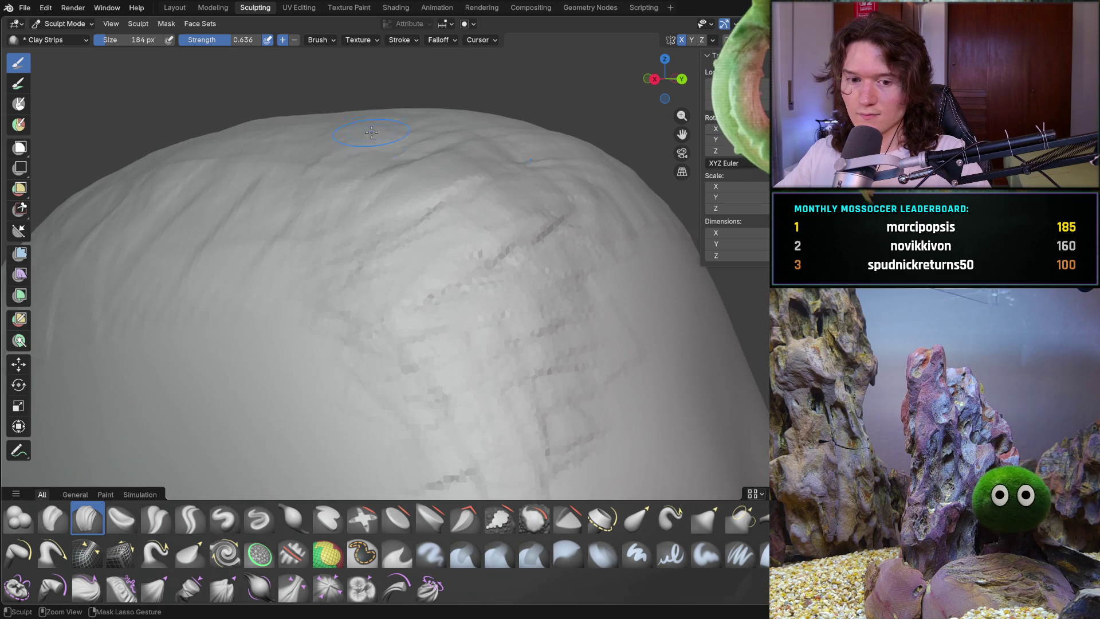
pyautogui.scroll(-5, 368, 172)
pyautogui.moveTo(368, 184); pyautogui.dragTo(440, 228, button='middle')
pyautogui.moveTo(535, 232)
pyautogui.mouseDown()
pyautogui.moveTo(467, 246)
pyautogui.moveTo(396, 171)
pyautogui.moveTo(525, 208)
pyautogui.moveTo(450, 176)
pyautogui.mouseUp()
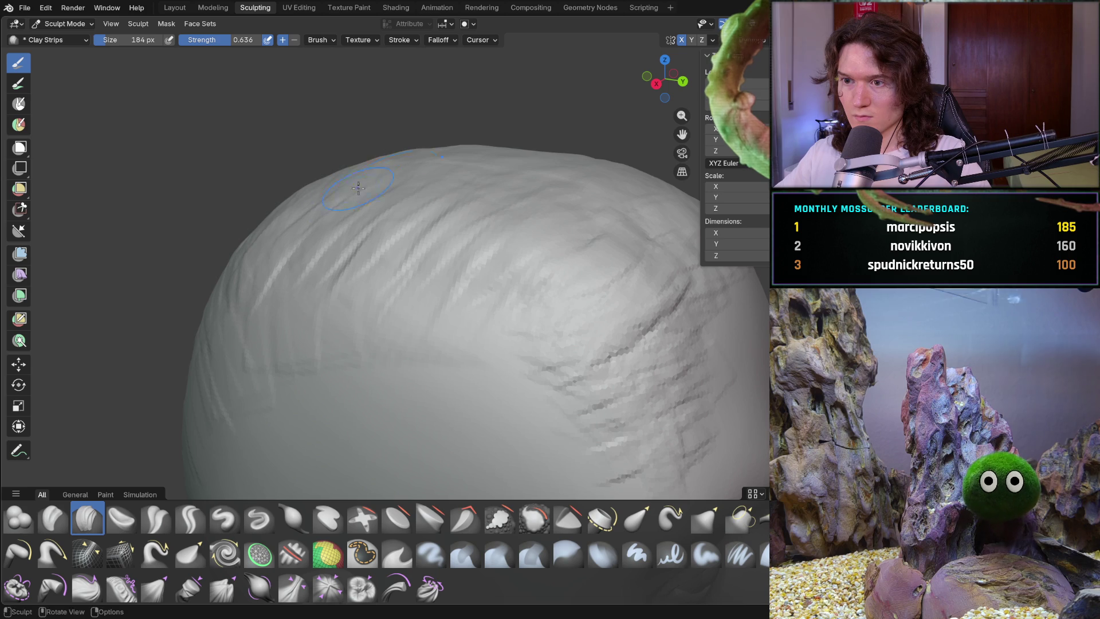
pyautogui.moveTo(637, 199)
pyautogui.mouseDown(button='middle')
pyautogui.moveTo(557, 201)
pyautogui.moveTo(670, 216)
pyautogui.mouseUp(button='middle')
pyautogui.scroll(-8, 674, 229)
pyautogui.moveTo(573, 287)
pyautogui.mouseDown(button='middle')
pyautogui.moveTo(491, 319)
pyautogui.moveTo(534, 333)
pyautogui.moveTo(554, 326)
pyautogui.mouseUp(button='middle')
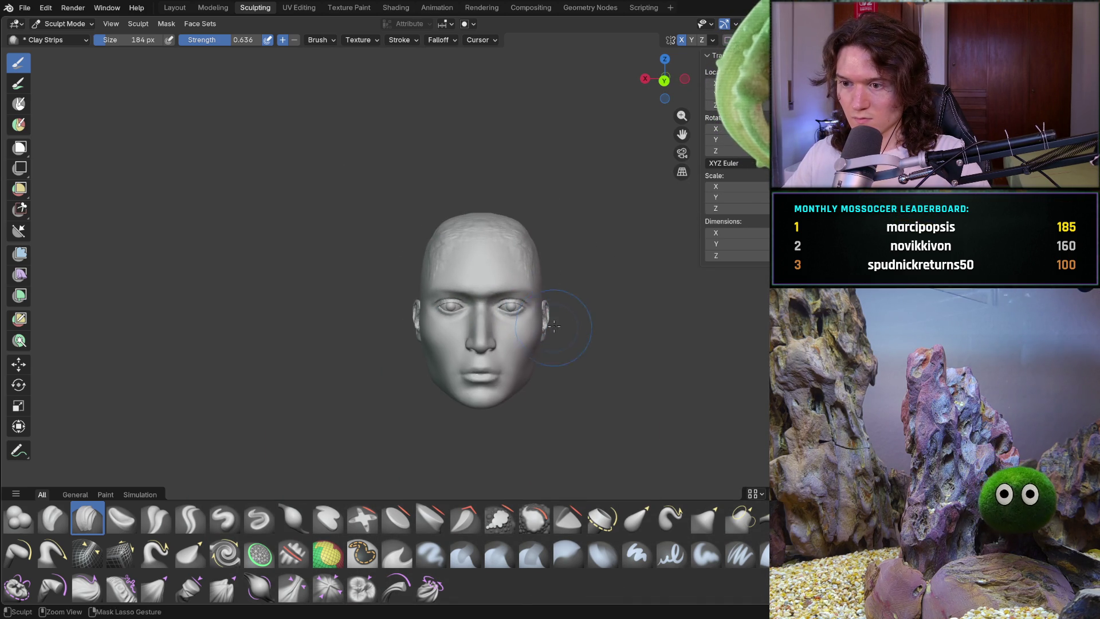
# Smooth out the cracked strokes on the forehead
pyautogui.scroll(-2, 539, 311)
pyautogui.scroll(6, 562, 321)
pyautogui.moveTo(613, 313)
pyautogui.mouseDown(button='middle')
pyautogui.moveTo(621, 319)
pyautogui.moveTo(561, 315)
pyautogui.mouseUp(button='middle')
pyautogui.scroll(-6, 561, 315)
pyautogui.scroll(6, 482, 311)
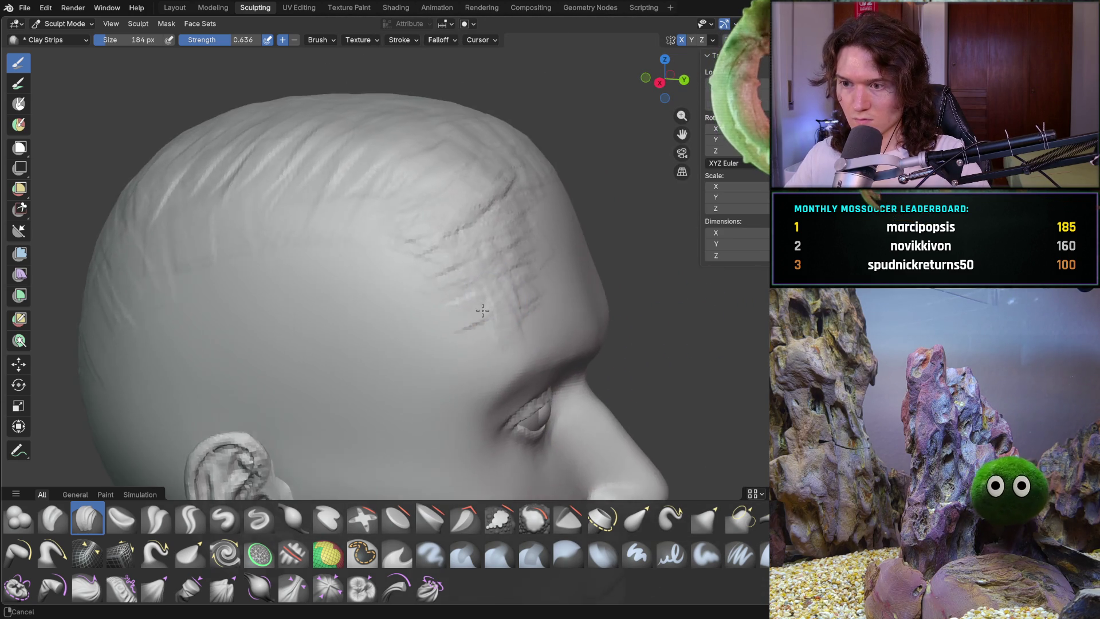
pyautogui.scroll(3, 483, 311)
pyautogui.moveTo(517, 263)
pyautogui.mouseDown(button='middle')
pyautogui.moveTo(408, 260)
pyautogui.moveTo(453, 329)
pyautogui.moveTo(466, 307)
pyautogui.moveTo(436, 290)
pyautogui.mouseUp(button='middle')
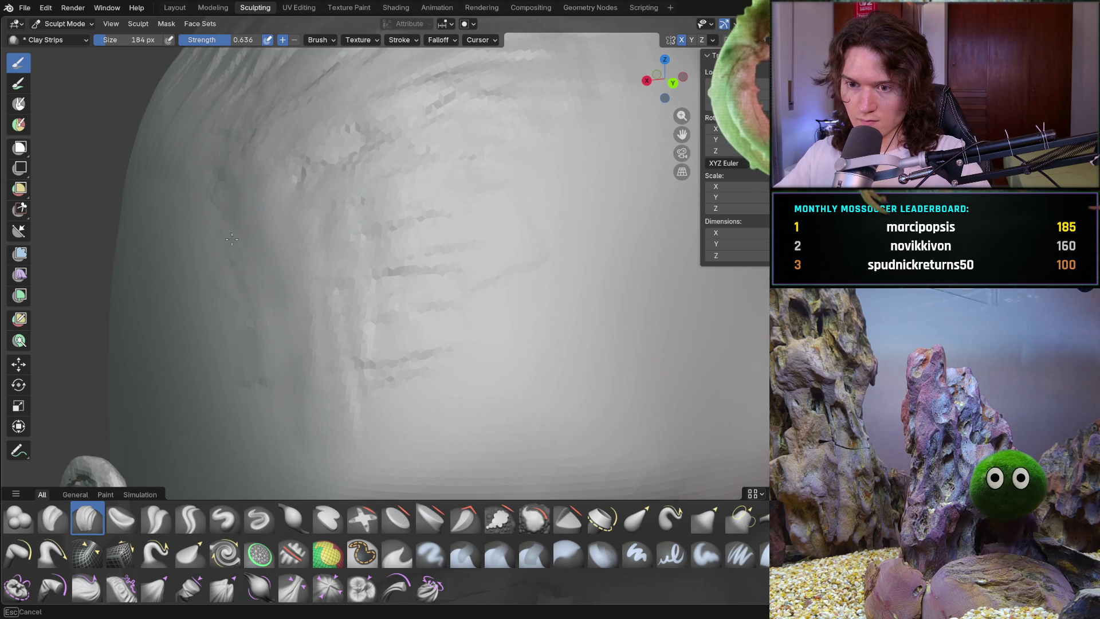
pyautogui.keyDown('shift'); pyautogui.moveTo(356, 338); pyautogui.dragTo(395, 417); pyautogui.keyUp('shift')
pyautogui.keyDown('shift'); pyautogui.moveTo(408, 162); pyautogui.dragTo(468, 338); pyautogui.keyUp('shift')
# Carve new Clay Strips creases across the back of the skull
pyautogui.moveTo(519, 323)
pyautogui.mouseDown(button='middle')
pyautogui.moveTo(474, 216)
pyautogui.moveTo(558, 196)
pyautogui.mouseUp(button='middle')
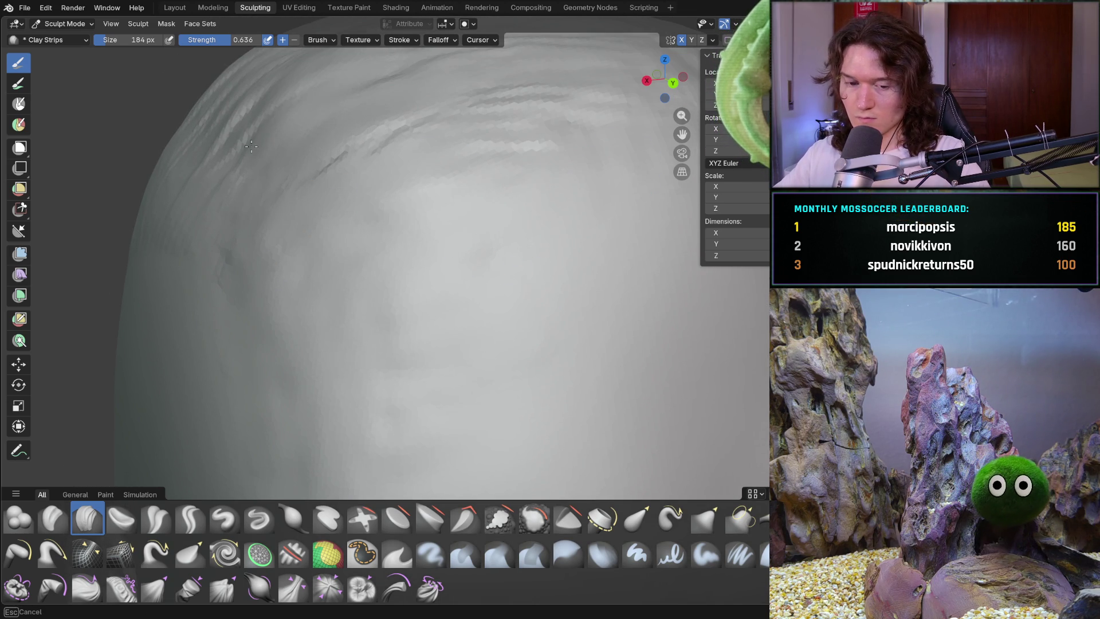
pyautogui.scroll(-5, 251, 146)
pyautogui.moveTo(307, 201)
pyautogui.mouseDown(button='middle')
pyautogui.moveTo(401, 248)
pyautogui.moveTo(319, 170)
pyautogui.moveTo(386, 206)
pyautogui.mouseUp(button='middle')
pyautogui.scroll(-3, 319, 170)
pyautogui.scroll(5, 385, 207)
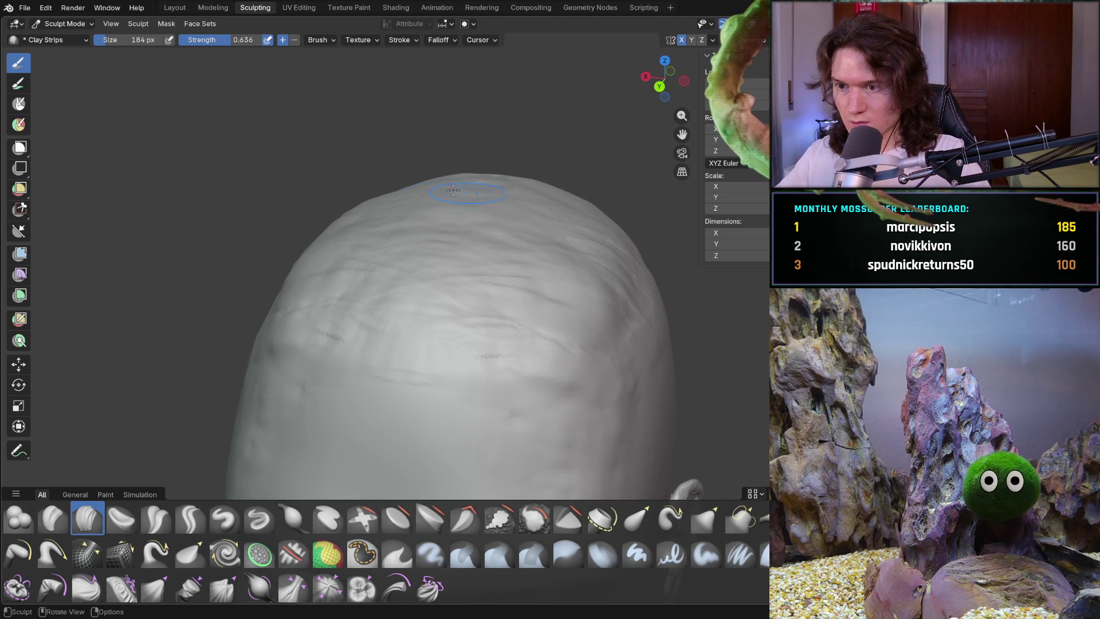
pyautogui.moveTo(509, 178)
pyautogui.mouseDown(button='middle')
pyautogui.moveTo(392, 170)
pyautogui.moveTo(380, 246)
pyautogui.moveTo(372, 221)
pyautogui.mouseUp(button='middle')
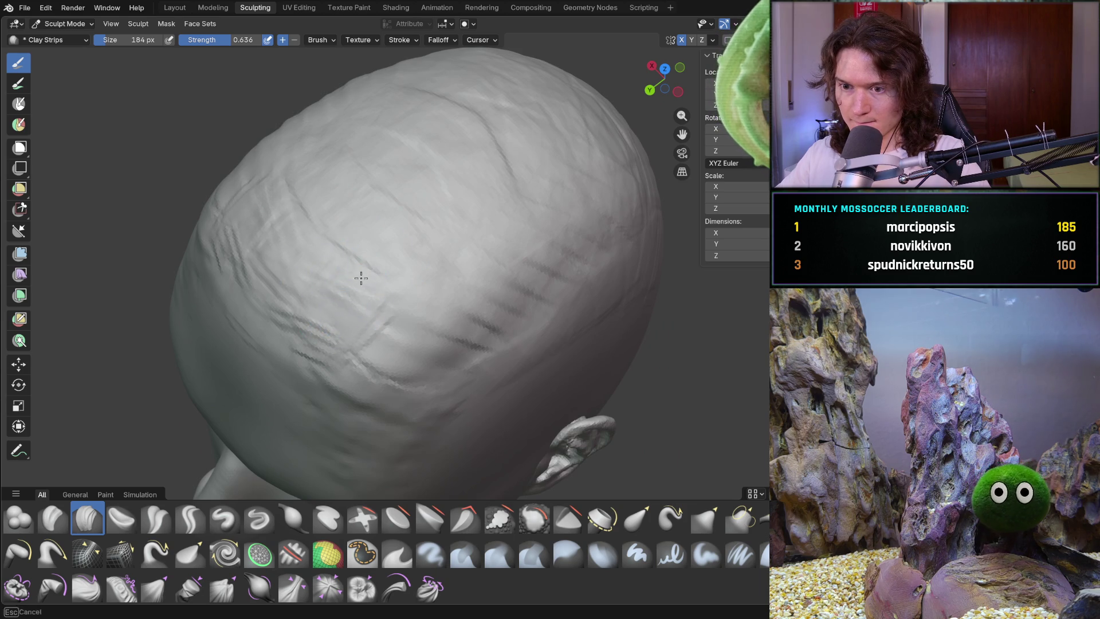
pyautogui.moveTo(479, 323)
pyautogui.mouseDown(button='middle')
pyautogui.moveTo(408, 375)
pyautogui.moveTo(422, 351)
pyautogui.moveTo(430, 380)
pyautogui.moveTo(421, 354)
pyautogui.mouseUp(button='middle')
pyautogui.moveTo(427, 358); pyautogui.dragTo(452, 412)
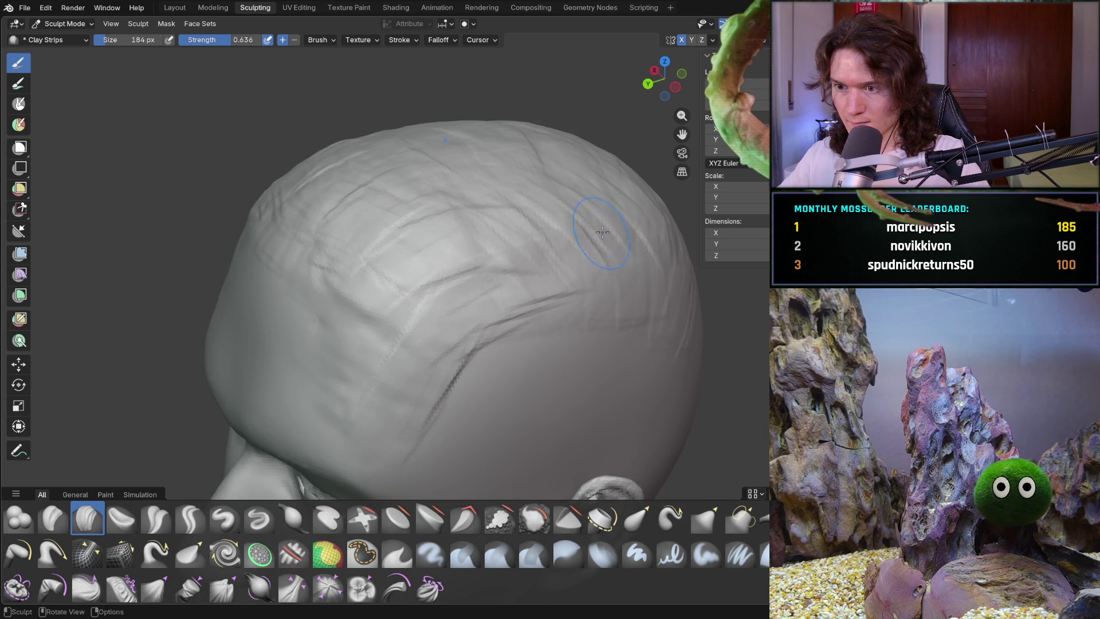
pyautogui.moveTo(465, 262)
pyautogui.mouseDown()
pyautogui.moveTo(573, 275)
pyautogui.moveTo(676, 241)
pyautogui.moveTo(532, 169)
pyautogui.mouseUp()
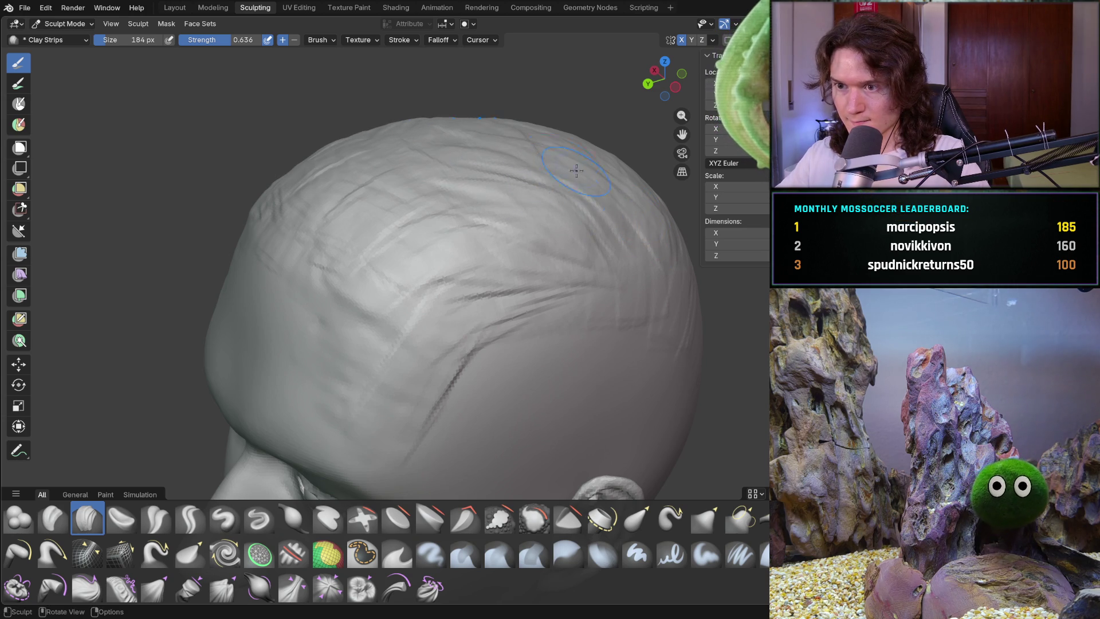
# Lay Clay Strips ridges on the upper head and along the side of the crown
pyautogui.moveTo(665, 229)
pyautogui.mouseDown(button='middle')
pyautogui.moveTo(607, 275)
pyautogui.moveTo(532, 252)
pyautogui.moveTo(528, 326)
pyautogui.moveTo(489, 331)
pyautogui.mouseUp(button='middle')
pyautogui.scroll(-5, 594, 287)
pyautogui.scroll(5, 516, 245)
pyautogui.moveTo(489, 331); pyautogui.dragTo(453, 335)
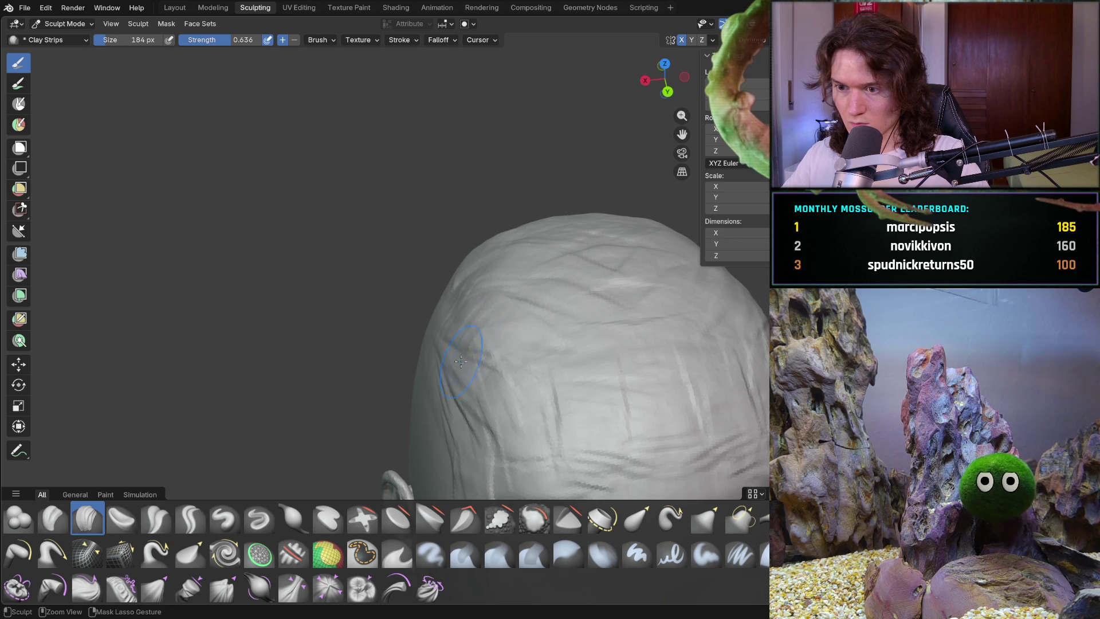
pyautogui.moveTo(484, 254)
pyautogui.mouseDown(button='middle')
pyautogui.moveTo(485, 328)
pyautogui.moveTo(481, 288)
pyautogui.mouseUp(button='middle')
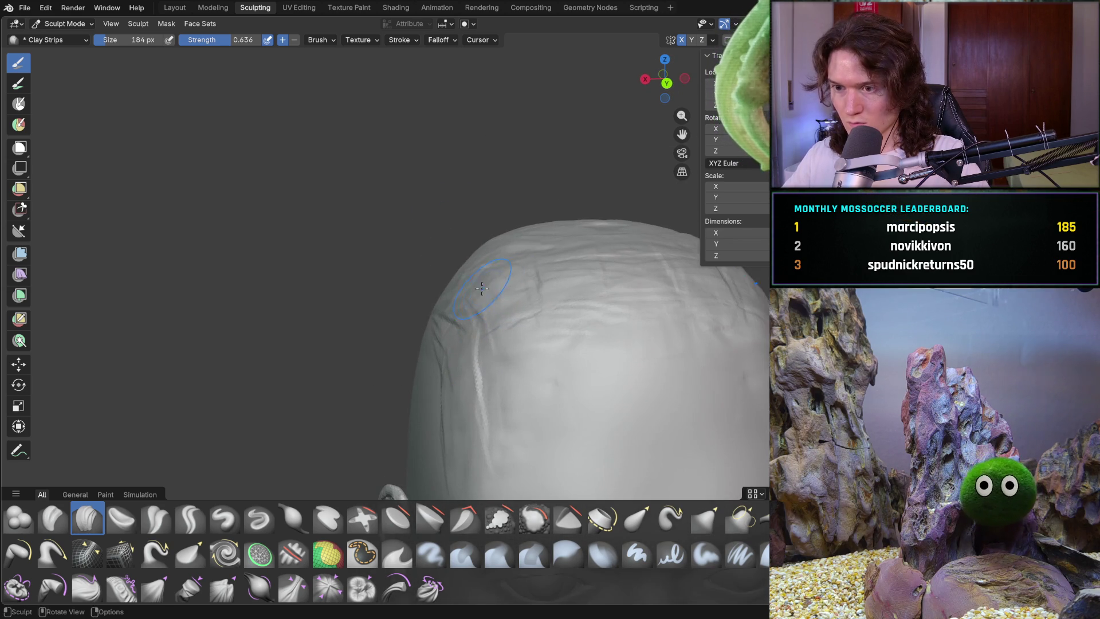
pyautogui.moveTo(470, 266); pyautogui.dragTo(471, 268)
pyautogui.moveTo(471, 268); pyautogui.dragTo(536, 290, button='middle')
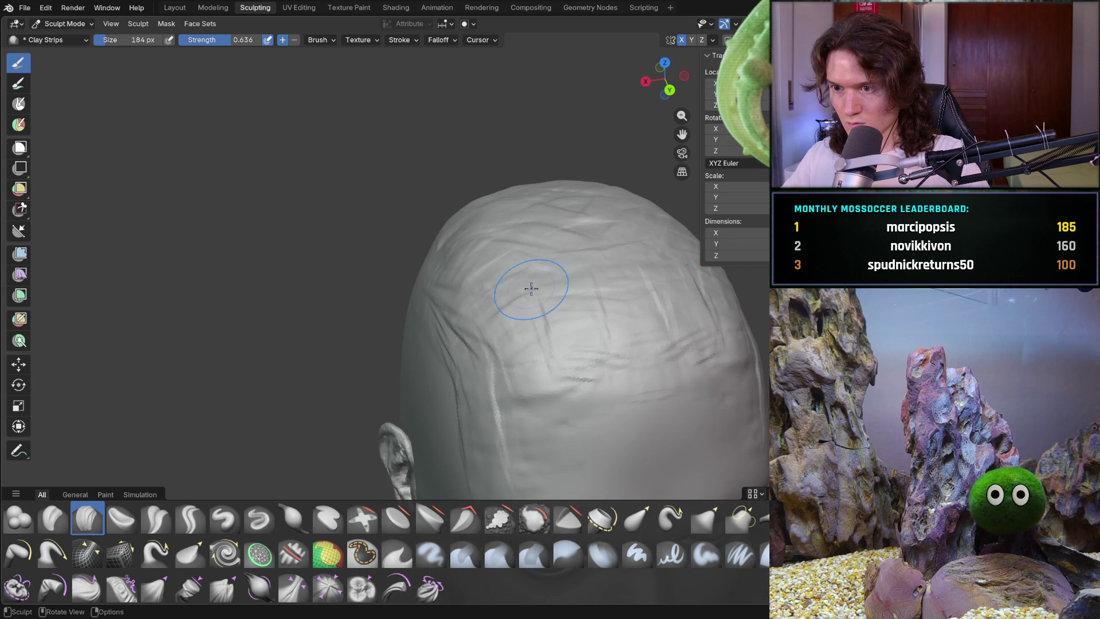
pyautogui.moveTo(523, 199)
pyautogui.mouseDown(button='middle')
pyautogui.moveTo(384, 309)
pyautogui.moveTo(393, 246)
pyautogui.mouseUp(button='middle')
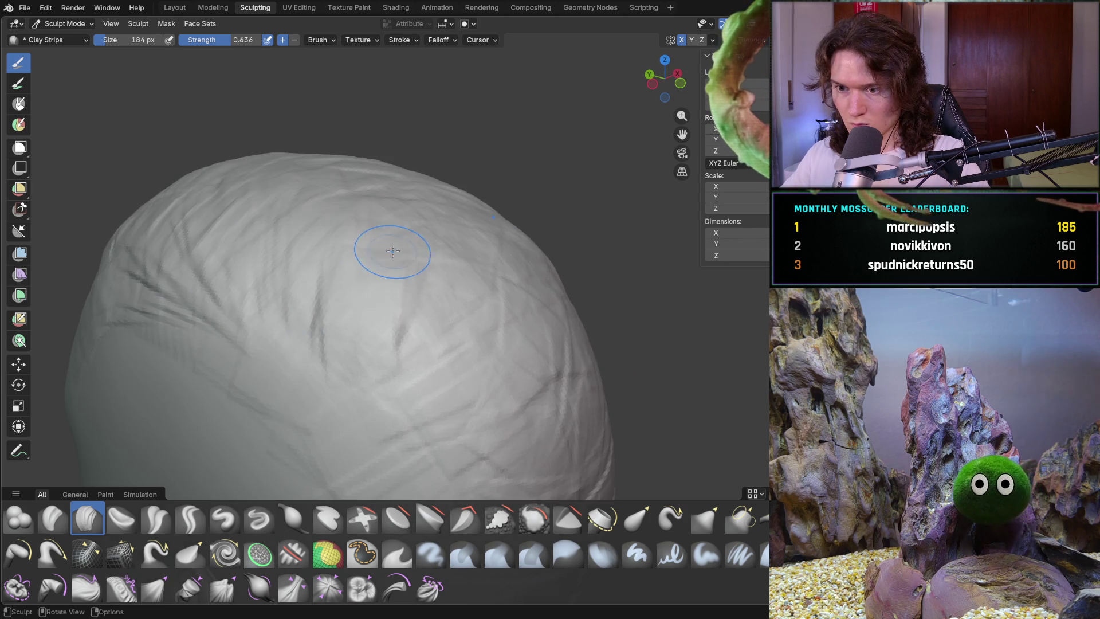
pyautogui.moveTo(385, 351); pyautogui.dragTo(364, 265, button='middle')
pyautogui.moveTo(417, 221)
pyautogui.mouseDown(button='middle')
pyautogui.moveTo(496, 238)
pyautogui.moveTo(437, 378)
pyautogui.moveTo(410, 342)
pyautogui.mouseUp(button='middle')
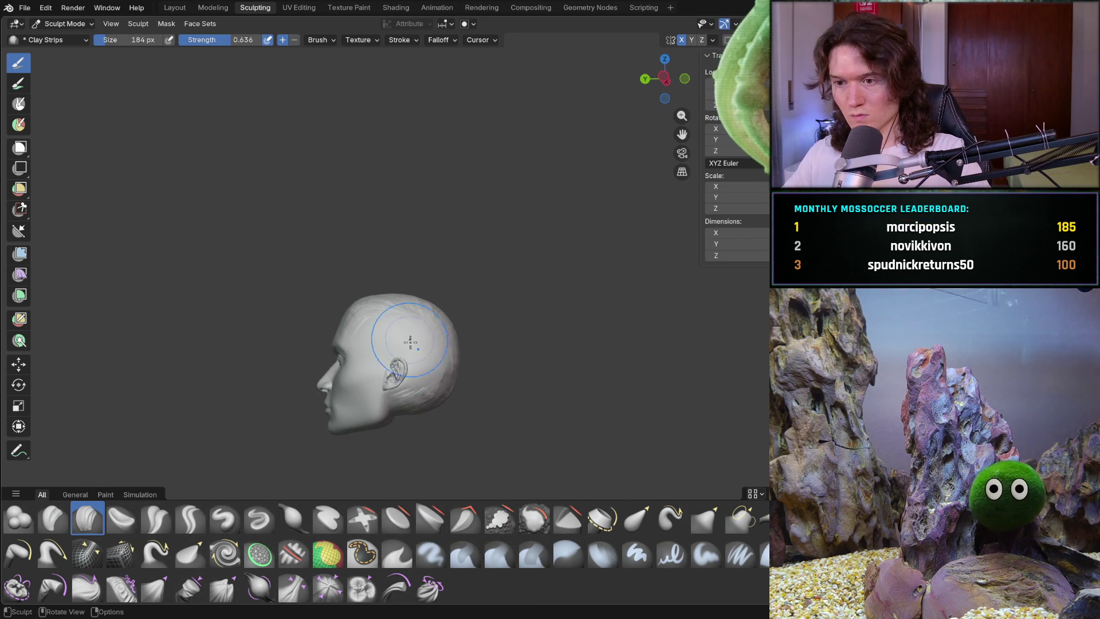
# Sculpt new Clay Strips ridges across the top of the head
pyautogui.moveTo(353, 376); pyautogui.dragTo(378, 333, button='middle')
pyautogui.scroll(5, 378, 321)
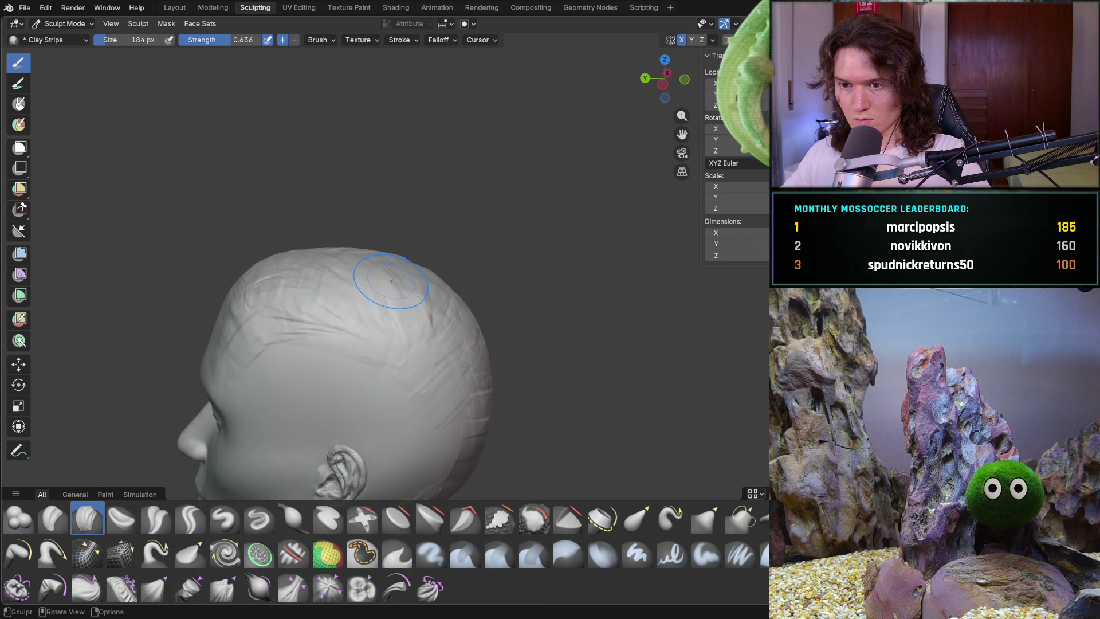
pyautogui.scroll(5, 404, 337)
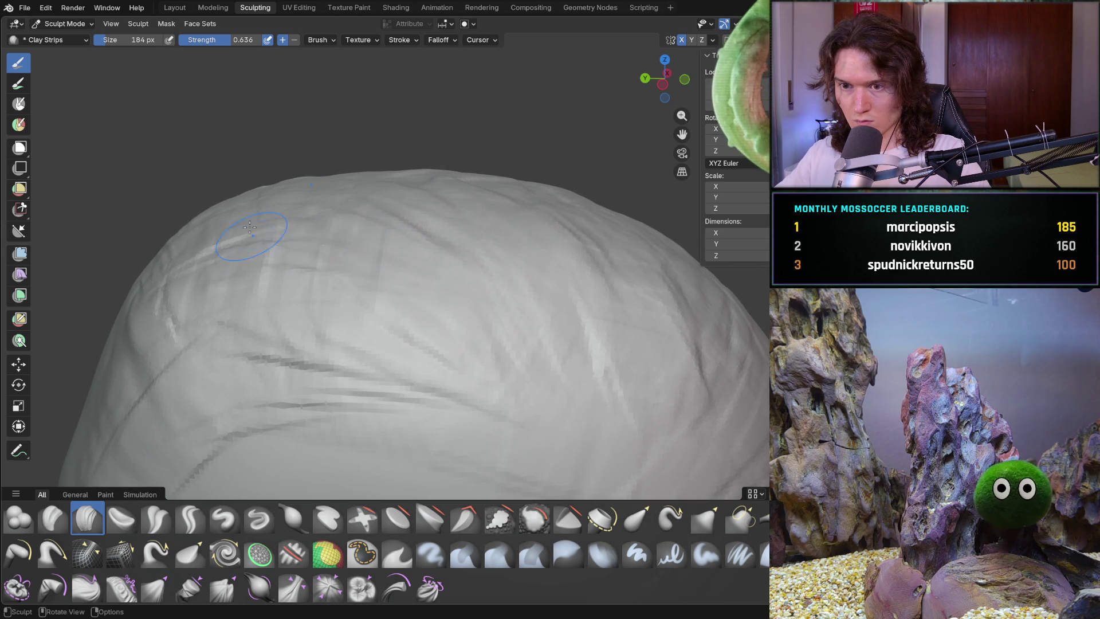
pyautogui.moveTo(238, 242); pyautogui.dragTo(436, 199)
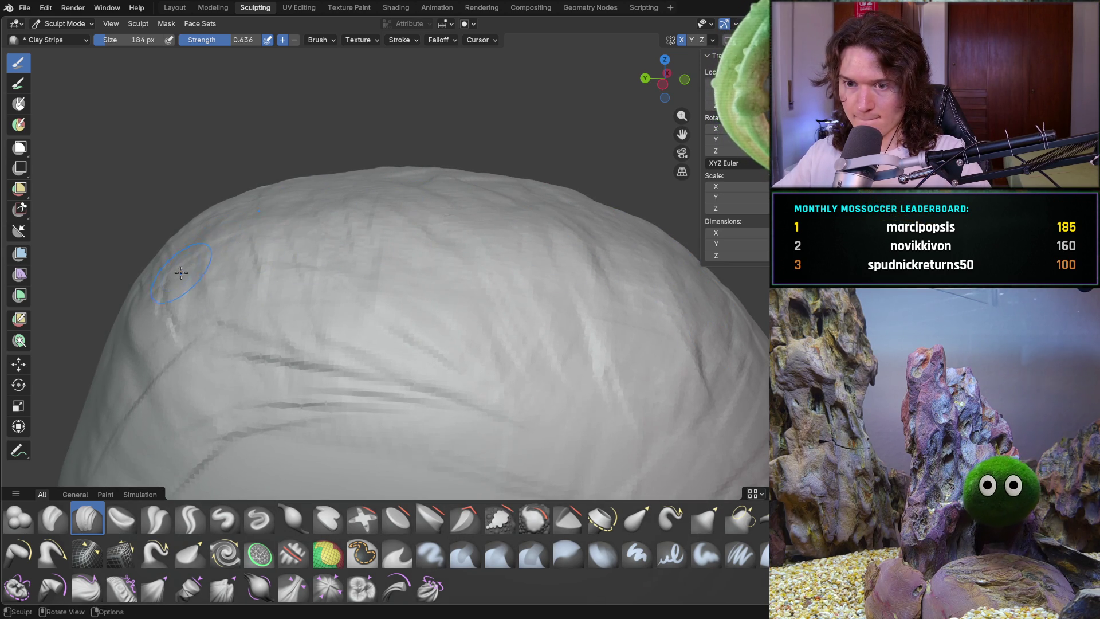
pyautogui.moveTo(305, 220); pyautogui.dragTo(195, 234, button='middle')
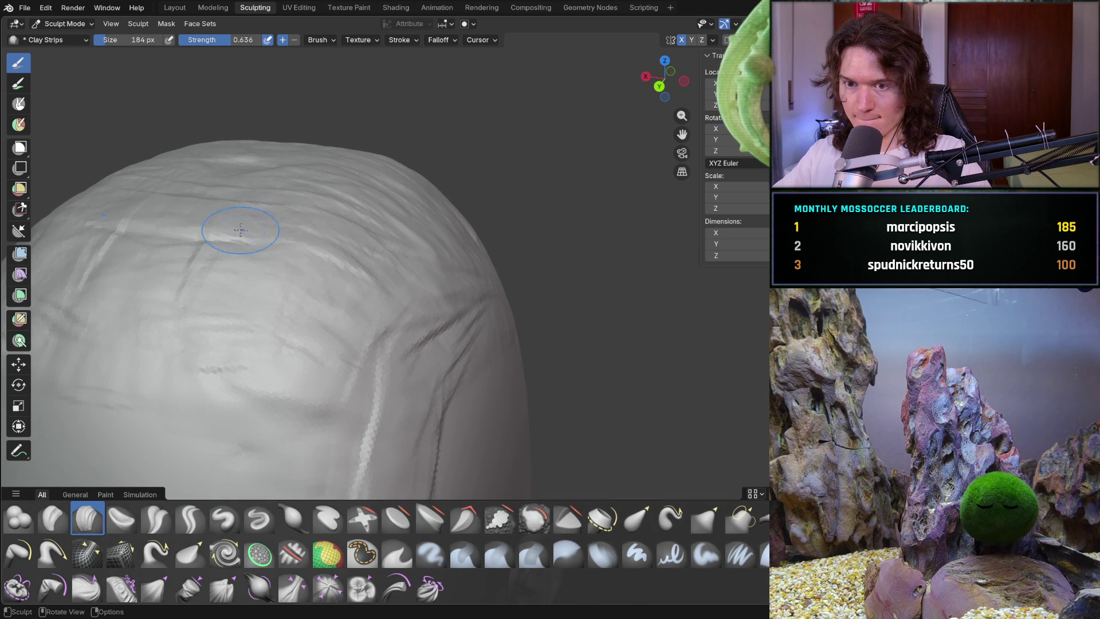
pyautogui.moveTo(181, 296); pyautogui.dragTo(187, 204)
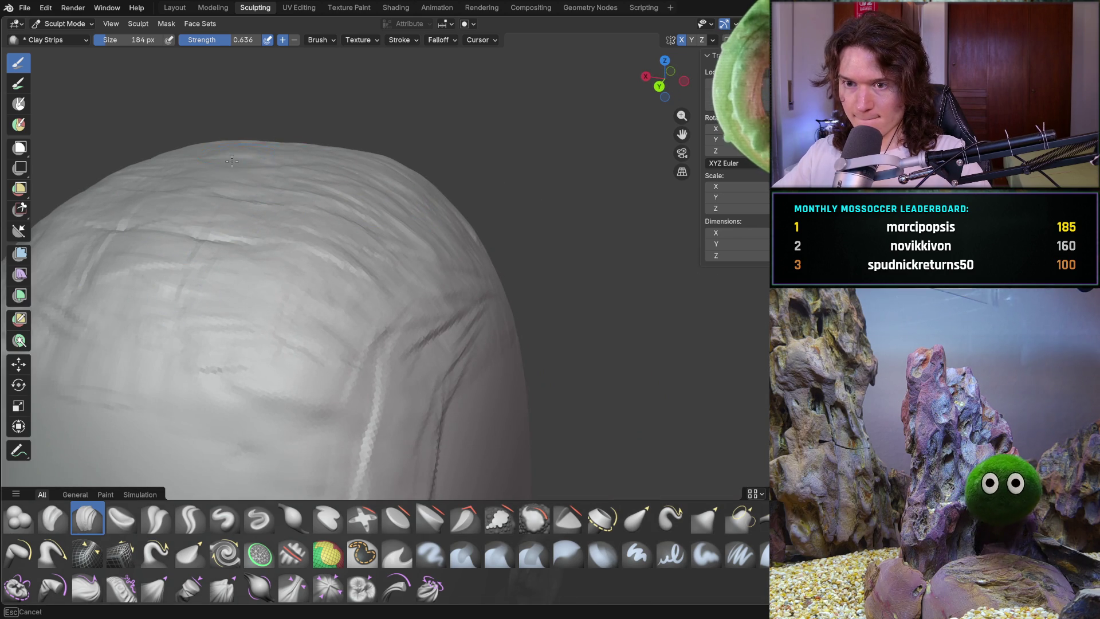
# Add overlapping Clay Strips strokes across the crown toward the back of the head
pyautogui.scroll(-5, 232, 161)
pyautogui.moveTo(221, 249)
pyautogui.mouseDown(button='middle')
pyautogui.moveTo(452, 282)
pyautogui.moveTo(436, 274)
pyautogui.mouseUp(button='middle')
pyautogui.scroll(5, 402, 263)
pyautogui.moveTo(161, 316)
pyautogui.mouseDown()
pyautogui.moveTo(86, 293)
pyautogui.moveTo(353, 328)
pyautogui.mouseUp()
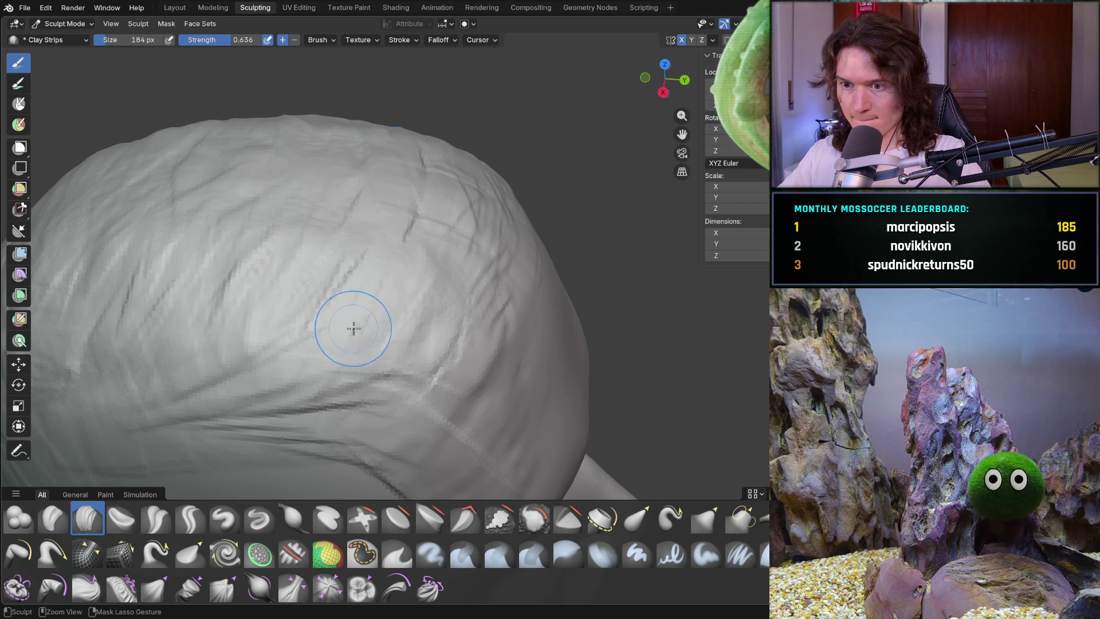
pyautogui.moveTo(393, 361); pyautogui.dragTo(458, 314, button='middle')
pyautogui.scroll(3, 381, 268)
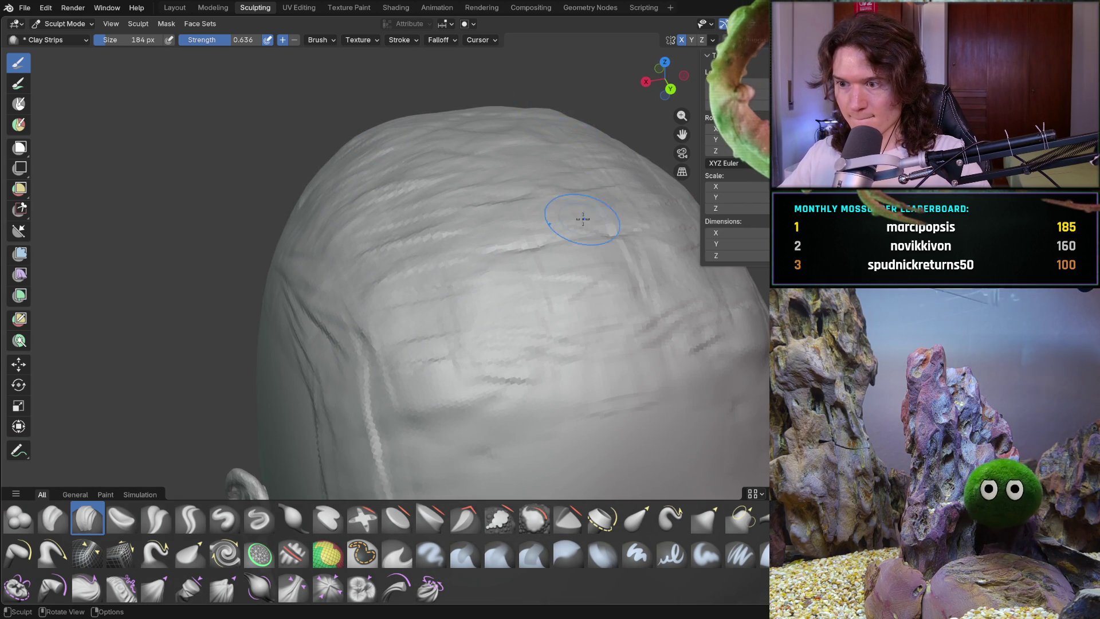
pyautogui.moveTo(583, 219); pyautogui.dragTo(625, 193, button='middle')
pyautogui.moveTo(601, 294)
pyautogui.mouseDown()
pyautogui.moveTo(638, 283)
pyautogui.moveTo(634, 221)
pyautogui.mouseUp()
# Orbit around the head to inspect the crown, ears and back from several angles
pyautogui.press('ctrl+KP_1')
pyautogui.scroll(2, 470, 347)
pyautogui.scroll(-3, 470, 347)
pyautogui.moveTo(504, 363)
pyautogui.mouseDown(button='middle')
pyautogui.moveTo(544, 343)
pyautogui.moveTo(559, 363)
pyautogui.moveTo(692, 333)
pyautogui.mouseUp(button='middle')
pyautogui.scroll(3, 692, 332)
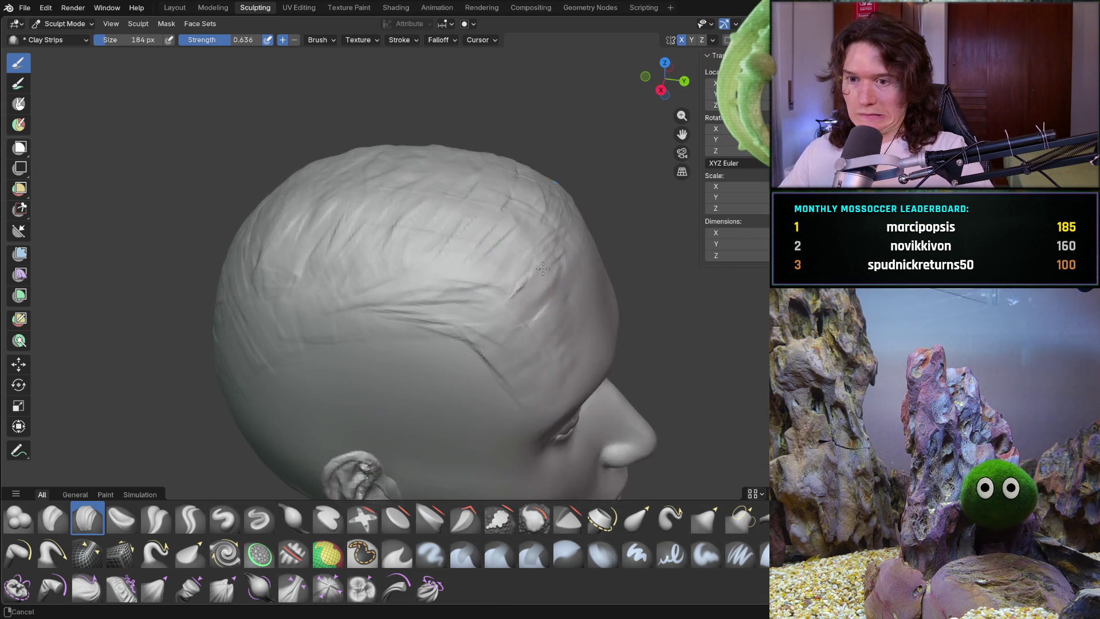
pyautogui.scroll(3, 440, 281)
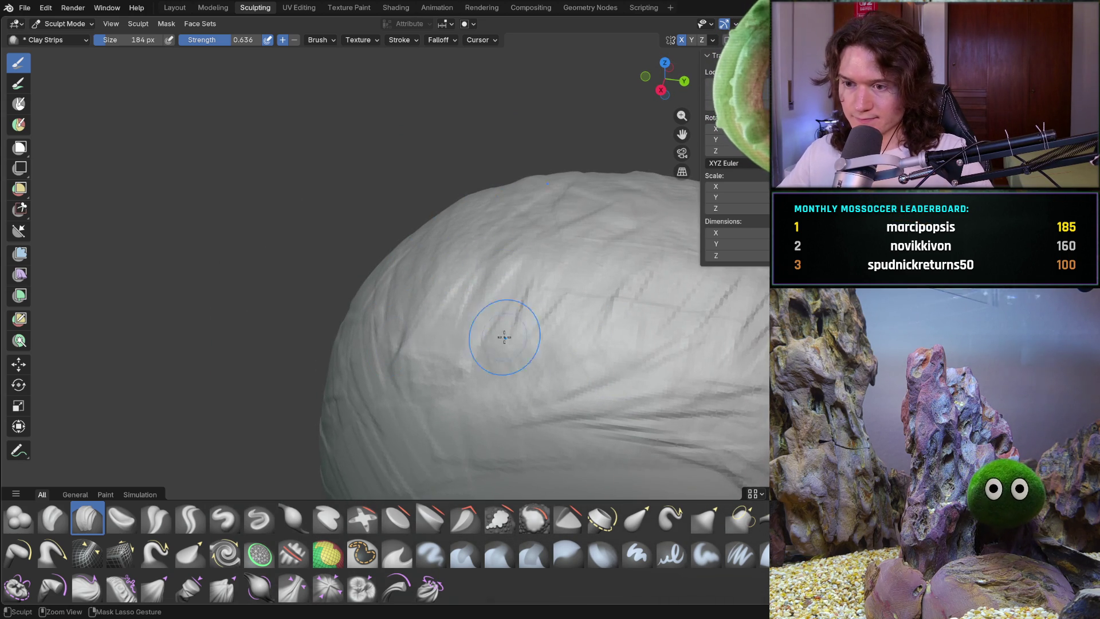
pyautogui.moveTo(626, 243)
pyautogui.mouseDown(button='middle')
pyautogui.moveTo(577, 212)
pyautogui.moveTo(461, 233)
pyautogui.mouseUp(button='middle')
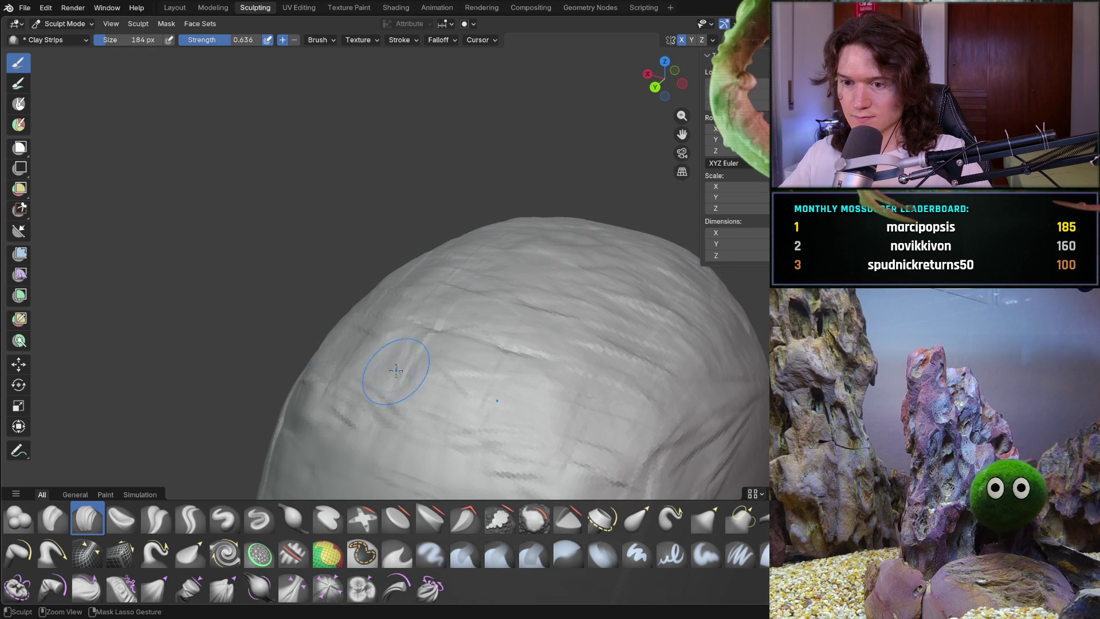
pyautogui.scroll(-5, 626, 331)
pyautogui.moveTo(538, 394)
pyautogui.mouseDown(button='middle')
pyautogui.moveTo(430, 358)
pyautogui.moveTo(380, 287)
pyautogui.moveTo(416, 282)
pyautogui.moveTo(400, 296)
pyautogui.mouseUp(button='middle')
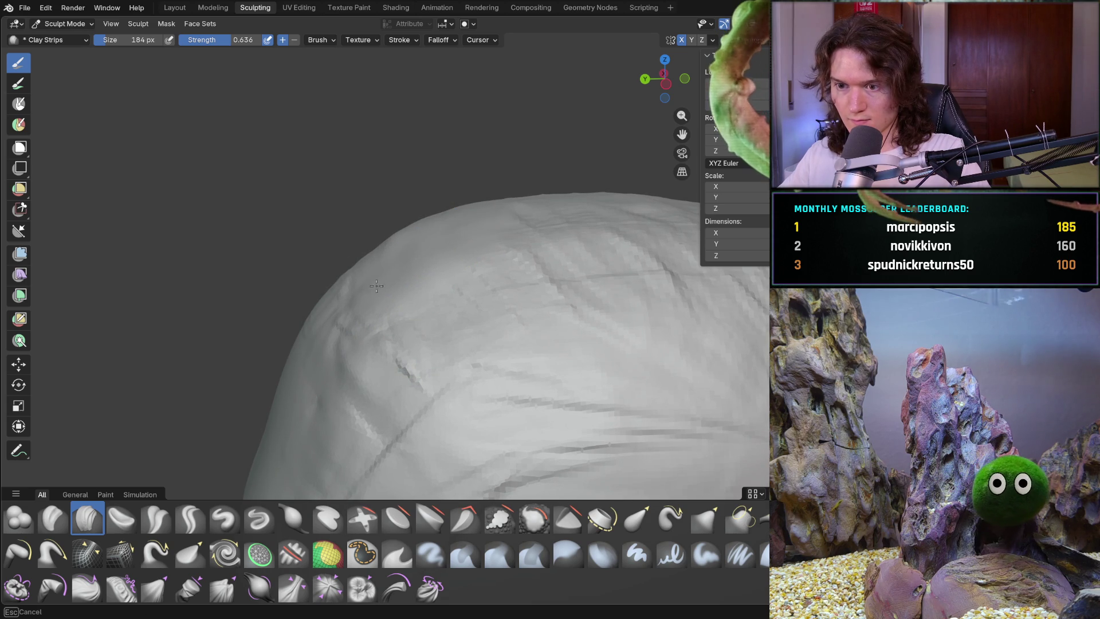
pyautogui.moveTo(344, 348)
pyautogui.mouseDown(button='middle')
pyautogui.moveTo(388, 327)
pyautogui.moveTo(337, 374)
pyautogui.mouseUp(button='middle')
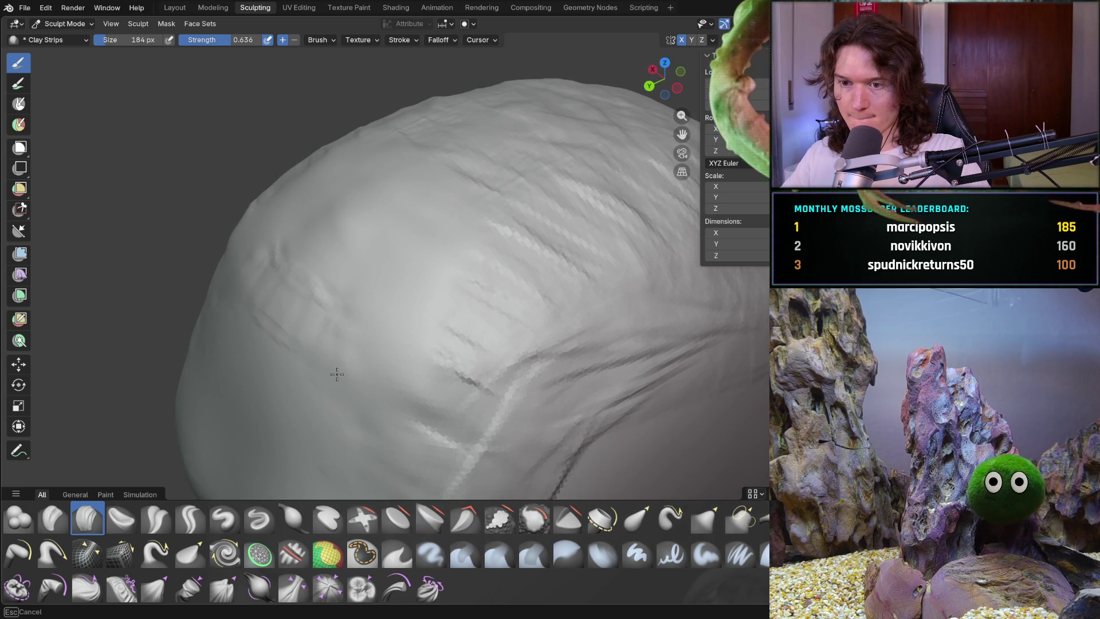
pyautogui.moveTo(342, 166); pyautogui.dragTo(213, 351, button='middle')
pyautogui.moveTo(229, 302); pyautogui.dragTo(412, 265, button='middle')
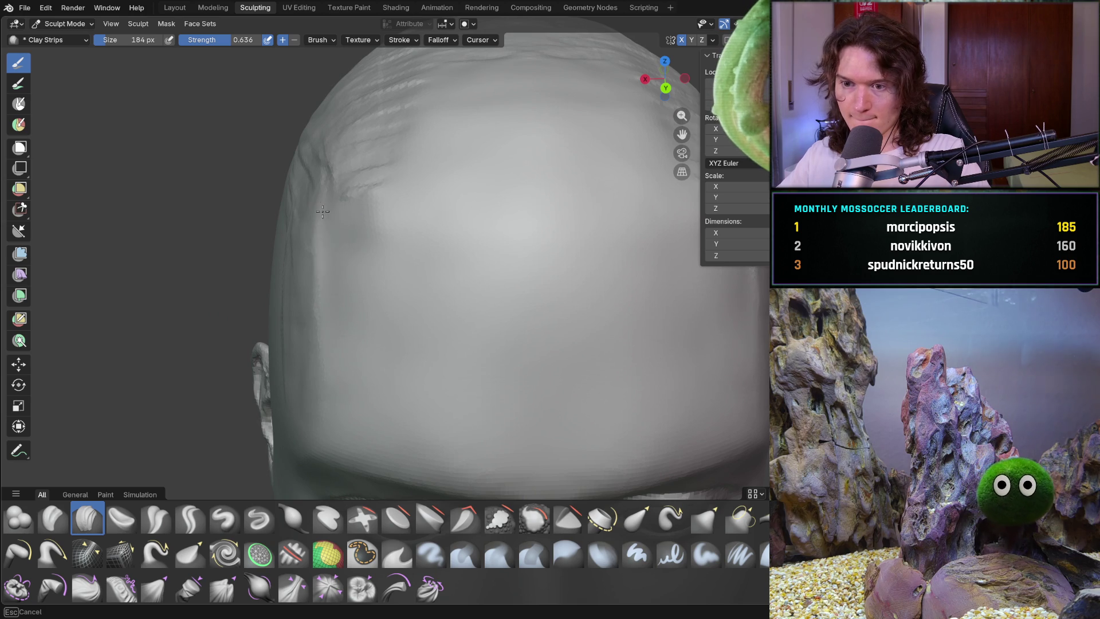
pyautogui.moveTo(306, 252); pyautogui.dragTo(302, 244, button='middle')
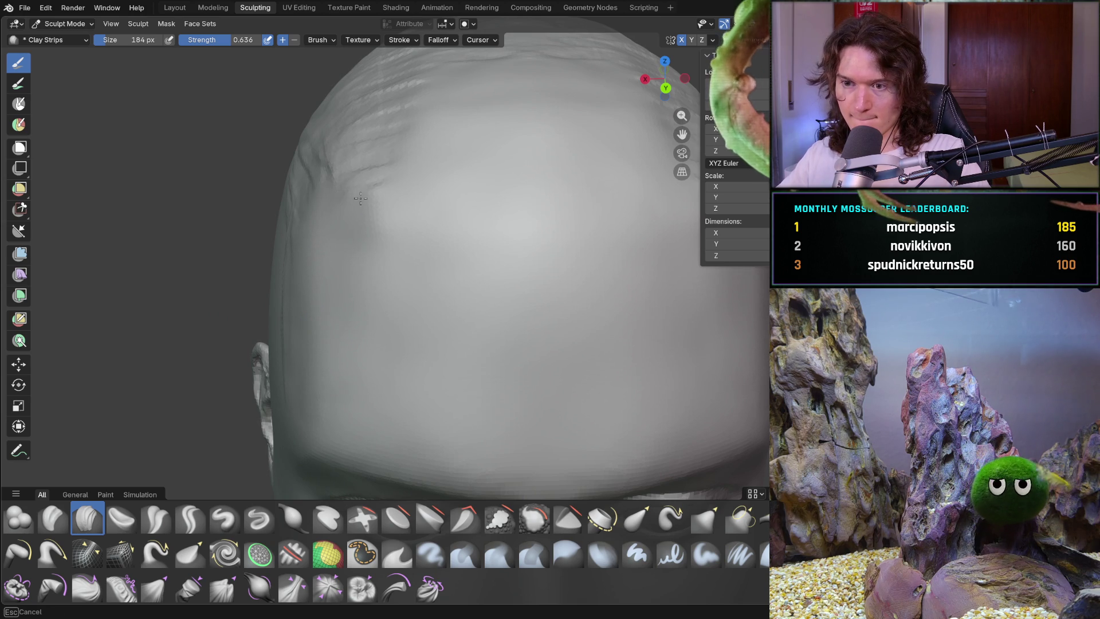
pyautogui.moveTo(378, 180); pyautogui.dragTo(277, 365, button='middle')
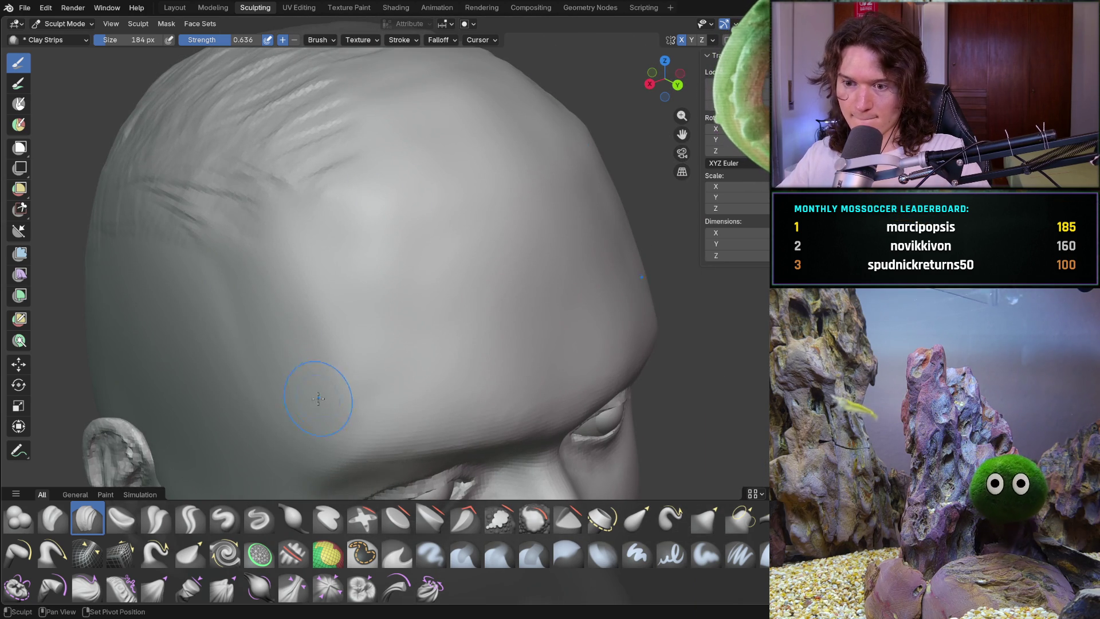
pyautogui.moveTo(332, 303); pyautogui.dragTo(334, 301, button='middle')
pyautogui.moveTo(253, 221)
pyautogui.mouseDown(button='middle')
pyautogui.moveTo(253, 233)
pyautogui.moveTo(554, 252)
pyautogui.mouseUp(button='middle')
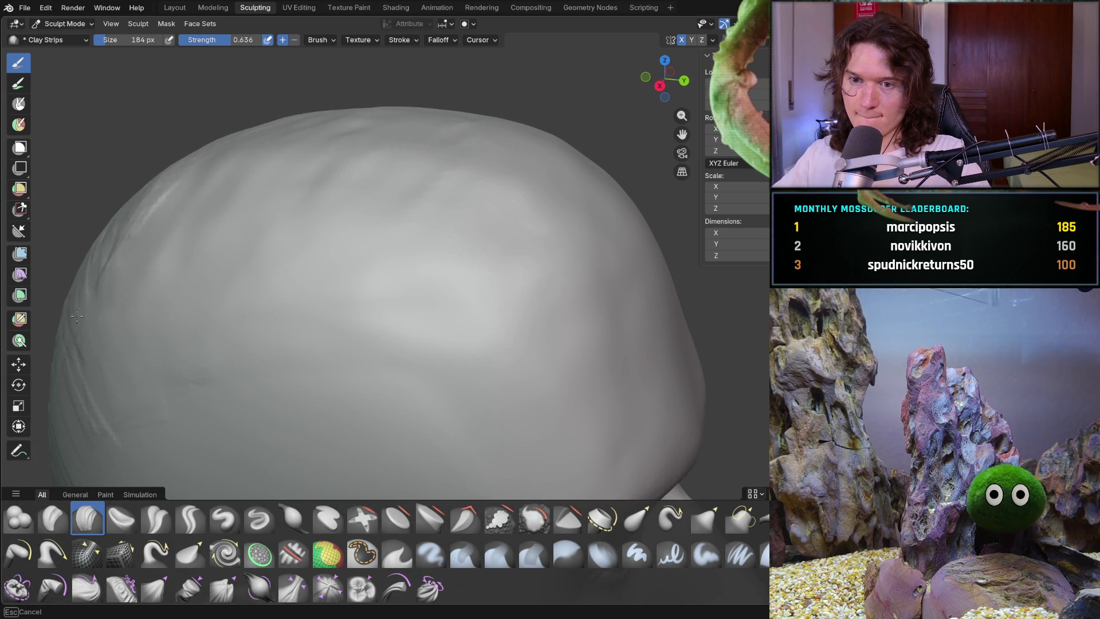
pyautogui.moveTo(192, 331); pyautogui.dragTo(223, 350, button='middle')
pyautogui.moveTo(83, 432)
pyautogui.mouseDown(button='middle')
pyautogui.moveTo(147, 350)
pyautogui.moveTo(246, 312)
pyautogui.mouseUp(button='middle')
# Enlarge the Clay Strips brush to 382 px and fill the crease with a broad stroke
pyautogui.press('f')
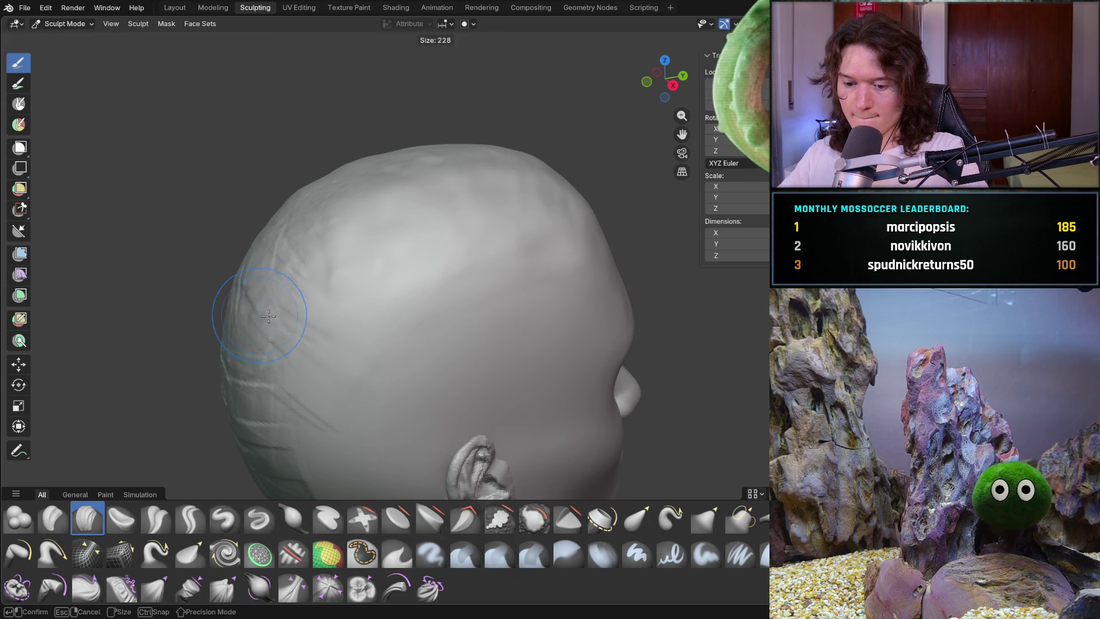
pyautogui.click(286, 258)
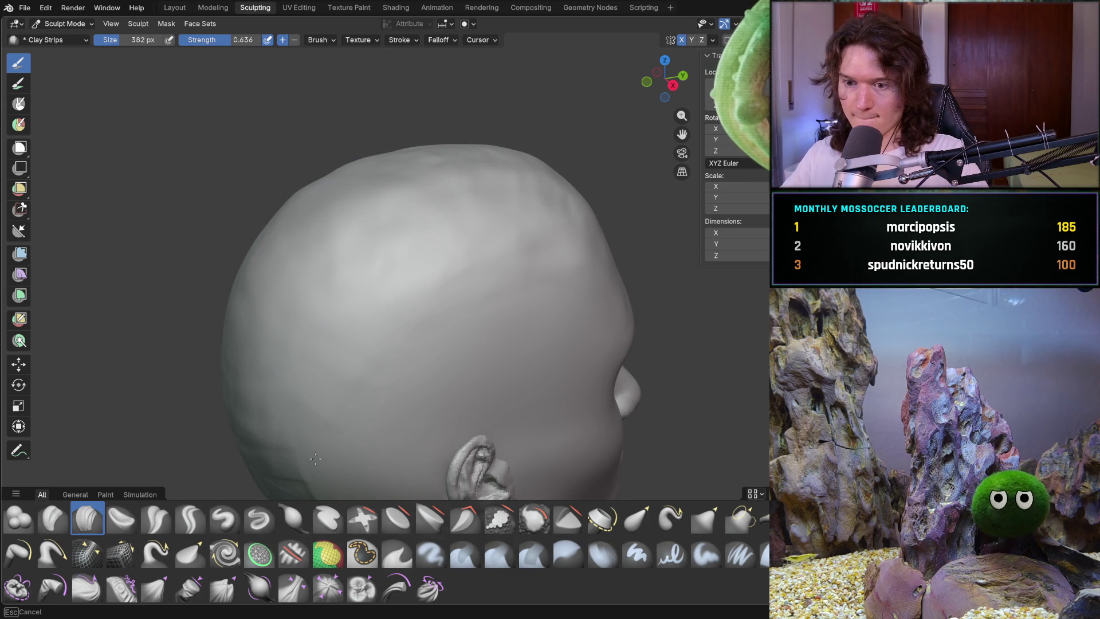
pyautogui.moveTo(315, 458)
pyautogui.keyDown('shift'); pyautogui.mouseDown(button='middle')
pyautogui.moveTo(317, 294)
pyautogui.moveTo(262, 436)
pyautogui.mouseUp(button='middle'); pyautogui.keyUp('shift')
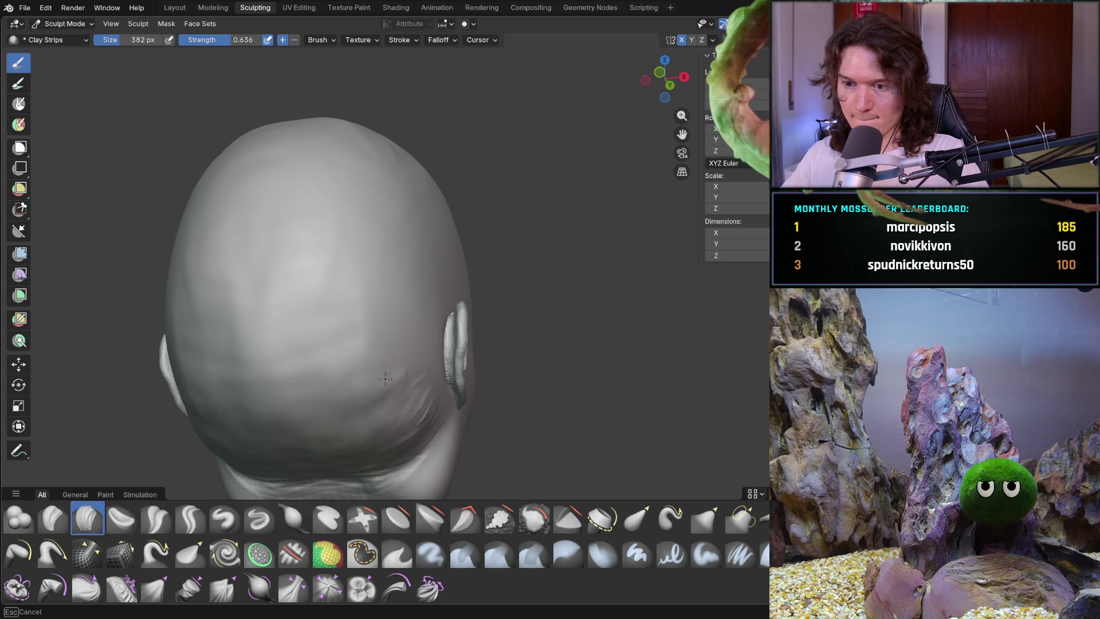
pyautogui.moveTo(363, 418)
pyautogui.mouseDown(button='middle')
pyautogui.moveTo(332, 393)
pyautogui.moveTo(386, 280)
pyautogui.moveTo(384, 258)
pyautogui.mouseUp(button='middle')
pyautogui.scroll(4, 401, 229)
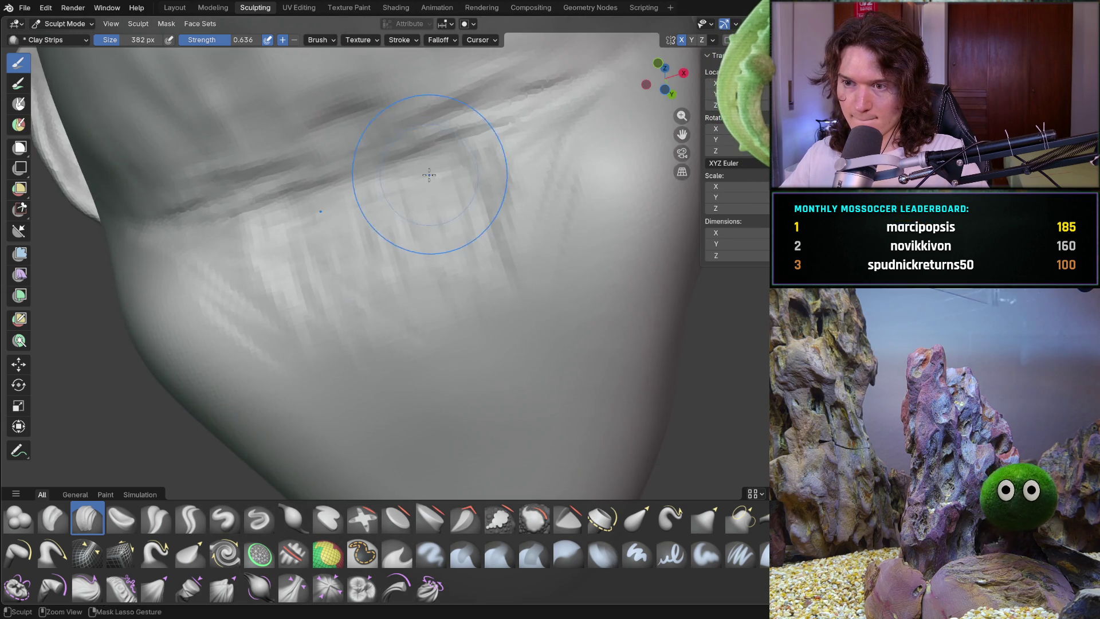
pyautogui.moveTo(425, 173); pyautogui.dragTo(444, 168)
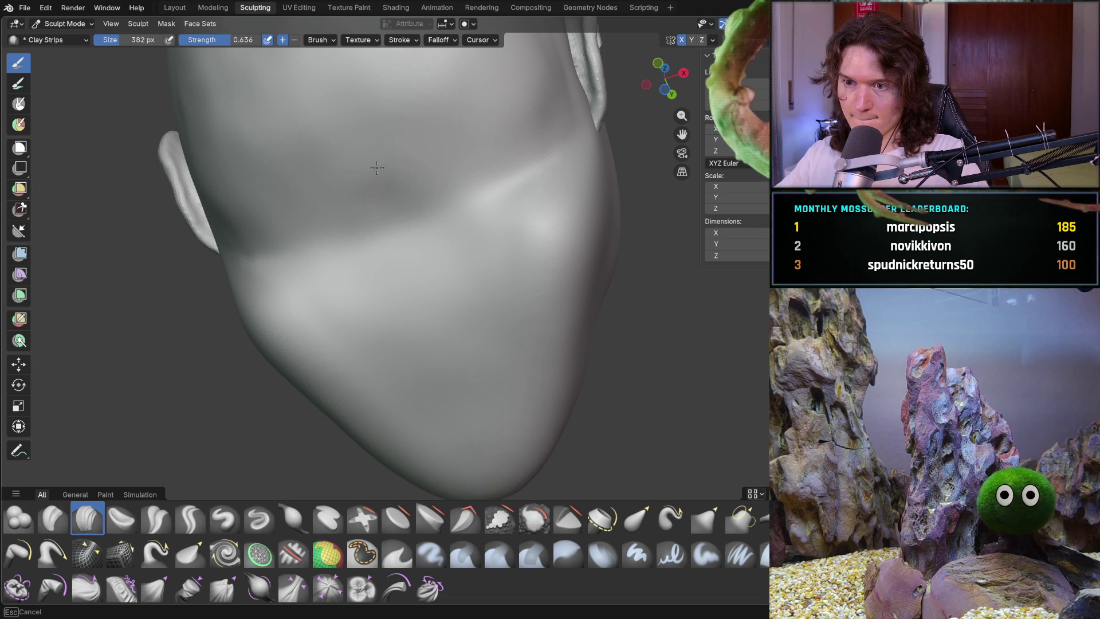
# Orbit from a front view to a side profile and rear three-quarter view to check the result
pyautogui.scroll(-8, 503, 93)
pyautogui.moveTo(401, 229)
pyautogui.mouseDown(button='middle')
pyautogui.moveTo(245, 343)
pyautogui.moveTo(323, 301)
pyautogui.mouseUp(button='middle')
pyautogui.scroll(5, 442, 343)
pyautogui.moveTo(442, 344)
pyautogui.mouseDown(button='middle')
pyautogui.moveTo(359, 296)
pyautogui.moveTo(594, 297)
pyautogui.moveTo(601, 292)
pyautogui.moveTo(582, 258)
pyautogui.moveTo(491, 381)
pyautogui.mouseUp(button='middle')
pyautogui.moveTo(442, 344)
pyautogui.mouseDown(button='middle')
pyautogui.moveTo(540, 314)
pyautogui.moveTo(455, 233)
pyautogui.moveTo(445, 266)
pyautogui.mouseUp(button='middle')
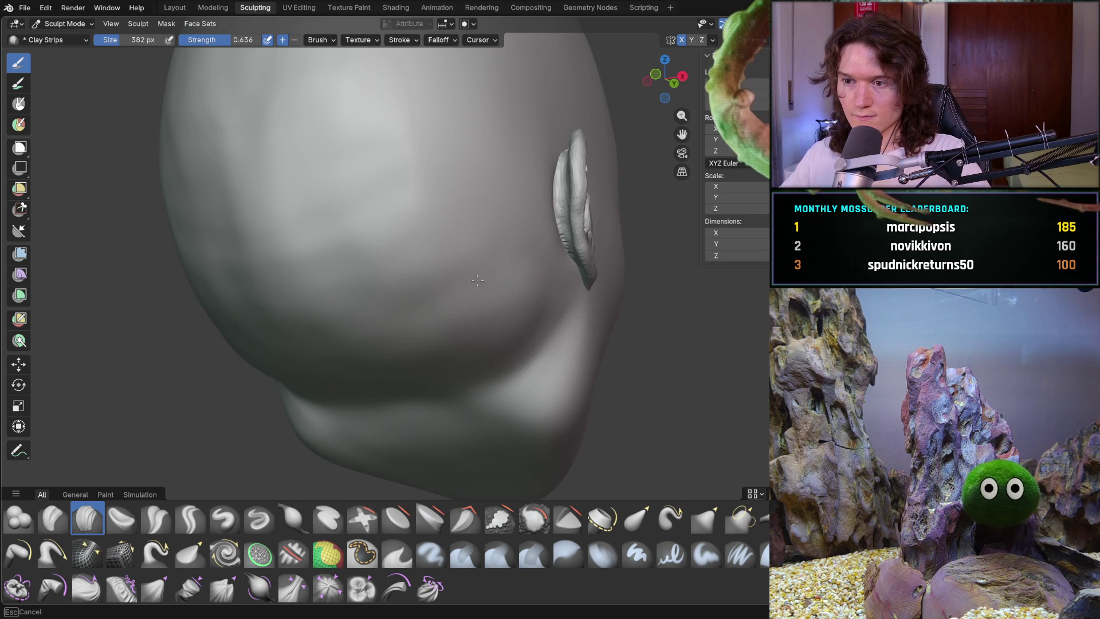
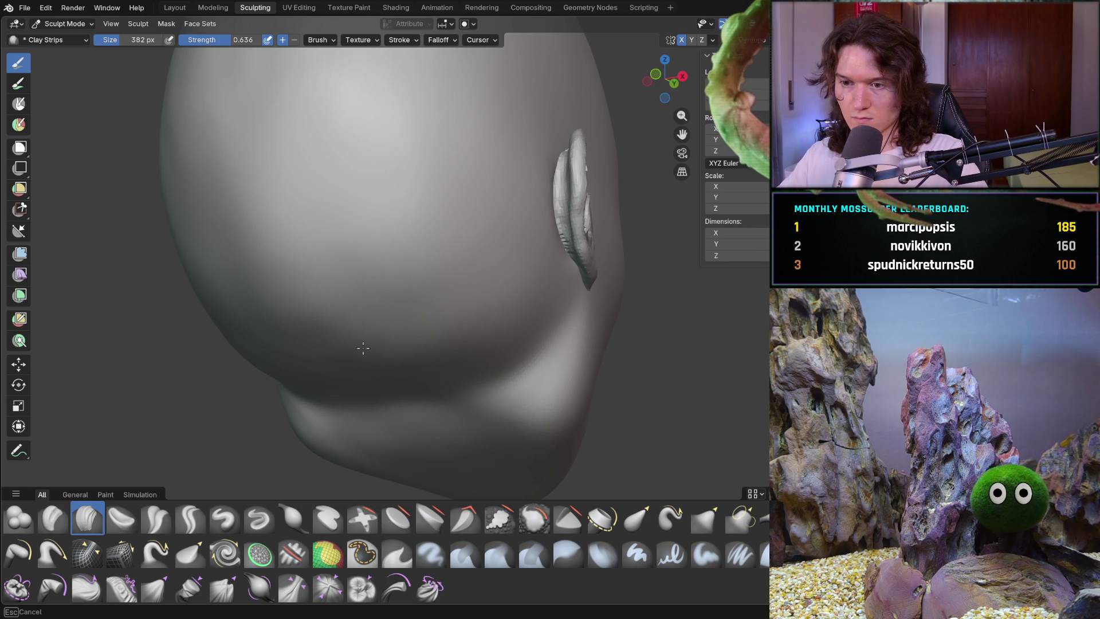
# Lay Clay Strips strokes across the top of the cranium and toward its right side
pyautogui.moveTo(253, 195); pyautogui.dragTo(328, 298, button='middle')
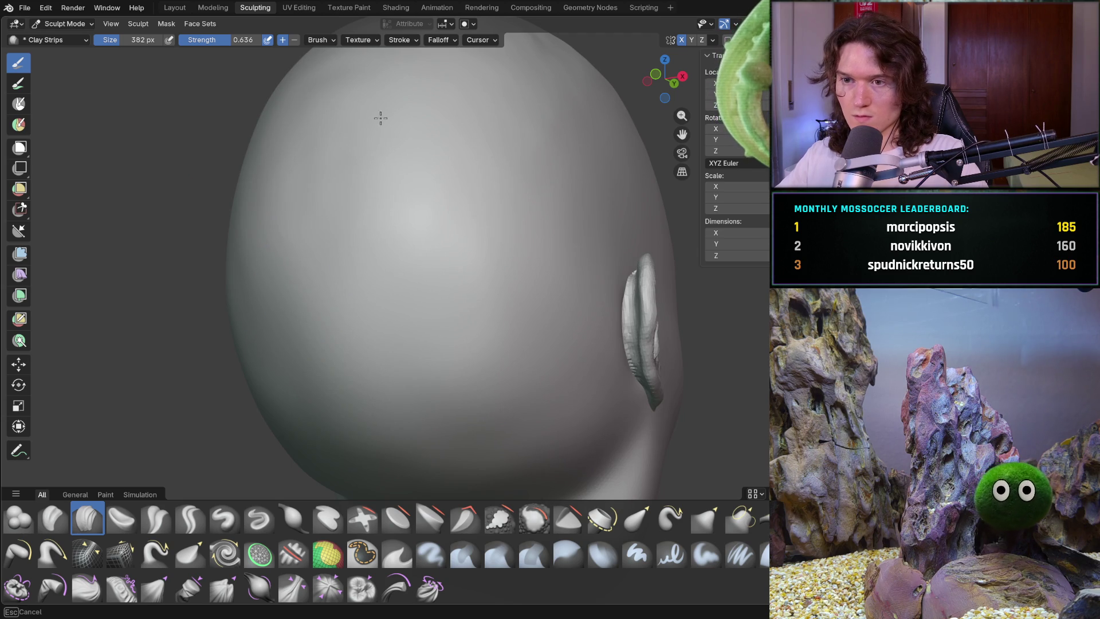
pyautogui.moveTo(282, 131); pyautogui.dragTo(336, 220, button='middle')
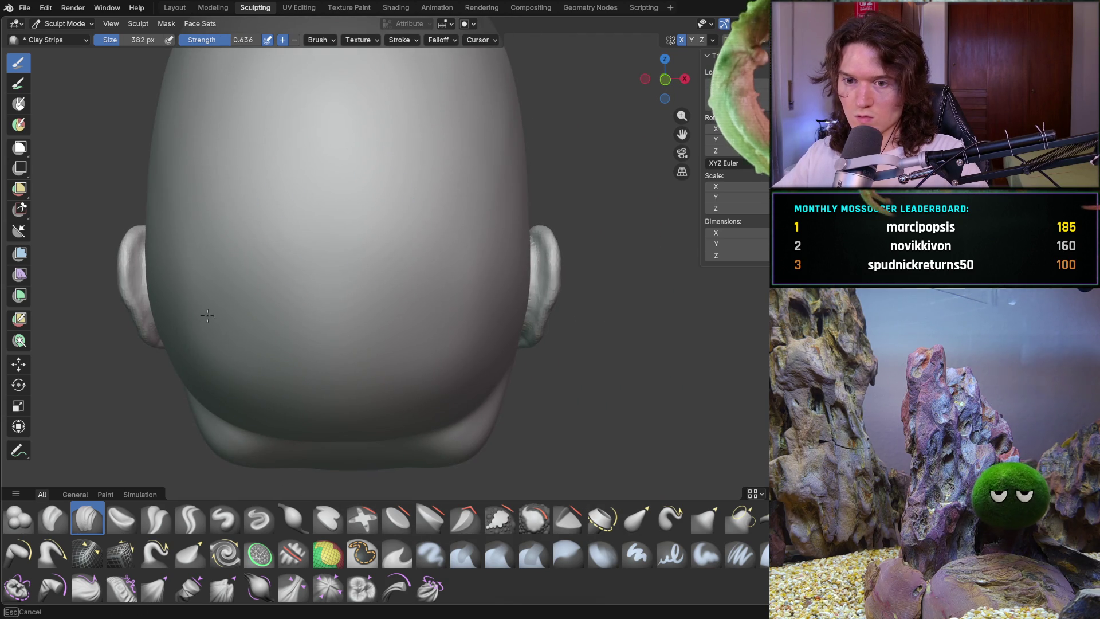
pyautogui.moveTo(499, 133)
pyautogui.mouseDown(button='middle')
pyautogui.moveTo(343, 216)
pyautogui.moveTo(390, 267)
pyautogui.mouseUp(button='middle')
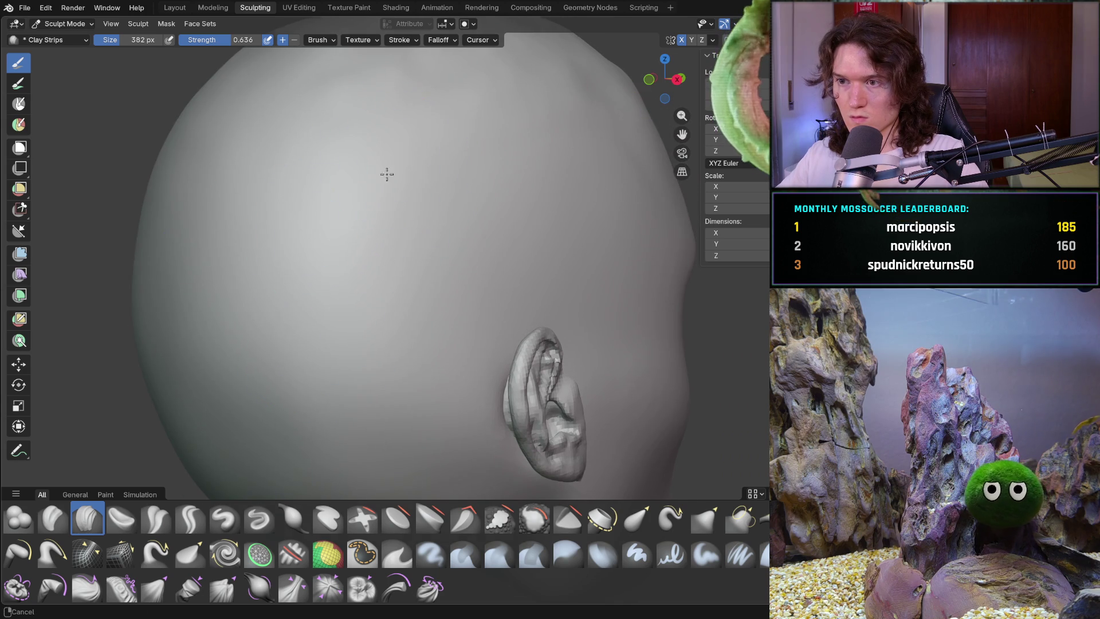
pyautogui.moveTo(387, 175); pyautogui.dragTo(401, 185, button='middle')
pyautogui.moveTo(308, 185); pyautogui.dragTo(508, 166, button='middle')
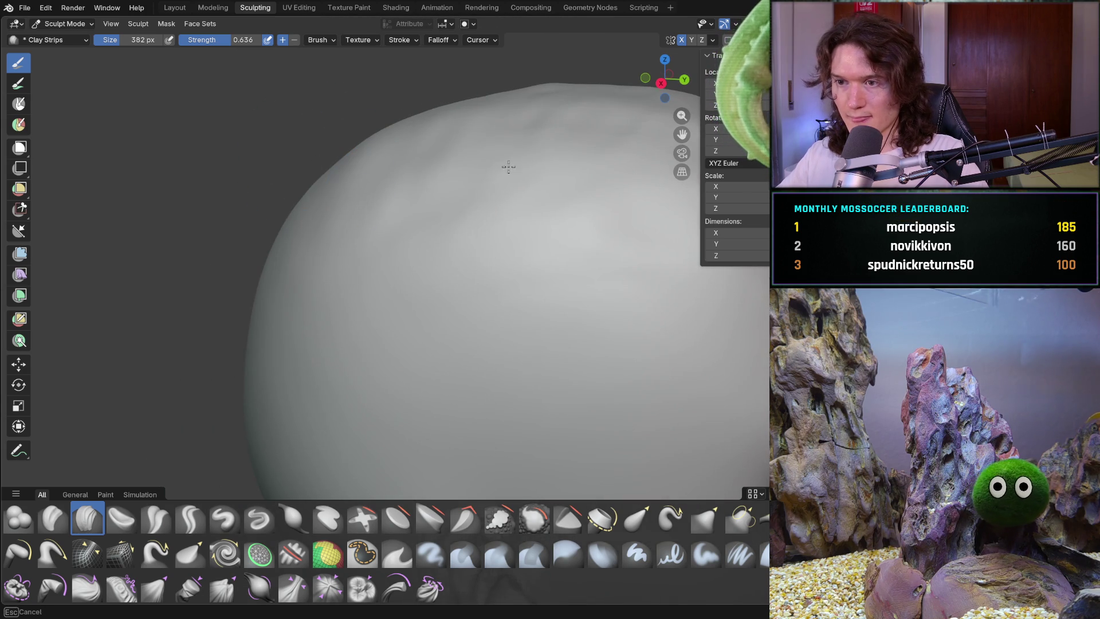
pyautogui.moveTo(627, 158)
pyautogui.keyDown('shift'); pyautogui.mouseDown(button='middle')
pyautogui.moveTo(461, 186)
pyautogui.moveTo(421, 283)
pyautogui.mouseUp(button='middle'); pyautogui.keyUp('shift')
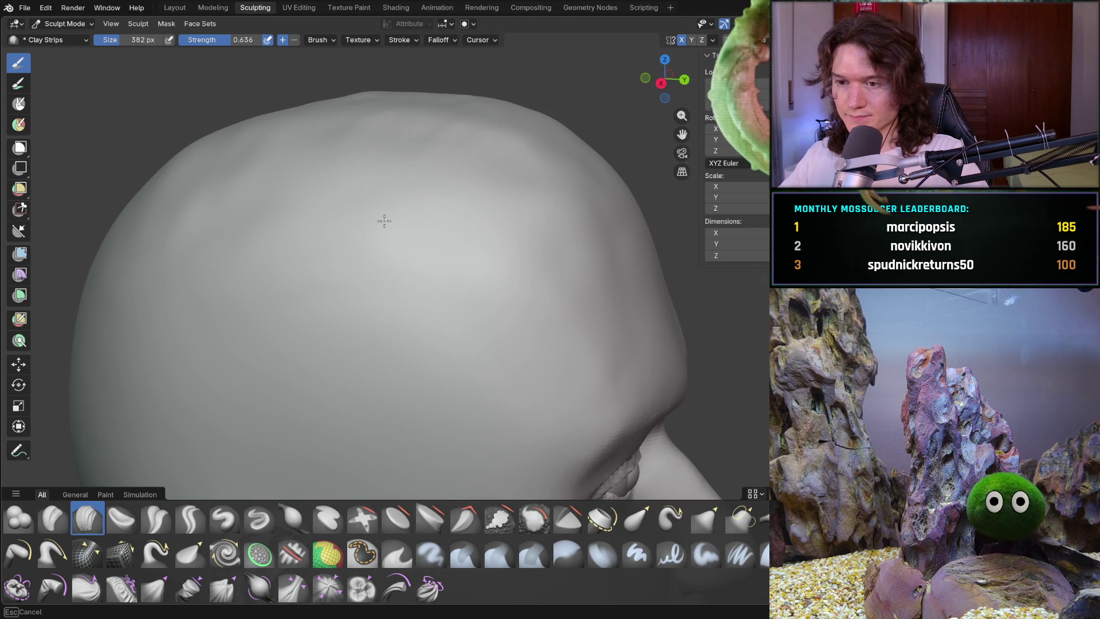
pyautogui.scroll(-5, 532, 181)
pyautogui.moveTo(532, 181)
pyautogui.mouseDown(button='middle')
pyautogui.moveTo(486, 265)
pyautogui.moveTo(351, 268)
pyautogui.moveTo(485, 331)
pyautogui.mouseUp(button='middle')
pyautogui.moveTo(569, 299)
pyautogui.mouseDown(button='middle')
pyautogui.moveTo(655, 253)
pyautogui.moveTo(604, 324)
pyautogui.moveTo(545, 344)
pyautogui.moveTo(523, 393)
pyautogui.moveTo(457, 407)
pyautogui.moveTo(417, 393)
pyautogui.mouseUp(button='middle')
pyautogui.scroll(-3, 655, 253)
pyautogui.scroll(8, 418, 395)
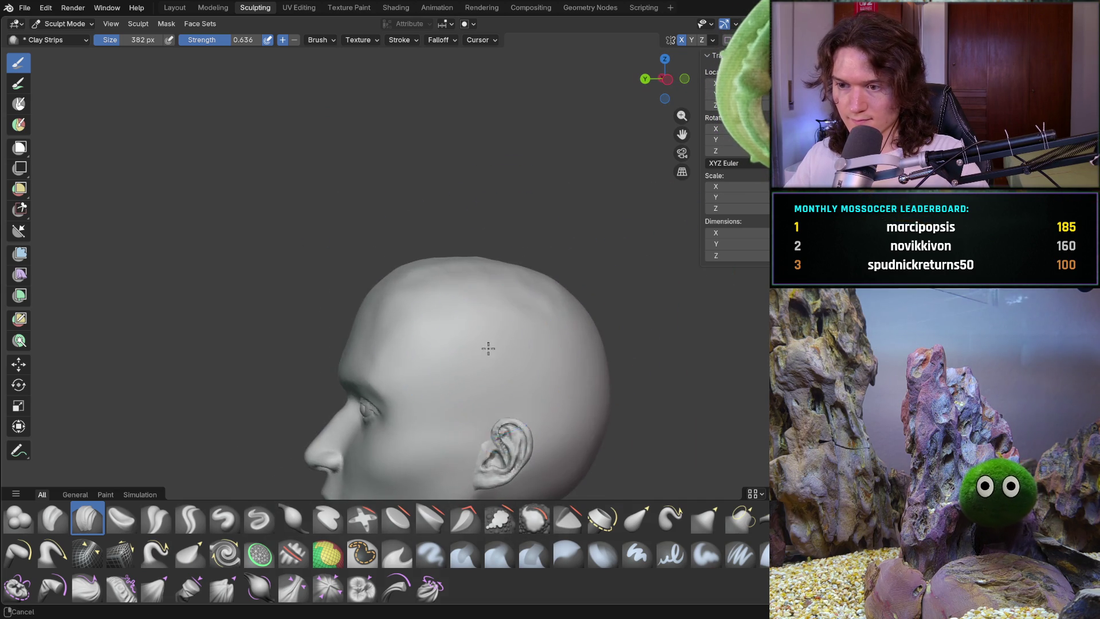
pyautogui.moveTo(492, 339)
pyautogui.mouseDown(button='middle')
pyautogui.moveTo(479, 351)
pyautogui.moveTo(484, 246)
pyautogui.mouseUp(button='middle')
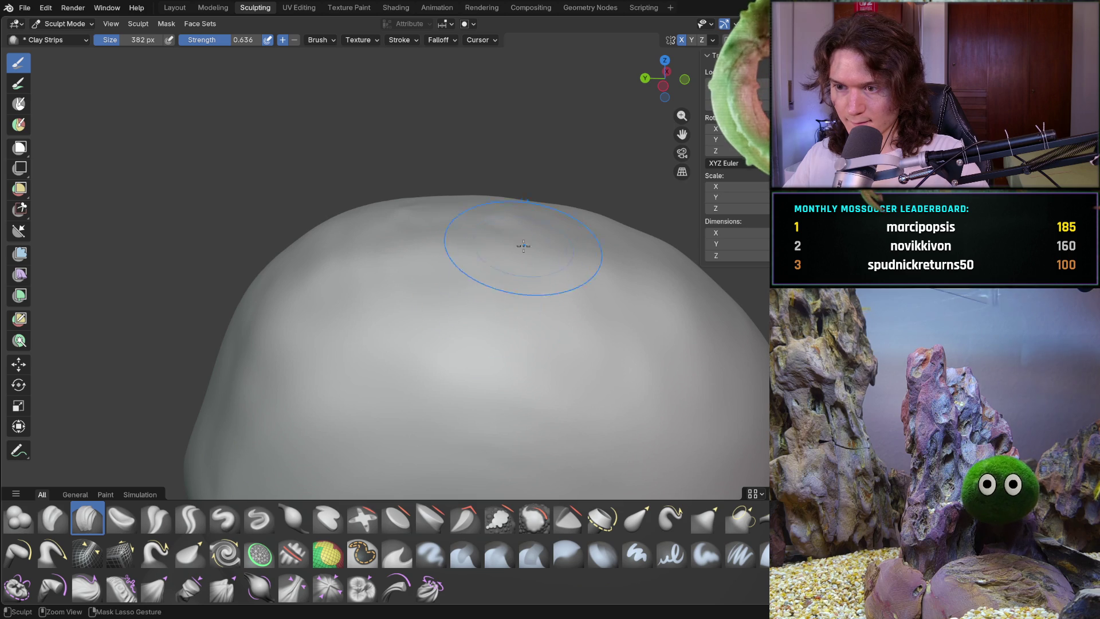
pyautogui.moveTo(537, 276)
pyautogui.mouseDown()
pyautogui.moveTo(496, 263)
pyautogui.moveTo(361, 355)
pyautogui.moveTo(503, 280)
pyautogui.moveTo(477, 316)
pyautogui.moveTo(412, 281)
pyautogui.mouseUp()
pyautogui.moveTo(417, 233)
pyautogui.mouseDown()
pyautogui.moveTo(503, 221)
pyautogui.moveTo(659, 332)
pyautogui.moveTo(707, 328)
pyautogui.mouseUp()
# Shrink the Clay Strips brush radius from 382 px to 196 px
pyautogui.moveTo(707, 328)
pyautogui.mouseDown(button='middle')
pyautogui.moveTo(569, 290)
pyautogui.moveTo(630, 275)
pyautogui.moveTo(481, 275)
pyautogui.mouseUp(button='middle')
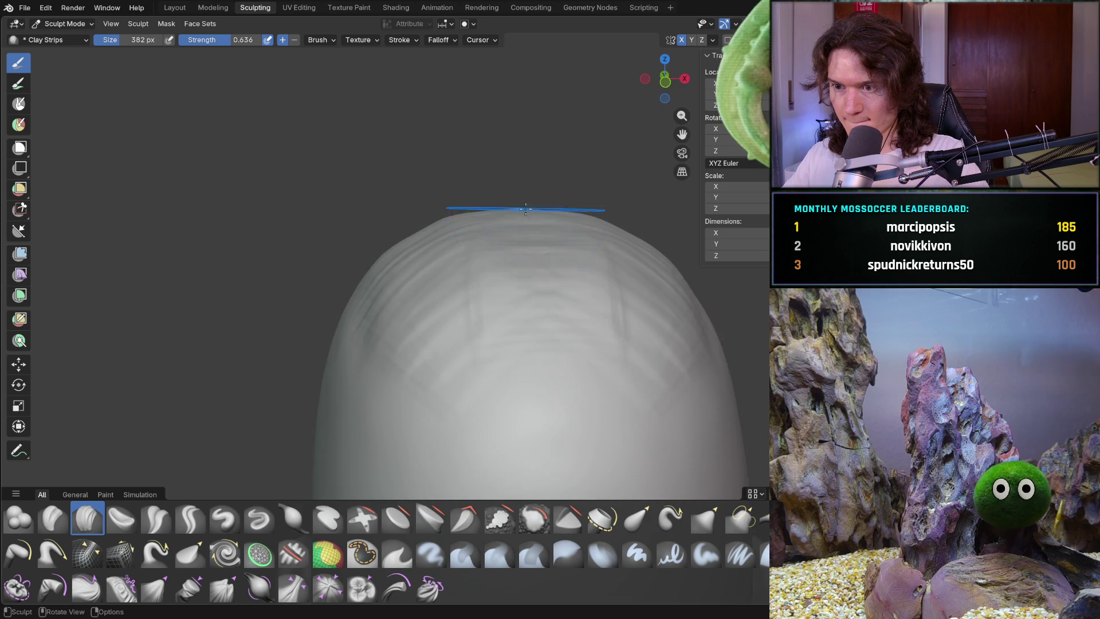
pyautogui.moveTo(525, 209); pyautogui.dragTo(575, 258, button='middle')
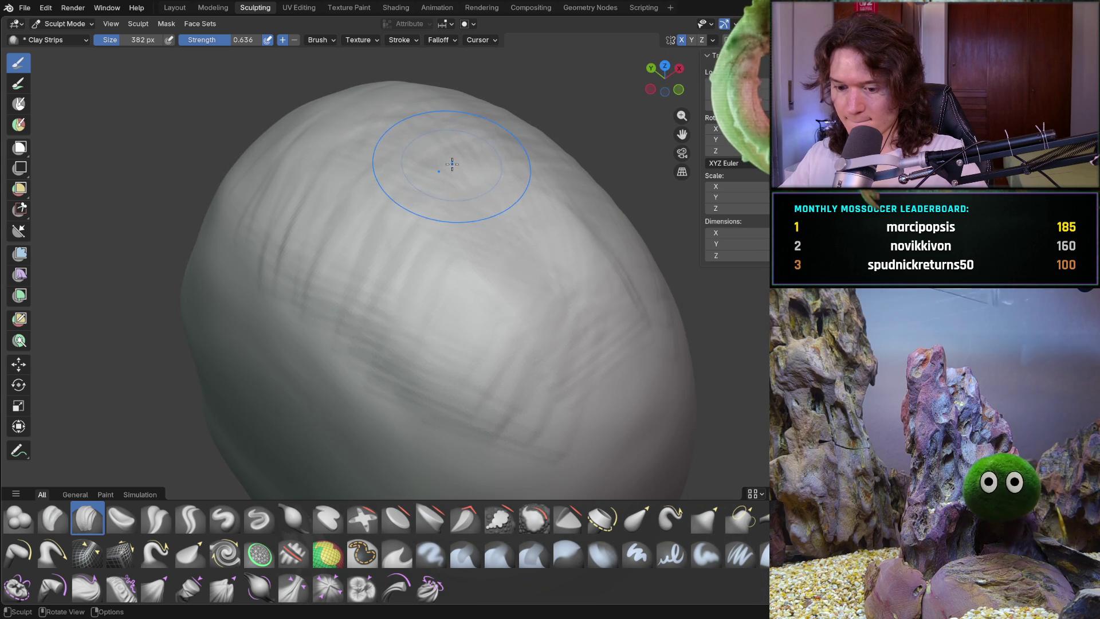
pyautogui.press('f')
pyautogui.click(393, 150)
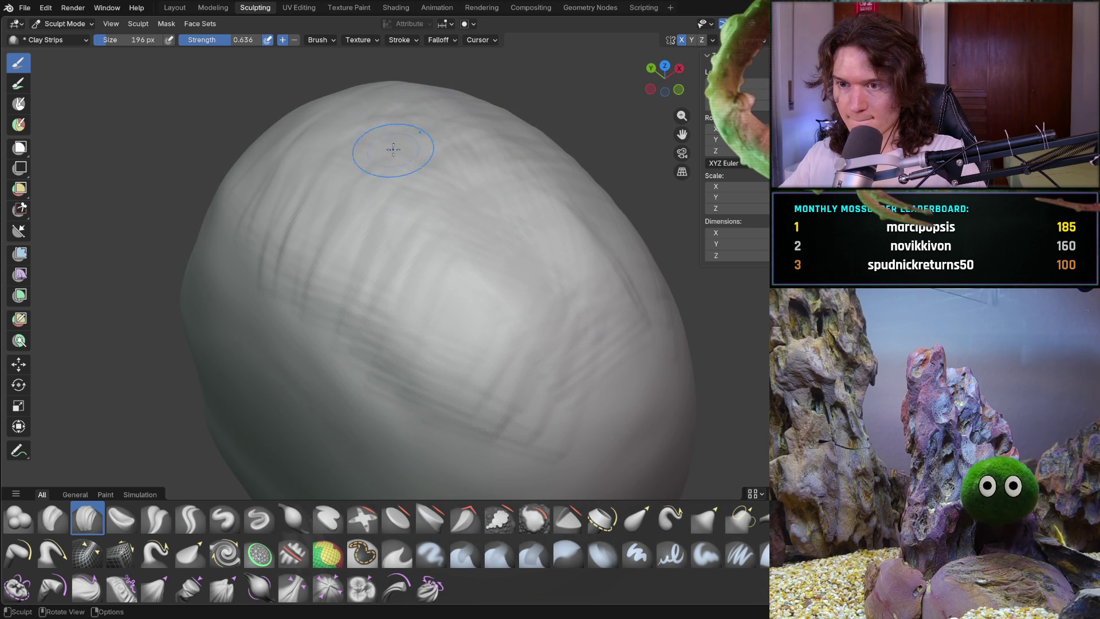
# Add finer 196 px clay strips near the right side and top of the cranium
pyautogui.moveTo(596, 270)
pyautogui.mouseDown()
pyautogui.moveTo(541, 335)
pyautogui.moveTo(567, 392)
pyautogui.mouseUp()
pyautogui.moveTo(613, 432)
pyautogui.mouseDown(button='middle')
pyautogui.moveTo(722, 394)
pyautogui.moveTo(555, 388)
pyautogui.moveTo(526, 427)
pyautogui.mouseUp(button='middle')
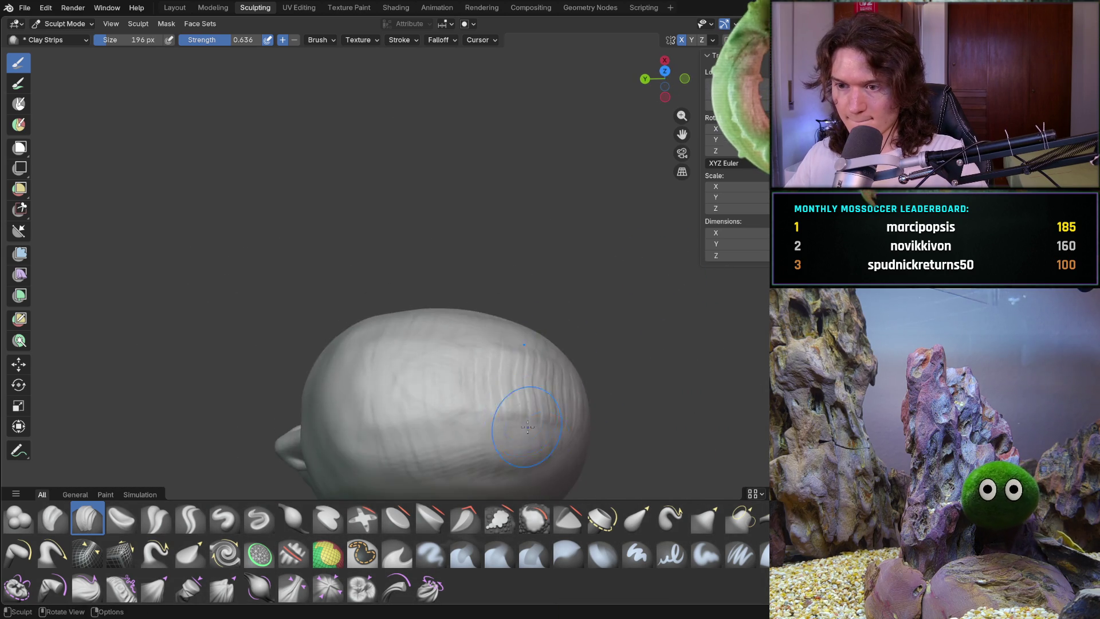
pyautogui.scroll(5, 527, 426)
pyautogui.keyDown('ctrl'); pyautogui.moveTo(344, 290); pyautogui.dragTo(505, 281, button='middle'); pyautogui.keyUp('ctrl')
pyautogui.moveTo(505, 280); pyautogui.dragTo(484, 287)
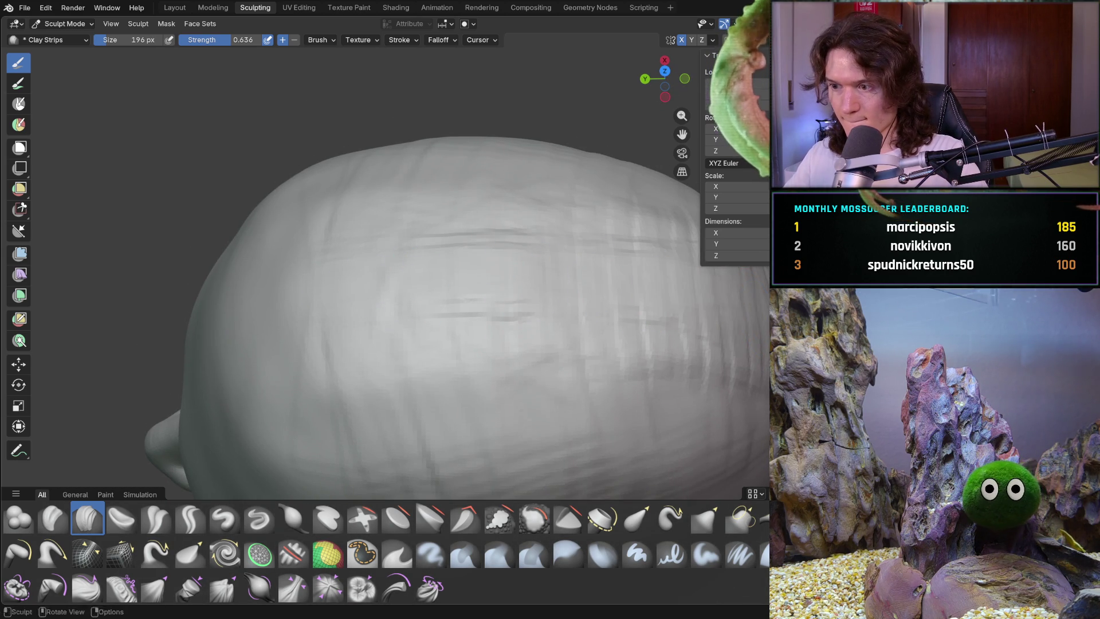
pyautogui.scroll(-5, 604, 400)
# Orbit around the head to inspect it from the front, left profile and above
pyautogui.moveTo(604, 400)
pyautogui.mouseDown(button='middle')
pyautogui.moveTo(676, 319)
pyautogui.moveTo(632, 265)
pyautogui.moveTo(596, 266)
pyautogui.moveTo(589, 290)
pyautogui.moveTo(442, 307)
pyautogui.moveTo(430, 269)
pyautogui.moveTo(461, 390)
pyautogui.moveTo(399, 384)
pyautogui.mouseUp(button='middle')
pyautogui.scroll(5, 422, 248)
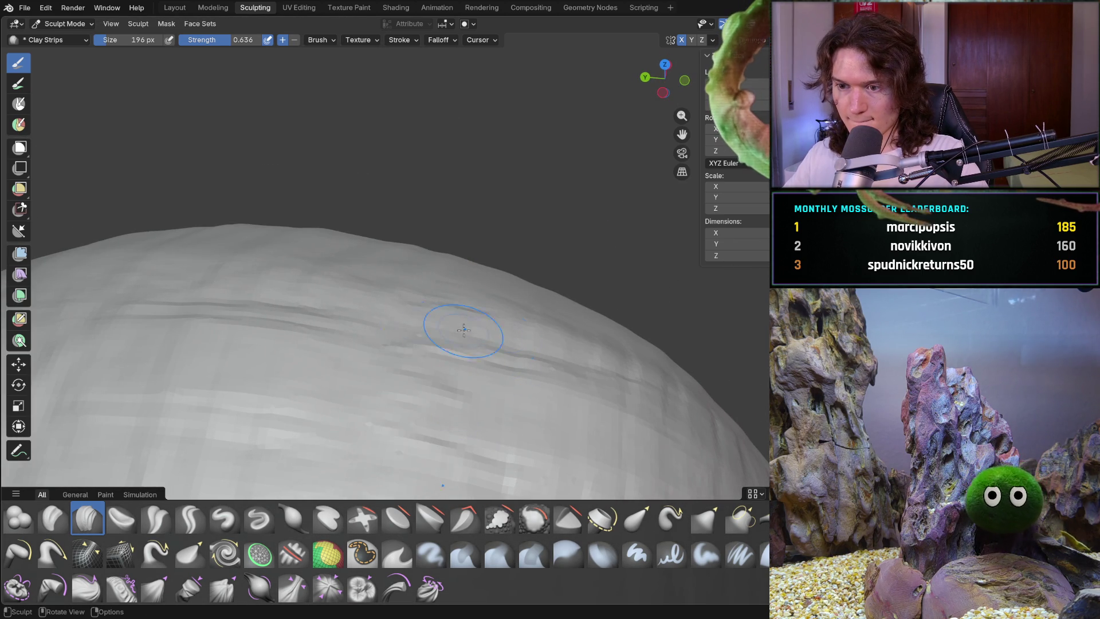
pyautogui.scroll(-6, 370, 424)
pyautogui.moveTo(370, 423)
pyautogui.mouseDown(button='middle')
pyautogui.moveTo(412, 317)
pyautogui.moveTo(458, 335)
pyautogui.mouseUp(button='middle')
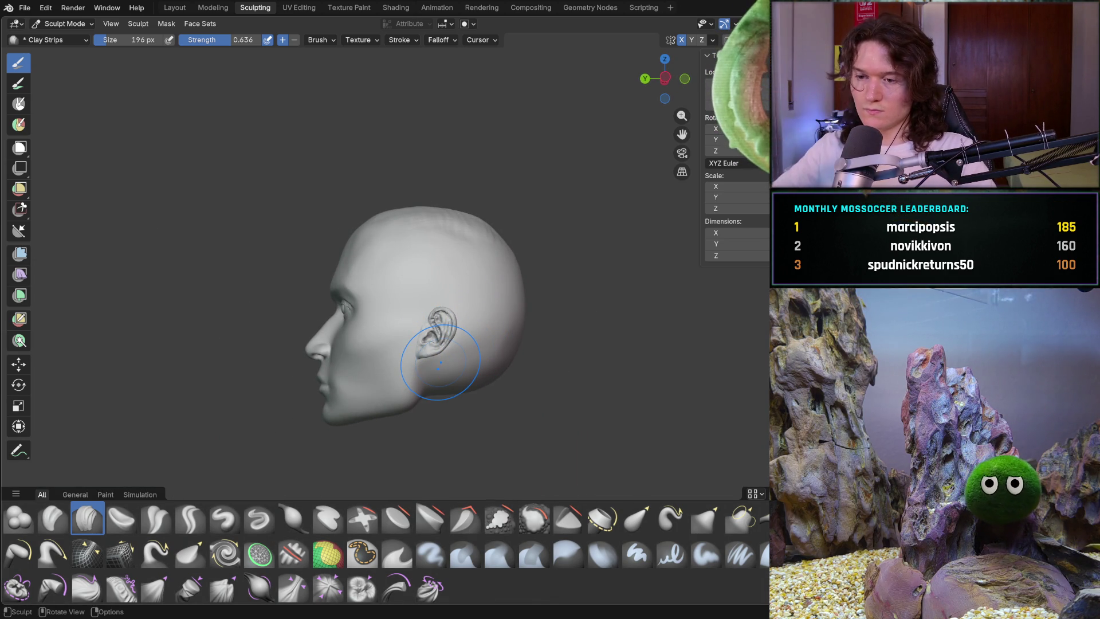
pyautogui.moveTo(466, 290)
pyautogui.mouseDown(button='middle')
pyautogui.moveTo(566, 294)
pyautogui.moveTo(567, 326)
pyautogui.mouseUp(button='middle')
pyautogui.scroll(6, 491, 344)
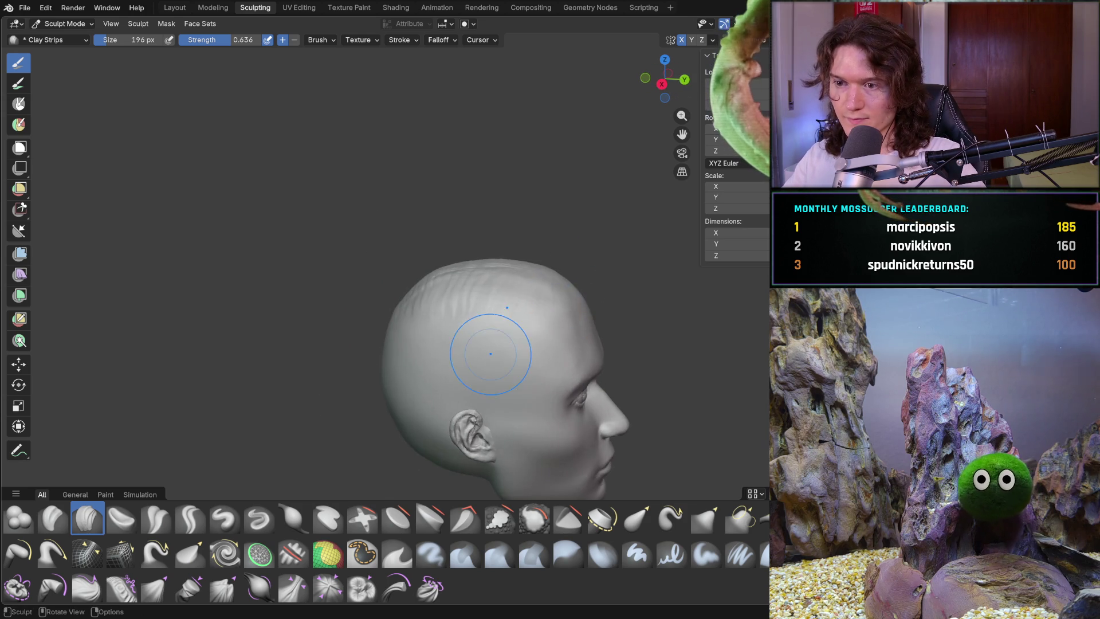
pyautogui.moveTo(514, 278)
pyautogui.mouseDown(button='middle')
pyautogui.moveTo(528, 338)
pyautogui.moveTo(508, 290)
pyautogui.moveTo(435, 391)
pyautogui.mouseUp(button='middle')
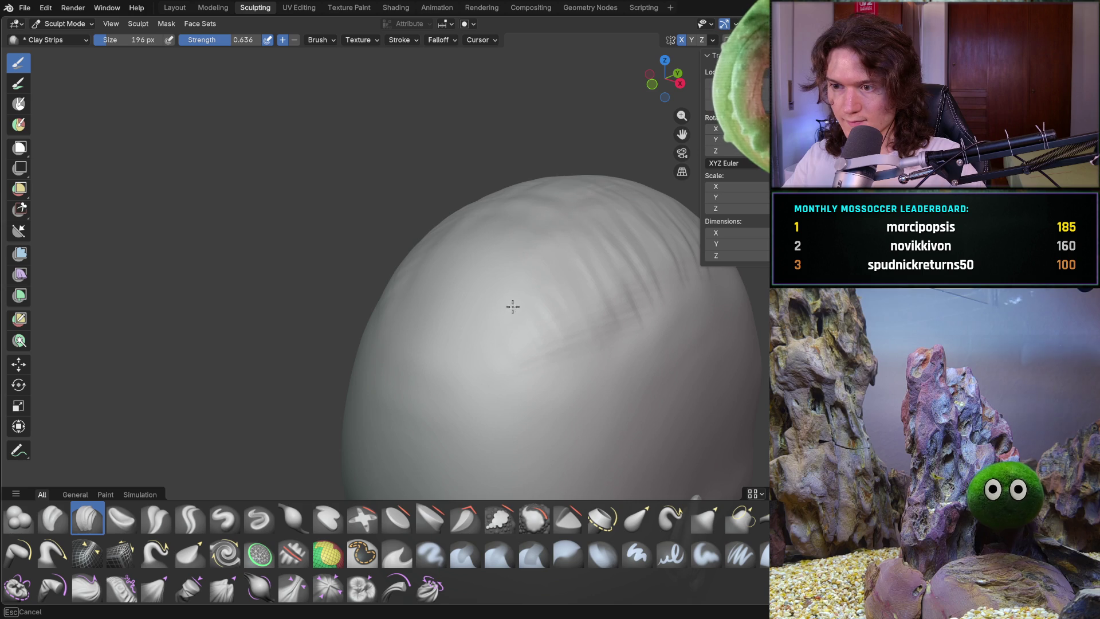
pyautogui.moveTo(608, 333); pyautogui.dragTo(549, 269, button='middle')
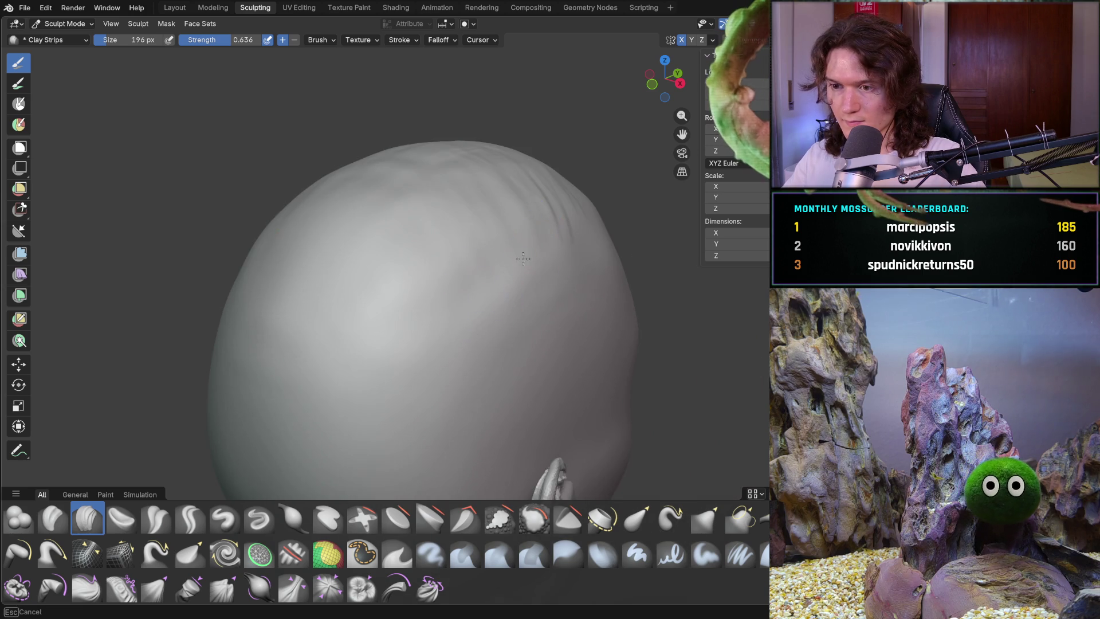
pyautogui.moveTo(527, 233)
pyautogui.mouseDown(button='middle')
pyautogui.moveTo(498, 233)
pyautogui.moveTo(457, 326)
pyautogui.moveTo(457, 357)
pyautogui.moveTo(522, 299)
pyautogui.moveTo(437, 301)
pyautogui.moveTo(599, 227)
pyautogui.mouseUp(button='middle')
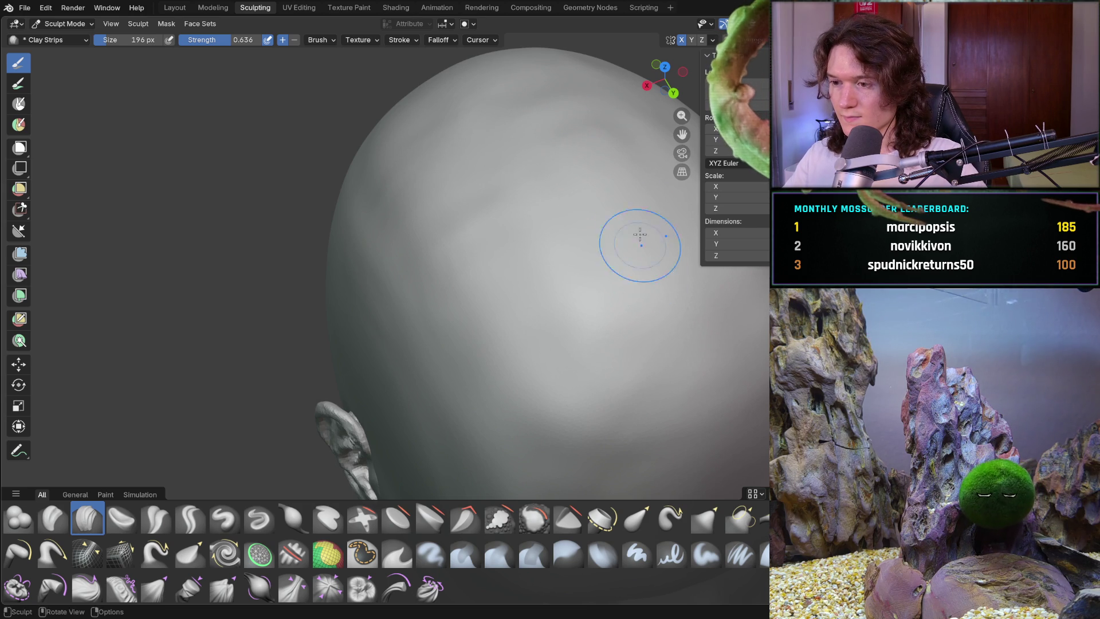
# Build up the top of the skull with several clay-strip strokes
pyautogui.scroll(-8, 633, 238)
pyautogui.moveTo(634, 238); pyautogui.dragTo(426, 297, button='middle')
pyautogui.scroll(5, 425, 297)
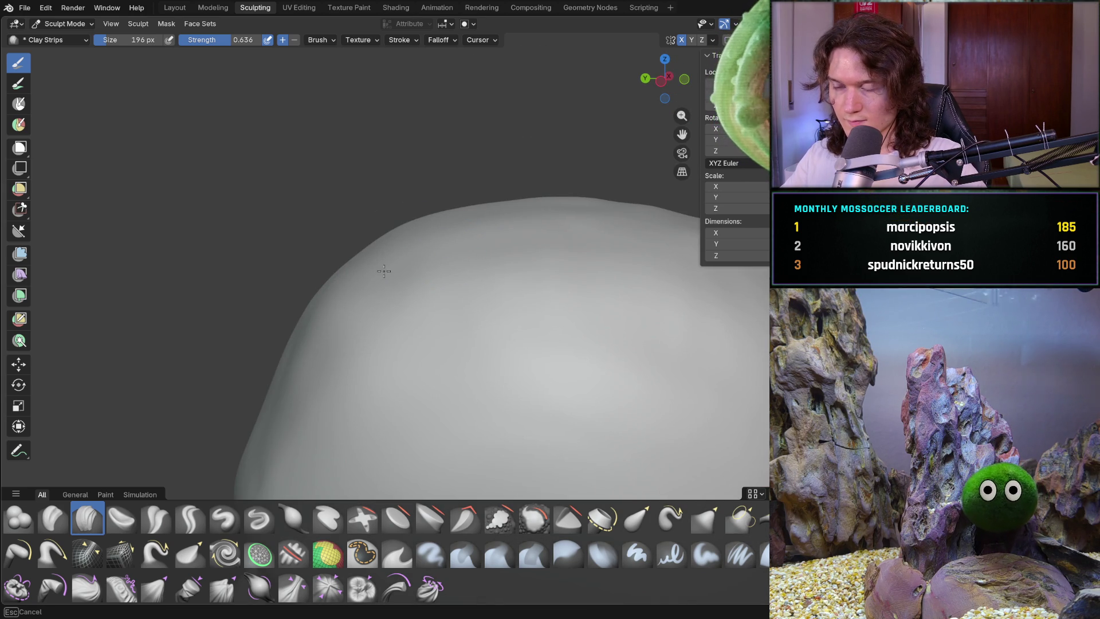
pyautogui.moveTo(622, 186)
pyautogui.mouseDown(button='middle')
pyautogui.moveTo(596, 218)
pyautogui.moveTo(618, 234)
pyautogui.moveTo(456, 264)
pyautogui.mouseUp(button='middle')
pyautogui.scroll(2, 456, 264)
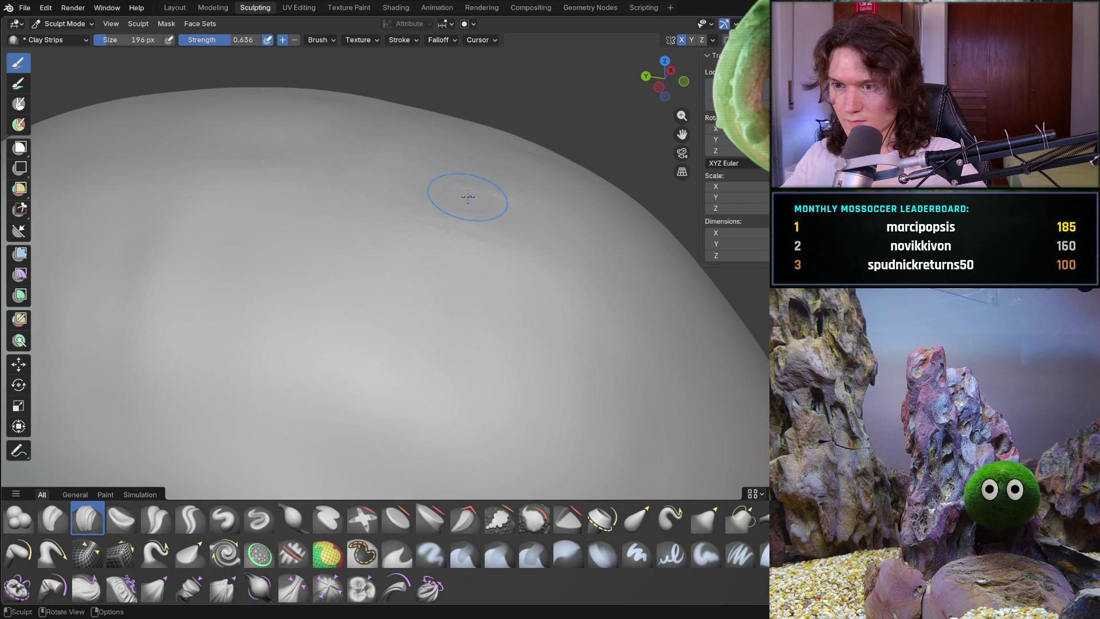
pyautogui.moveTo(461, 188)
pyautogui.mouseDown()
pyautogui.moveTo(479, 228)
pyautogui.moveTo(520, 166)
pyautogui.mouseUp()
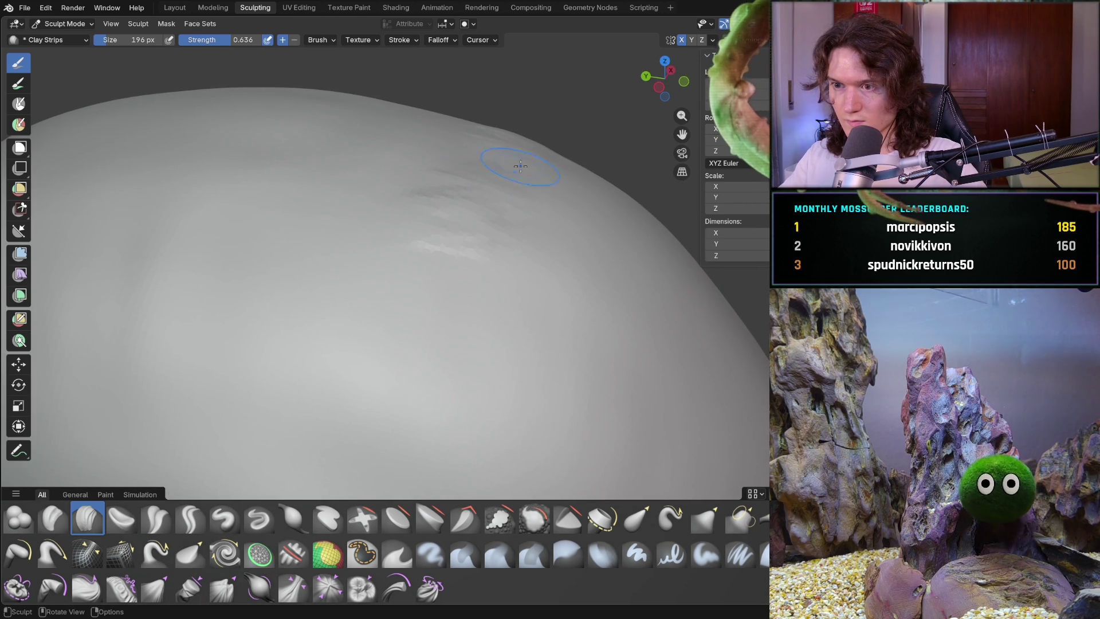
pyautogui.moveTo(478, 292); pyautogui.dragTo(456, 337)
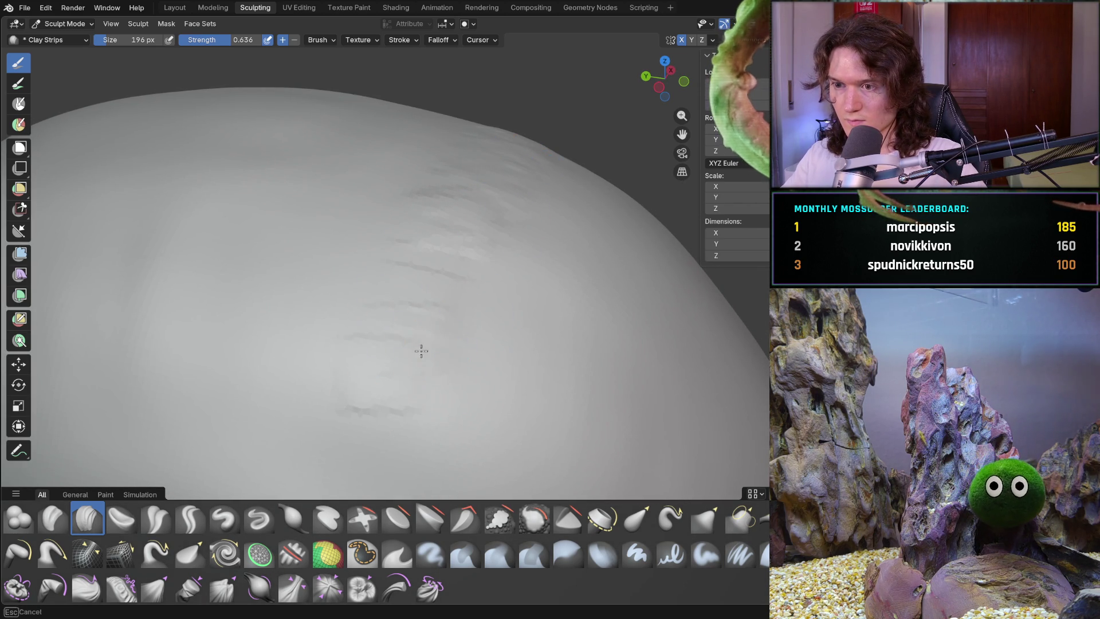
pyautogui.moveTo(426, 270); pyautogui.dragTo(508, 211)
# Check the ear side, then add more clay strips on the skull top
pyautogui.scroll(-5, 458, 289)
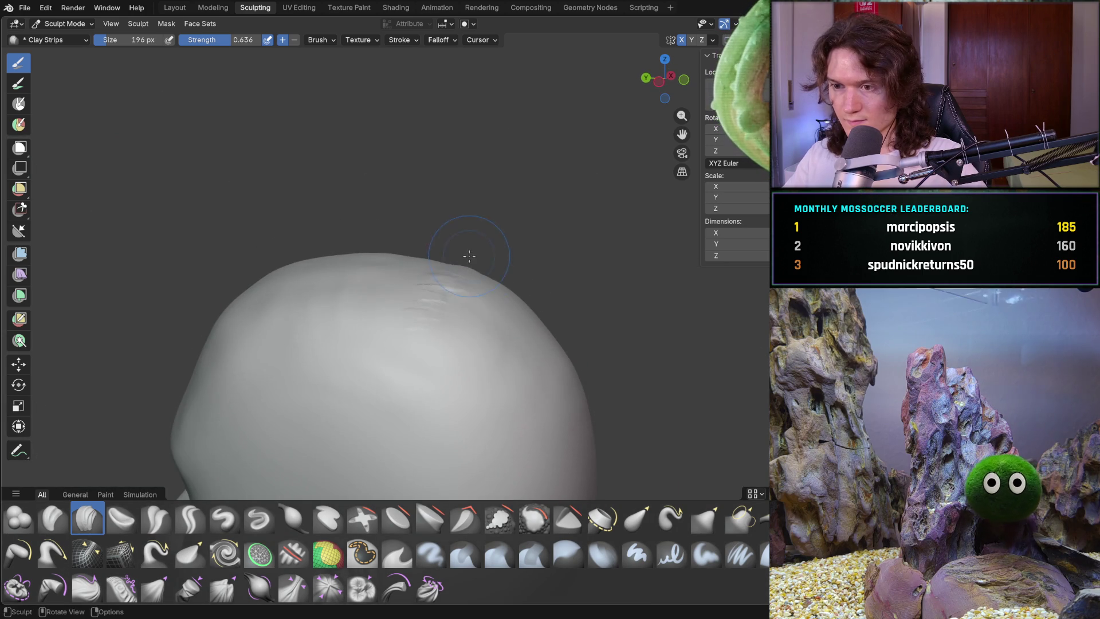
pyautogui.moveTo(491, 290)
pyautogui.mouseDown(button='middle')
pyautogui.moveTo(413, 280)
pyautogui.moveTo(461, 273)
pyautogui.moveTo(407, 321)
pyautogui.moveTo(370, 279)
pyautogui.moveTo(388, 342)
pyautogui.moveTo(386, 307)
pyautogui.moveTo(363, 265)
pyautogui.moveTo(354, 294)
pyautogui.mouseUp(button='middle')
pyautogui.scroll(3, 462, 273)
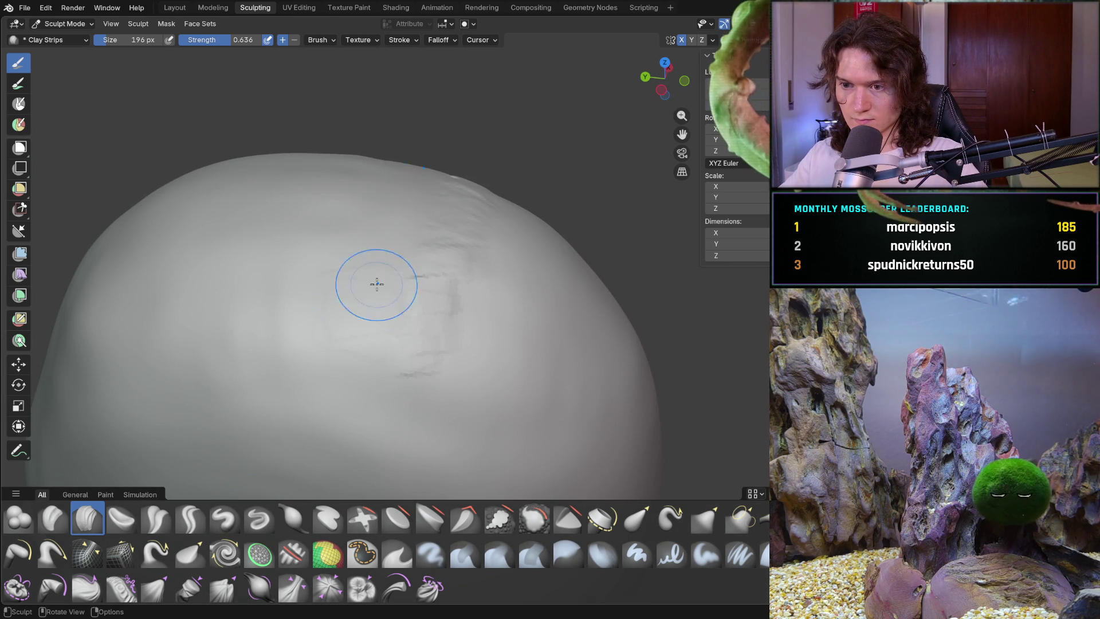
pyautogui.moveTo(375, 256); pyautogui.dragTo(362, 217)
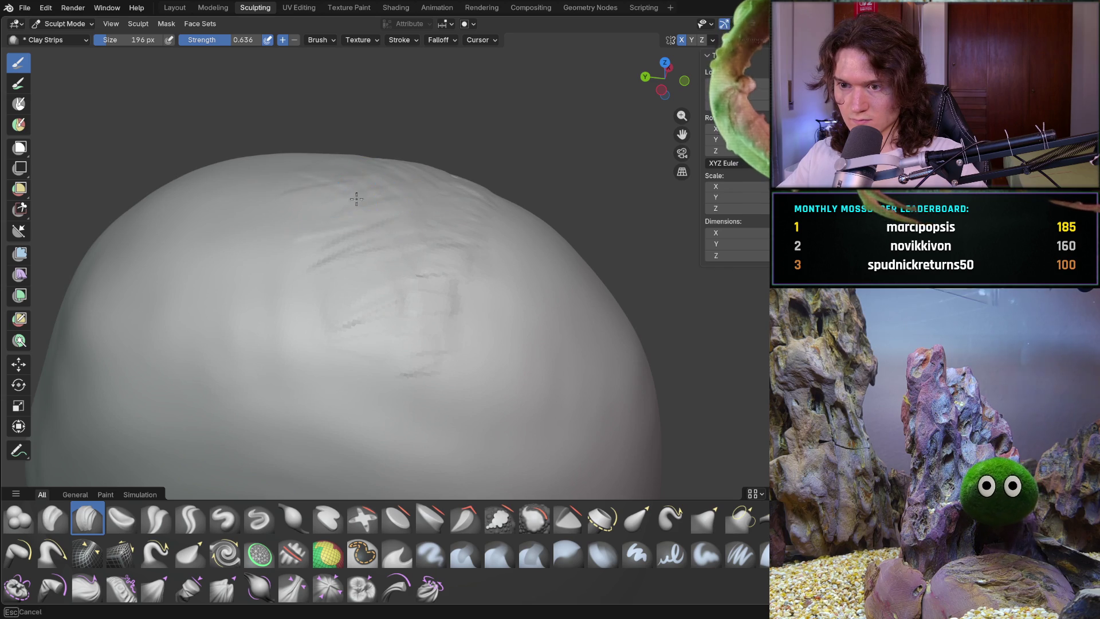
pyautogui.moveTo(446, 220); pyautogui.dragTo(369, 307)
pyautogui.moveTo(504, 359)
pyautogui.mouseDown(button='middle')
pyautogui.moveTo(576, 281)
pyautogui.moveTo(613, 280)
pyautogui.moveTo(555, 260)
pyautogui.moveTo(479, 210)
pyautogui.mouseUp(button='middle')
pyautogui.scroll(5, 591, 266)
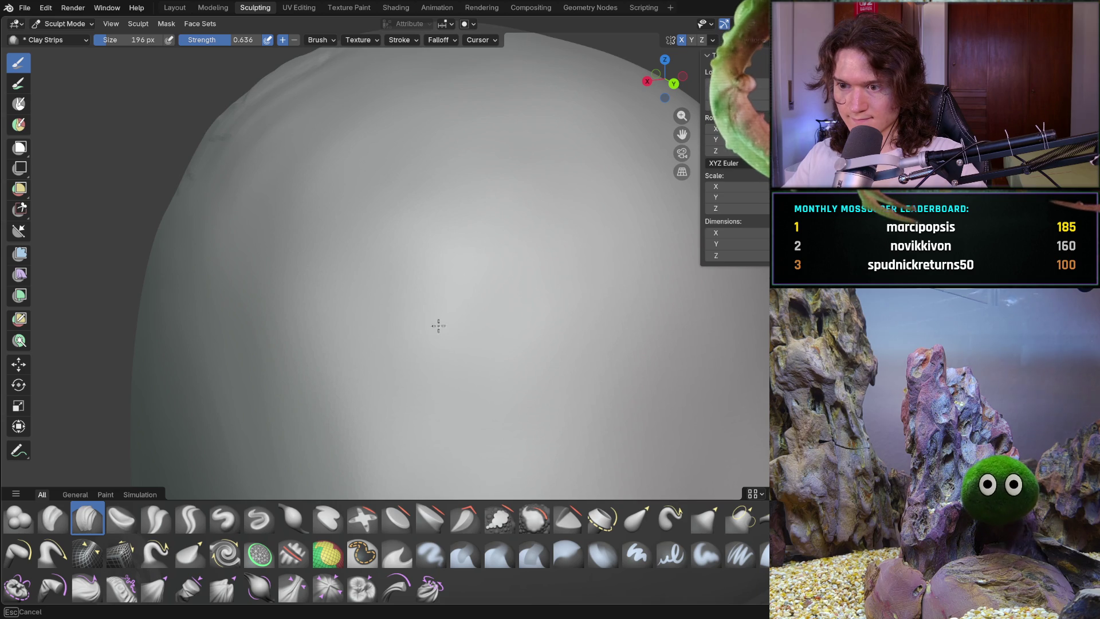
# Add diagonal clay strips on the skull side, then frame the whole head in side view
pyautogui.moveTo(210, 142)
pyautogui.mouseDown(button='middle')
pyautogui.moveTo(297, 235)
pyautogui.moveTo(285, 189)
pyautogui.moveTo(367, 193)
pyautogui.moveTo(376, 263)
pyautogui.mouseUp(button='middle')
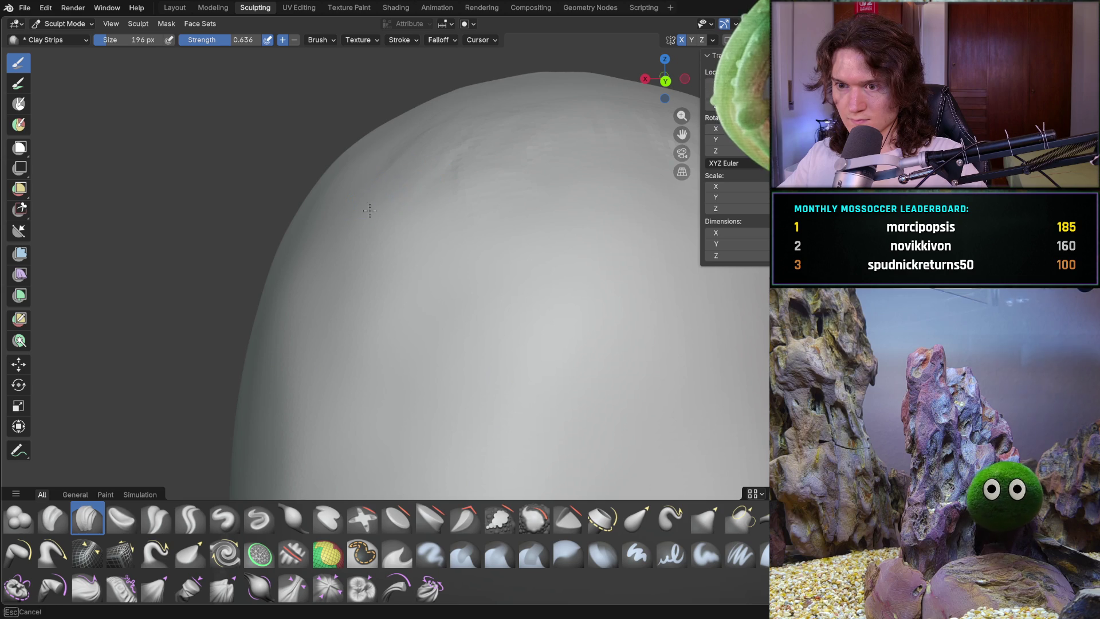
pyautogui.moveTo(392, 275); pyautogui.dragTo(392, 275, button='middle')
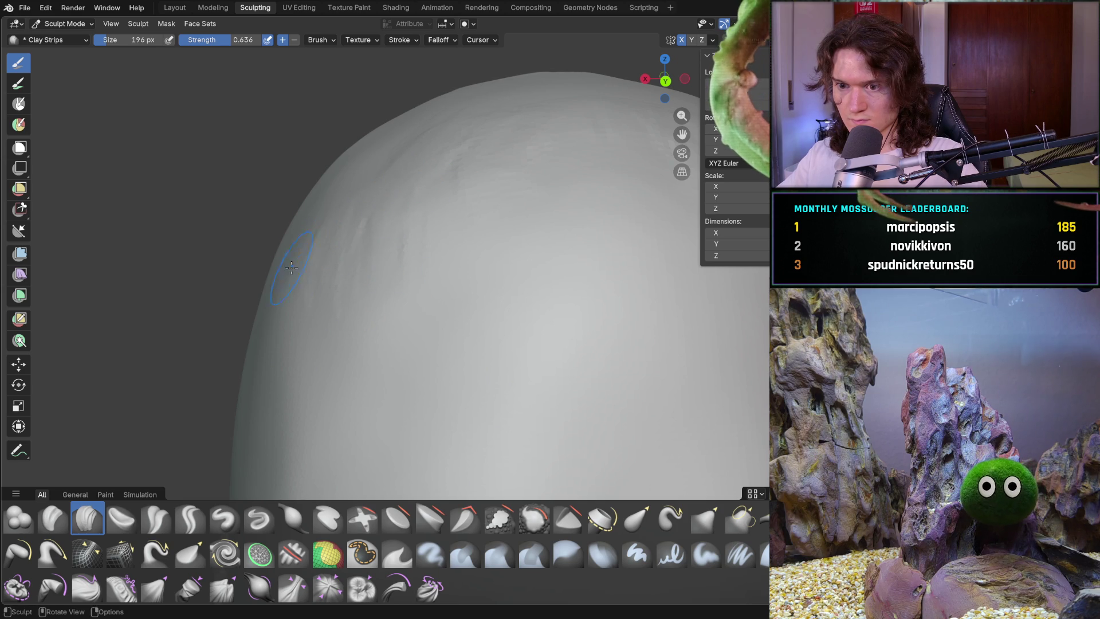
pyautogui.moveTo(267, 346); pyautogui.dragTo(278, 267, button='middle')
pyautogui.moveTo(296, 225); pyautogui.dragTo(369, 209)
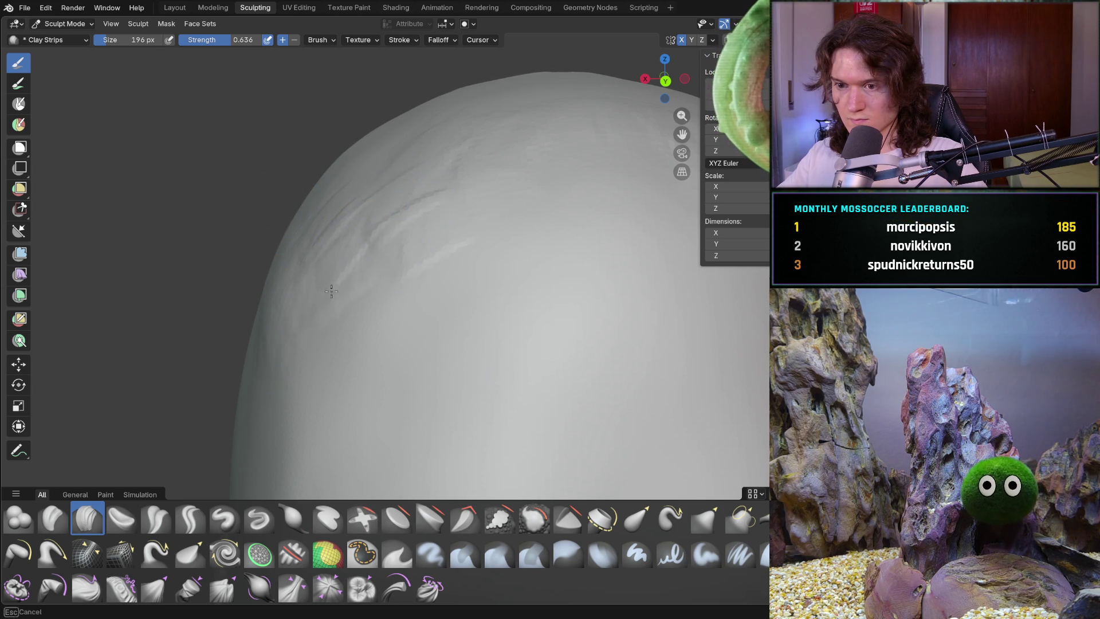
pyautogui.moveTo(336, 330)
pyautogui.mouseDown(button='middle')
pyautogui.moveTo(452, 245)
pyautogui.moveTo(364, 216)
pyautogui.mouseUp(button='middle')
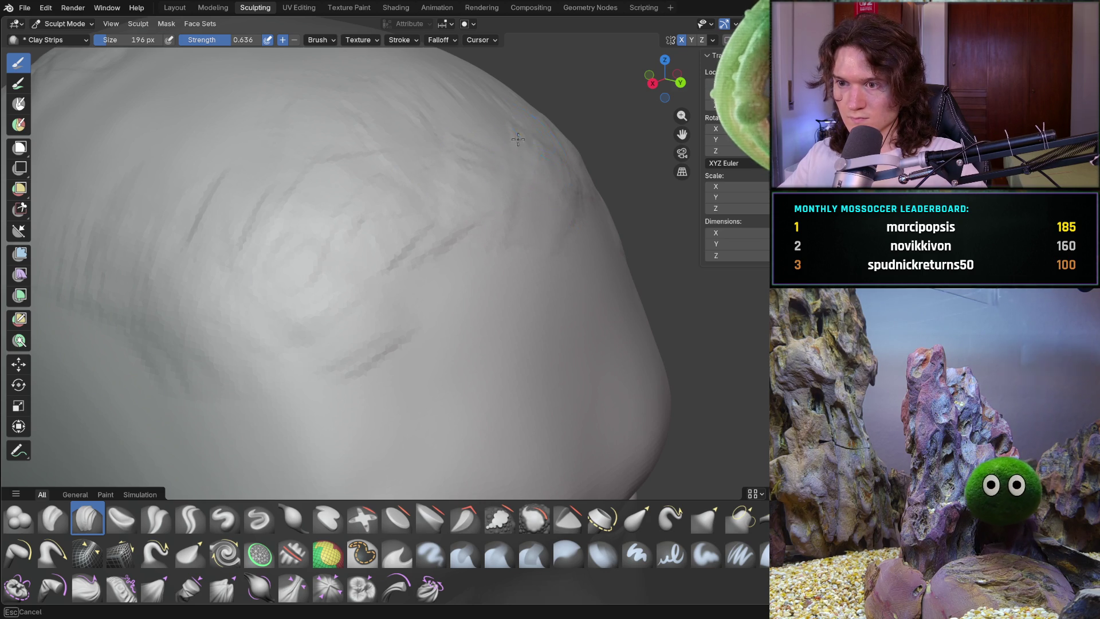
pyautogui.scroll(-8, 533, 169)
pyautogui.press('KP_3')
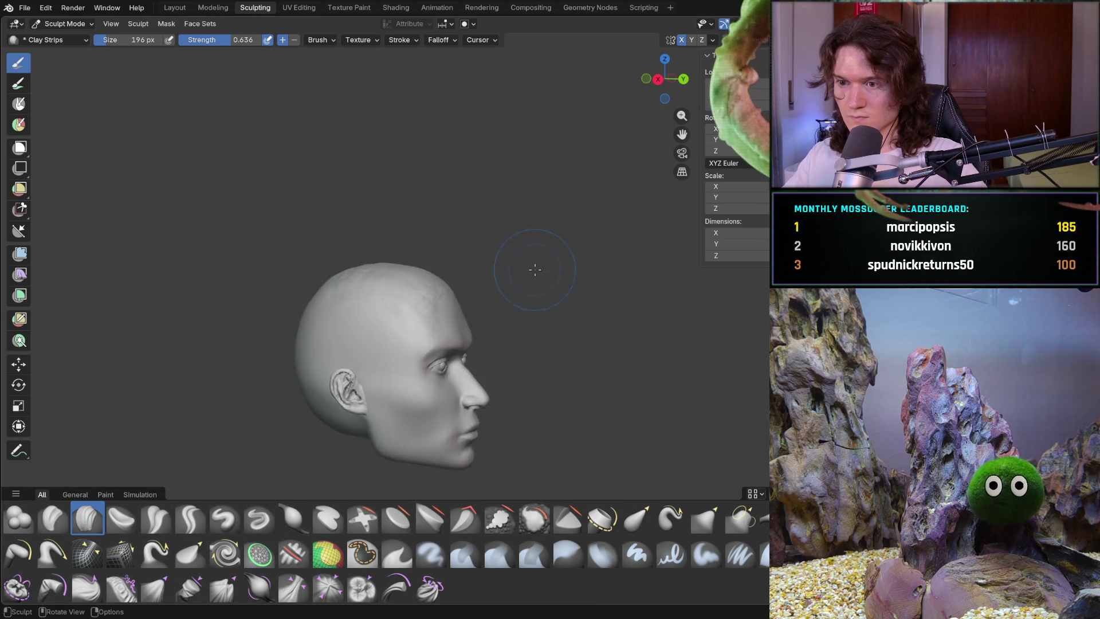
# Lay a clay strip across the forehead
pyautogui.moveTo(588, 218)
pyautogui.mouseDown(button='middle')
pyautogui.moveTo(544, 282)
pyautogui.moveTo(437, 289)
pyautogui.moveTo(418, 234)
pyautogui.moveTo(474, 222)
pyautogui.moveTo(454, 307)
pyautogui.moveTo(491, 311)
pyautogui.mouseUp(button='middle')
pyautogui.scroll(6, 467, 298)
pyautogui.scroll(-6, 464, 309)
pyautogui.moveTo(490, 311); pyautogui.dragTo(544, 308)
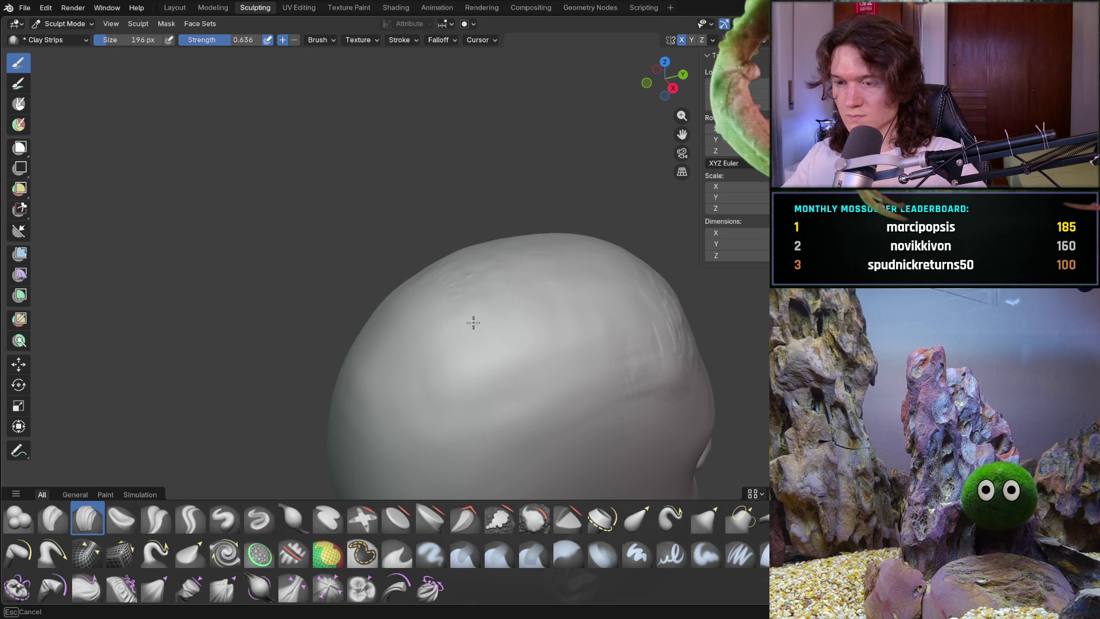
# Build up the back of the cranium with clay strips
pyautogui.moveTo(478, 249)
pyautogui.mouseDown(button='middle')
pyautogui.moveTo(565, 255)
pyautogui.moveTo(441, 376)
pyautogui.mouseUp(button='middle')
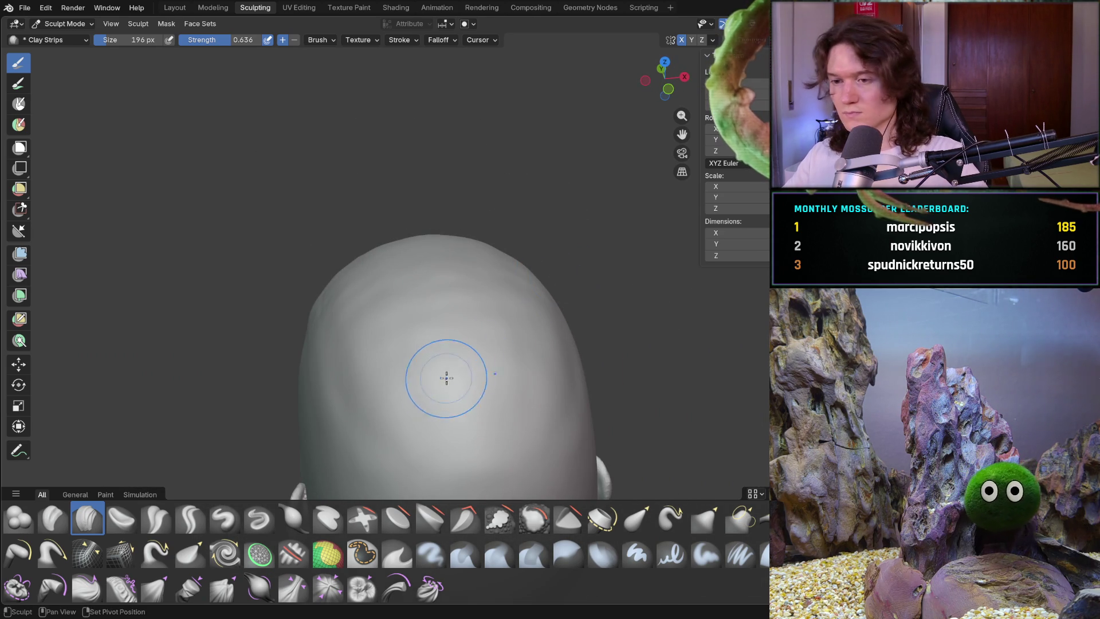
pyautogui.moveTo(490, 348); pyautogui.dragTo(478, 355)
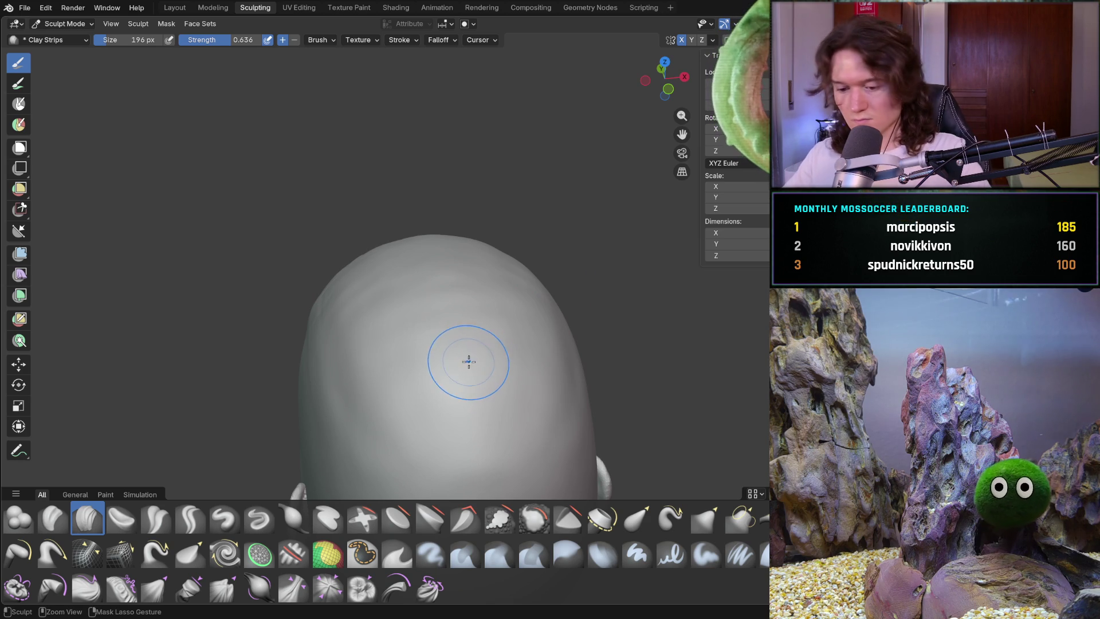
pyautogui.moveTo(456, 397); pyautogui.dragTo(443, 327)
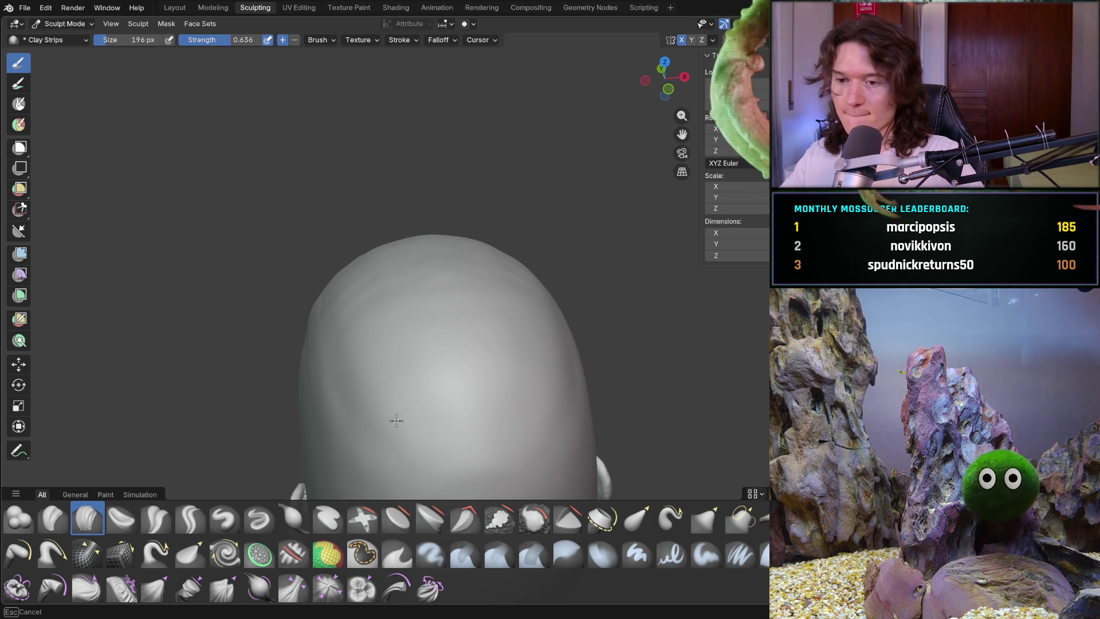
pyautogui.keyDown('shift'); pyautogui.moveTo(356, 380); pyautogui.dragTo(491, 315, button='middle'); pyautogui.keyUp('shift')
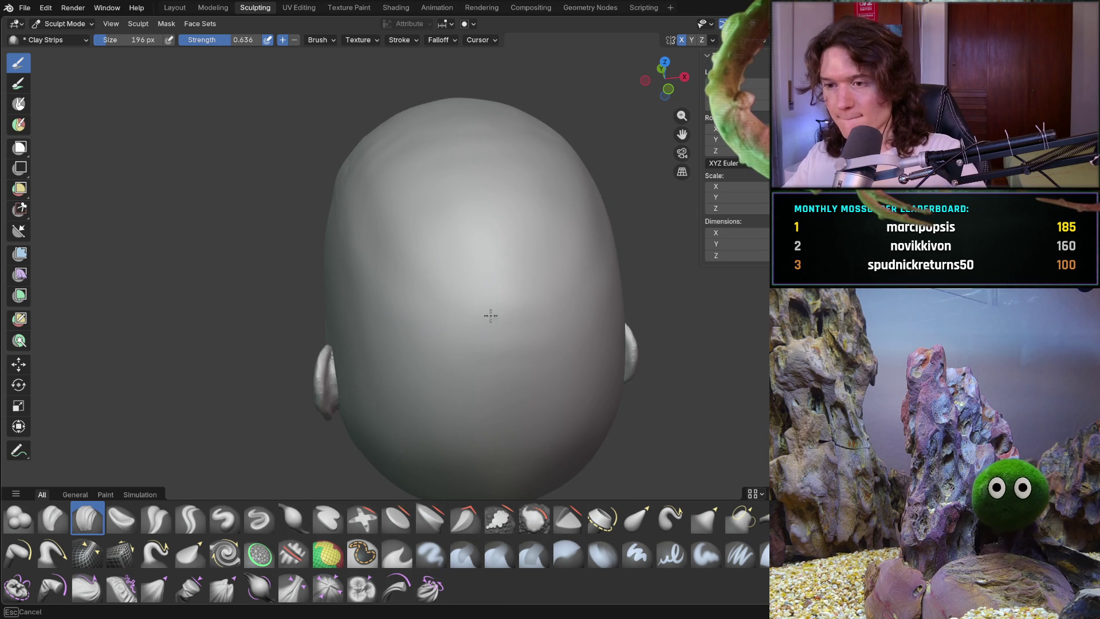
pyautogui.moveTo(560, 245); pyautogui.dragTo(567, 282, button='middle')
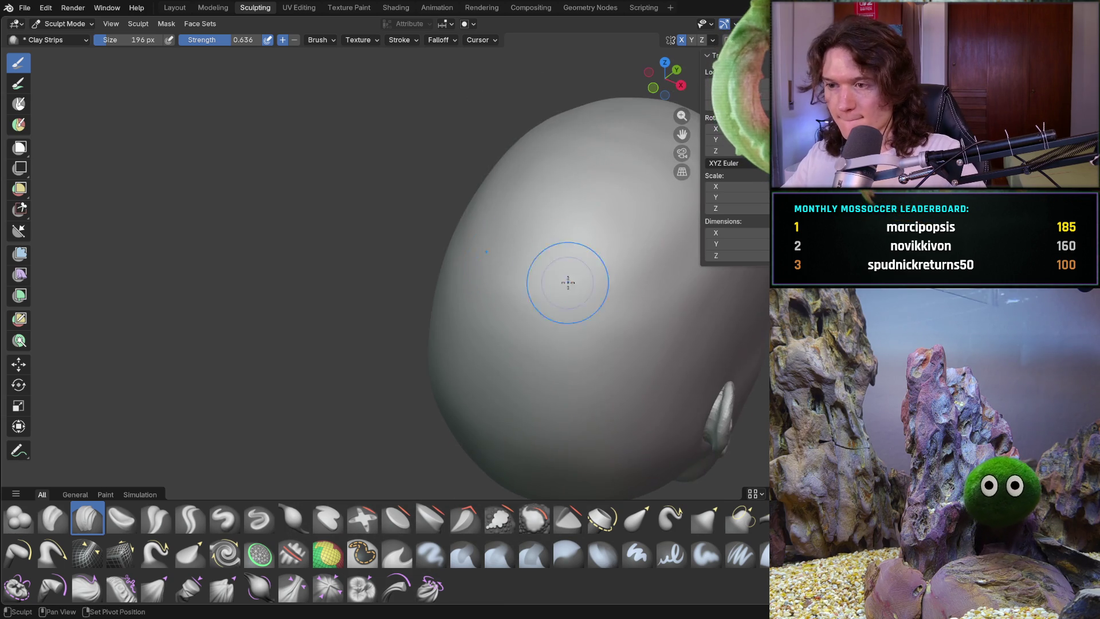
pyautogui.moveTo(634, 260)
pyautogui.mouseDown(button='middle')
pyautogui.moveTo(490, 268)
pyautogui.moveTo(475, 249)
pyautogui.mouseUp(button='middle')
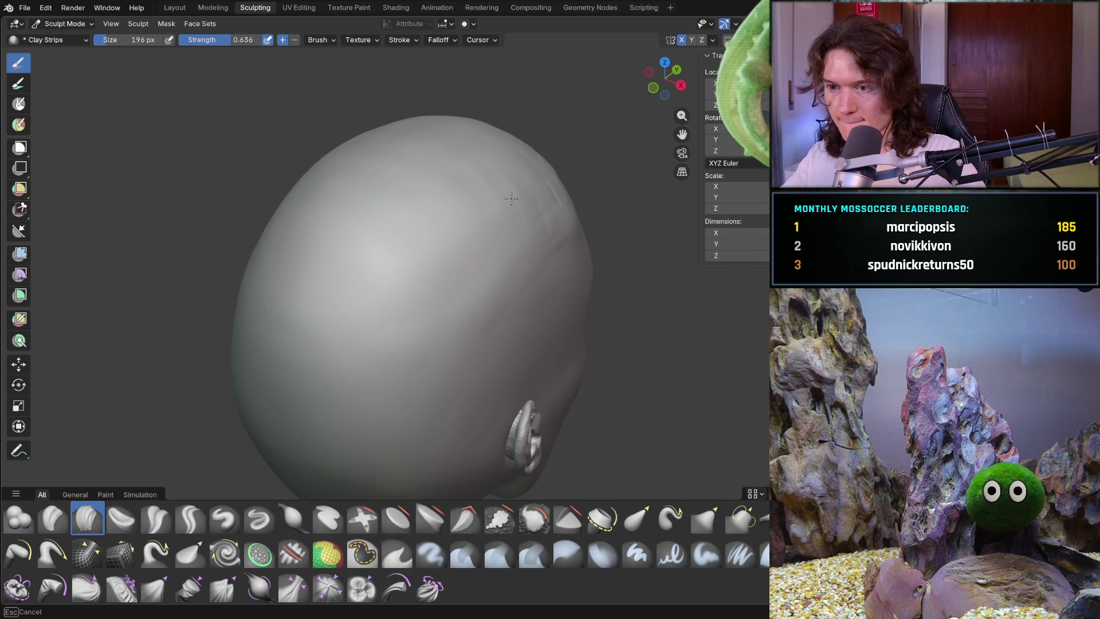
# Orbit around the skull to check the dome from the side and top
pyautogui.moveTo(430, 321)
pyautogui.mouseDown(button='middle')
pyautogui.moveTo(401, 297)
pyautogui.moveTo(417, 285)
pyautogui.moveTo(423, 371)
pyautogui.mouseUp(button='middle')
pyautogui.scroll(5, 424, 281)
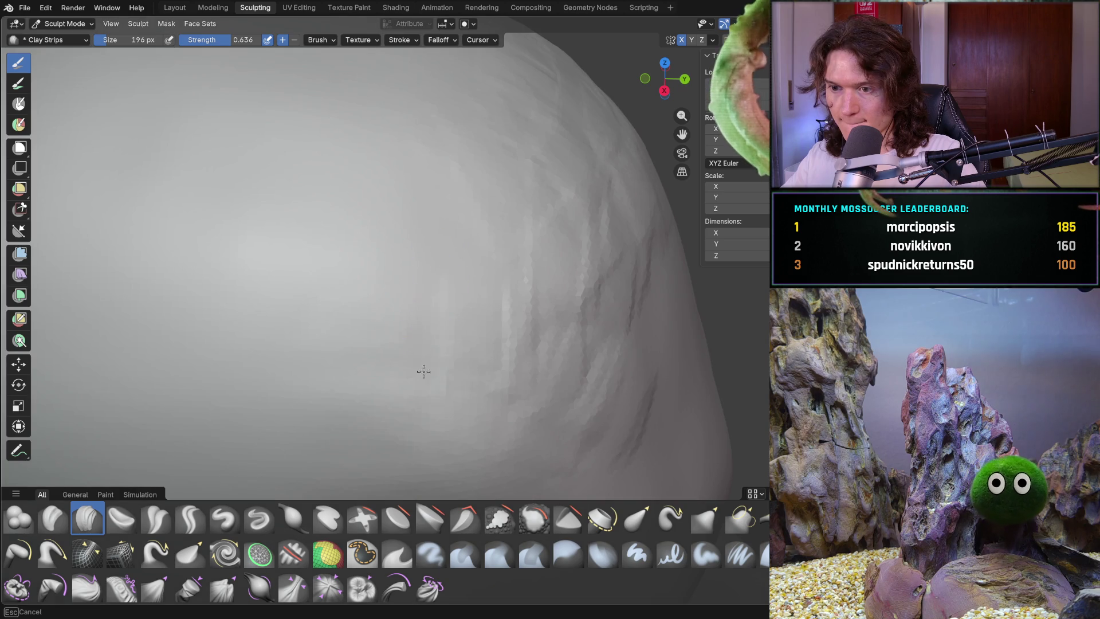
pyautogui.moveTo(257, 348)
pyautogui.mouseDown(button='middle')
pyautogui.moveTo(405, 295)
pyautogui.moveTo(381, 344)
pyautogui.moveTo(348, 284)
pyautogui.mouseUp(button='middle')
pyautogui.scroll(4, 381, 344)
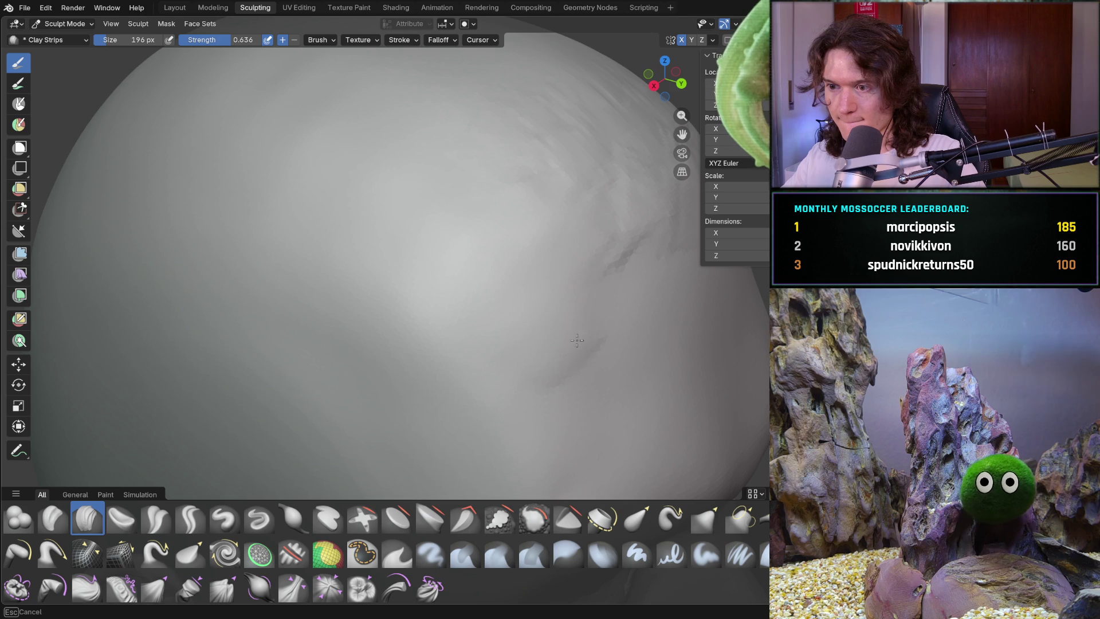
pyautogui.moveTo(596, 346); pyautogui.dragTo(564, 319, button='middle')
pyautogui.scroll(-3, 382, 364)
pyautogui.moveTo(382, 364); pyautogui.dragTo(362, 392, button='middle')
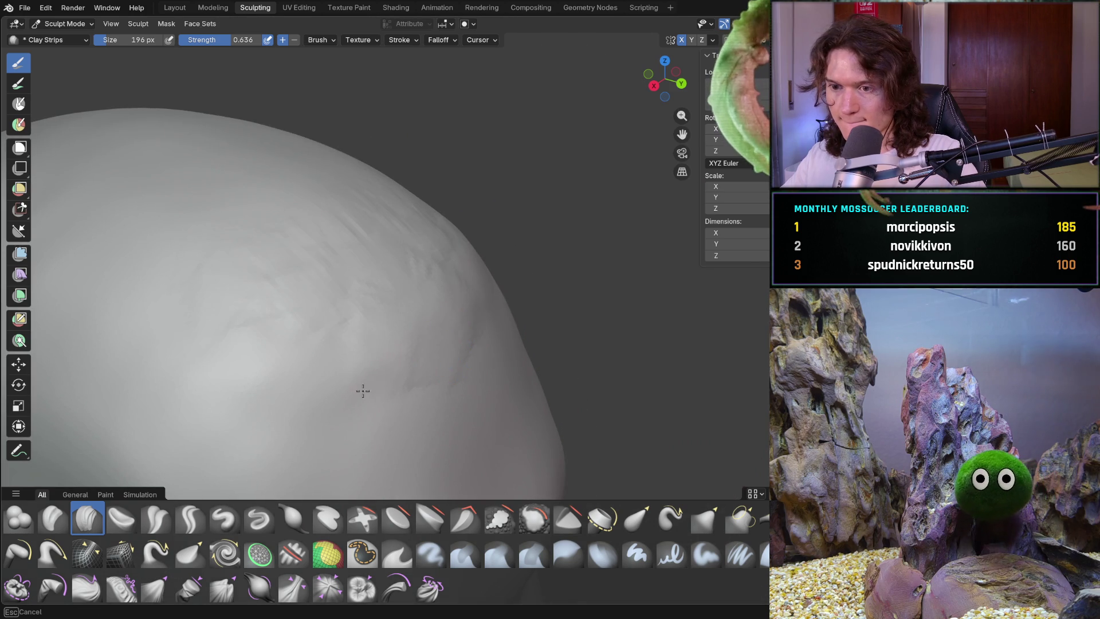
pyautogui.moveTo(352, 268)
pyautogui.mouseDown(button='middle')
pyautogui.moveTo(451, 259)
pyautogui.moveTo(452, 277)
pyautogui.moveTo(557, 210)
pyautogui.mouseUp(button='middle')
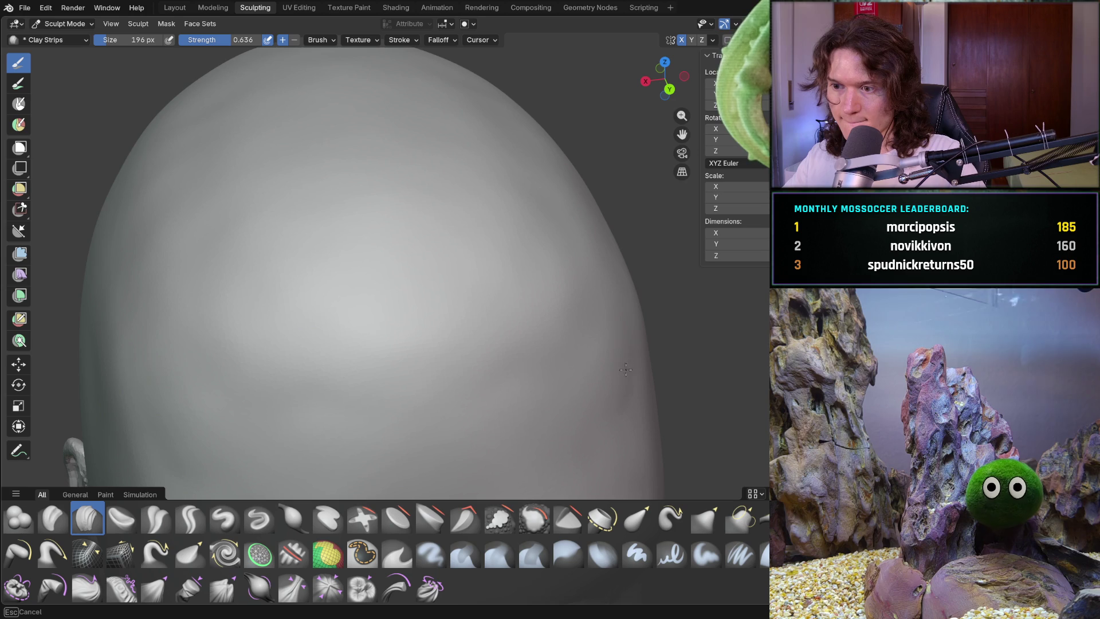
pyautogui.moveTo(618, 397); pyautogui.dragTo(502, 300, button='middle')
pyautogui.scroll(-3, 501, 299)
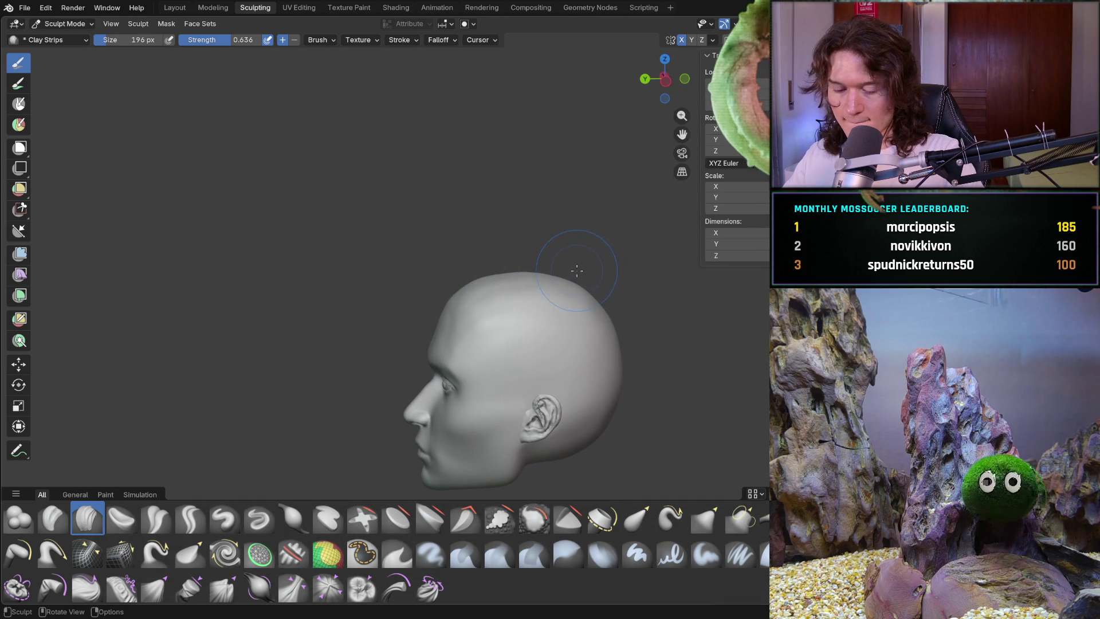
pyautogui.moveTo(545, 289)
pyautogui.mouseDown(button='middle')
pyautogui.moveTo(555, 327)
pyautogui.moveTo(552, 282)
pyautogui.moveTo(510, 299)
pyautogui.mouseUp(button='middle')
# Switch to the Smooth brush at 360 px with Shift+S
pyautogui.hotkey('shift', 's')
pyautogui.scroll(3, 552, 283)
pyautogui.scroll(3, 511, 300)
# Smooth the crown, forehead and top of the cranium
pyautogui.moveTo(492, 283)
pyautogui.mouseDown()
pyautogui.moveTo(426, 316)
pyautogui.moveTo(399, 225)
pyautogui.mouseUp()
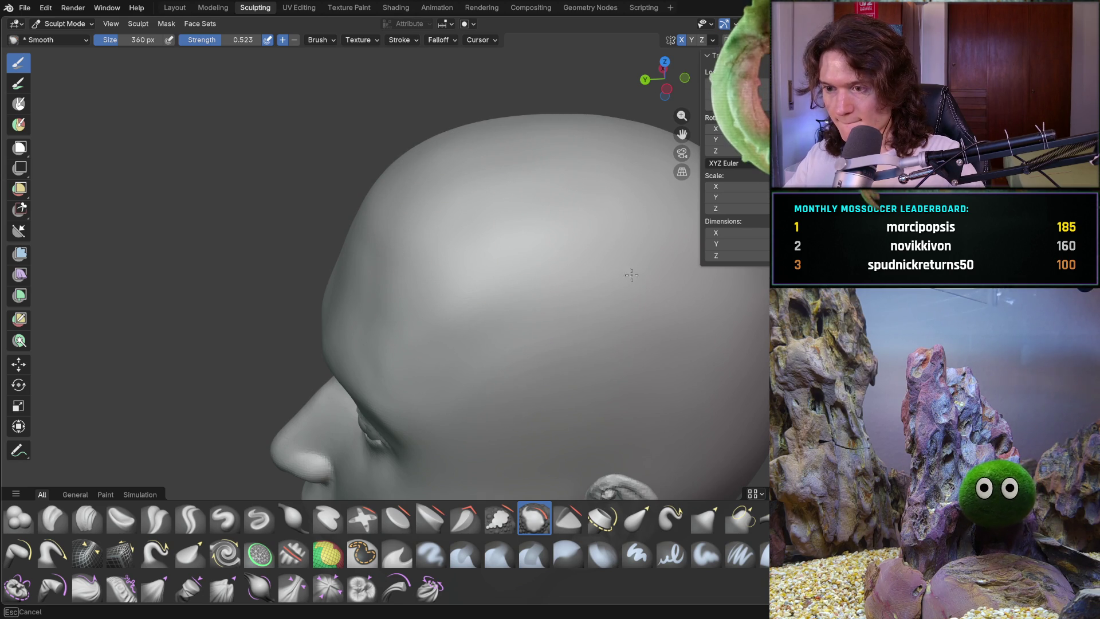
pyautogui.moveTo(631, 276); pyautogui.dragTo(589, 287)
pyautogui.moveTo(589, 287)
pyautogui.mouseDown(button='middle')
pyautogui.moveTo(646, 244)
pyautogui.moveTo(593, 321)
pyautogui.mouseUp(button='middle')
pyautogui.moveTo(593, 321); pyautogui.dragTo(459, 326)
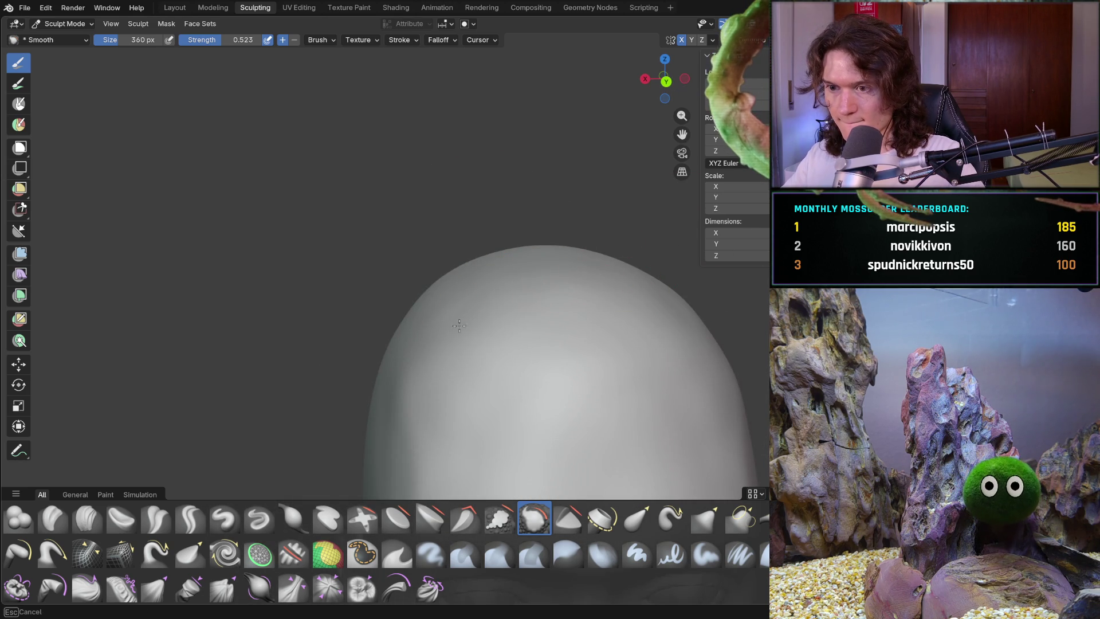
pyautogui.moveTo(519, 272); pyautogui.dragTo(440, 294)
pyautogui.moveTo(401, 354)
pyautogui.mouseDown(button='middle')
pyautogui.moveTo(462, 332)
pyautogui.moveTo(474, 241)
pyautogui.moveTo(462, 263)
pyautogui.moveTo(492, 248)
pyautogui.mouseUp(button='middle')
# Smooth the side of the cranium from a three-quarter view
pyautogui.moveTo(540, 297); pyautogui.dragTo(528, 246)
pyautogui.scroll(-5, 527, 246)
pyautogui.moveTo(527, 245)
pyautogui.mouseDown(button='middle')
pyautogui.moveTo(432, 263)
pyautogui.moveTo(469, 260)
pyautogui.moveTo(418, 320)
pyautogui.moveTo(462, 307)
pyautogui.moveTo(516, 245)
pyautogui.mouseUp(button='middle')
pyautogui.moveTo(634, 262)
pyautogui.mouseDown(button='middle')
pyautogui.moveTo(629, 294)
pyautogui.moveTo(543, 295)
pyautogui.mouseUp(button='middle')
pyautogui.scroll(5, 516, 312)
pyautogui.moveTo(486, 332)
pyautogui.mouseDown()
pyautogui.moveTo(429, 314)
pyautogui.moveTo(426, 270)
pyautogui.mouseUp()
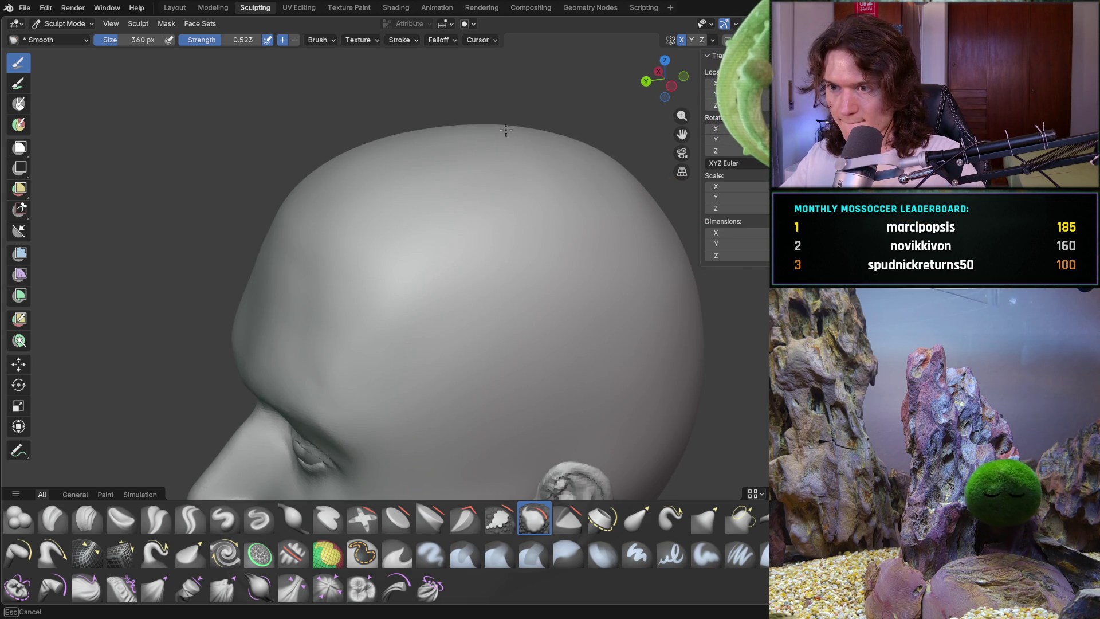
# Smooth the upper back of the head
pyautogui.moveTo(478, 113); pyautogui.dragTo(503, 222, button='middle')
pyautogui.scroll(-5, 504, 221)
pyautogui.moveTo(517, 333); pyautogui.dragTo(491, 357)
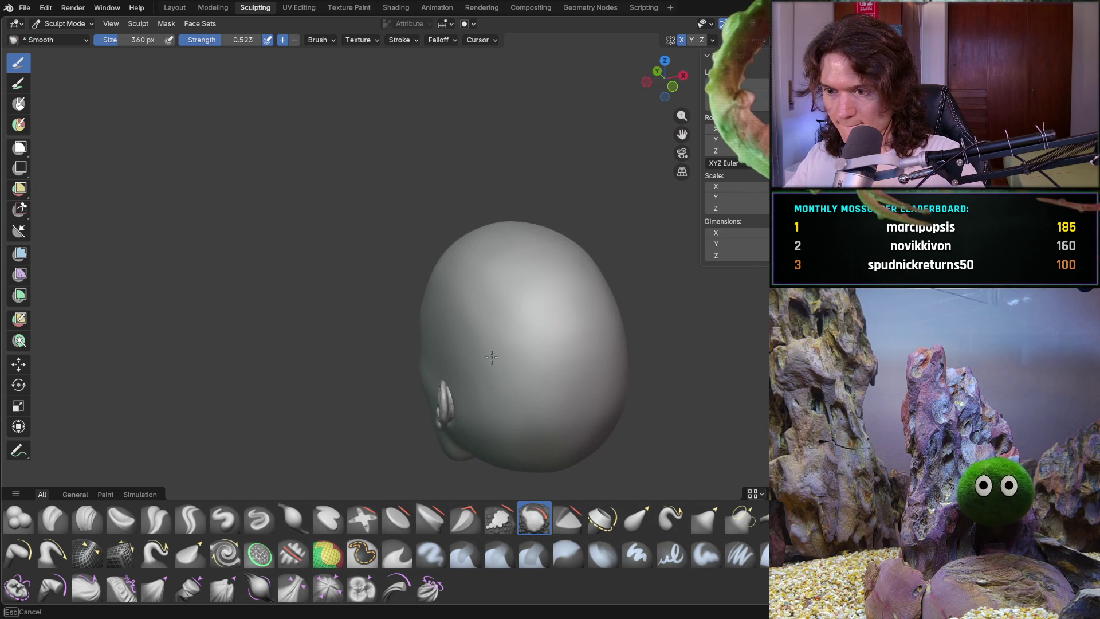
pyautogui.moveTo(584, 389); pyautogui.dragTo(569, 404)
pyautogui.moveTo(569, 403); pyautogui.dragTo(504, 363, button='middle')
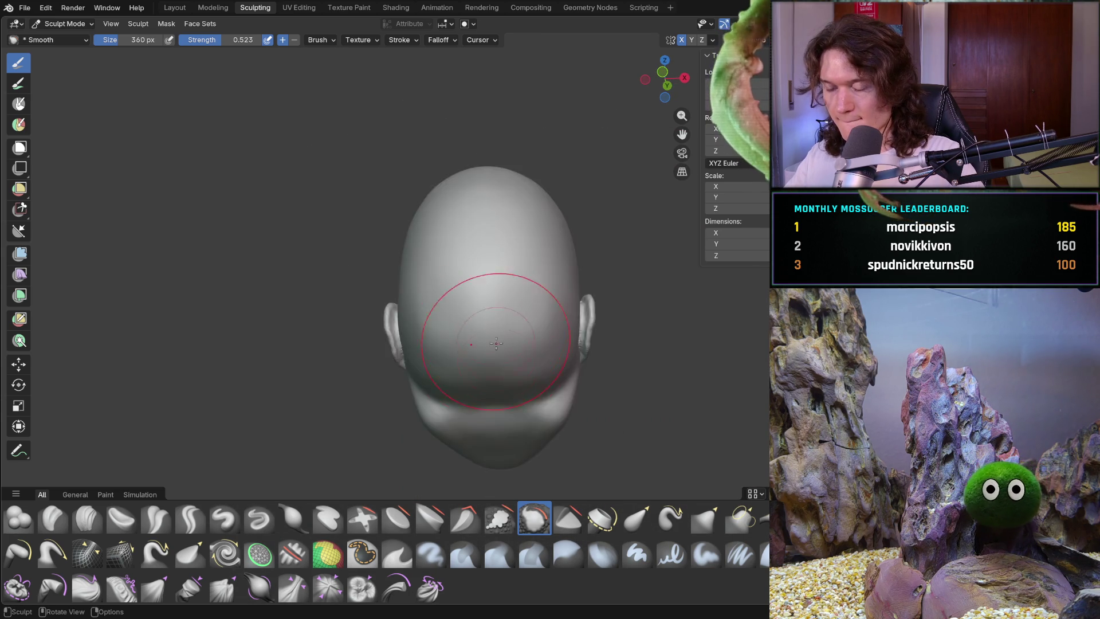
pyautogui.scroll(4, 513, 241)
pyautogui.moveTo(513, 241); pyautogui.dragTo(534, 348)
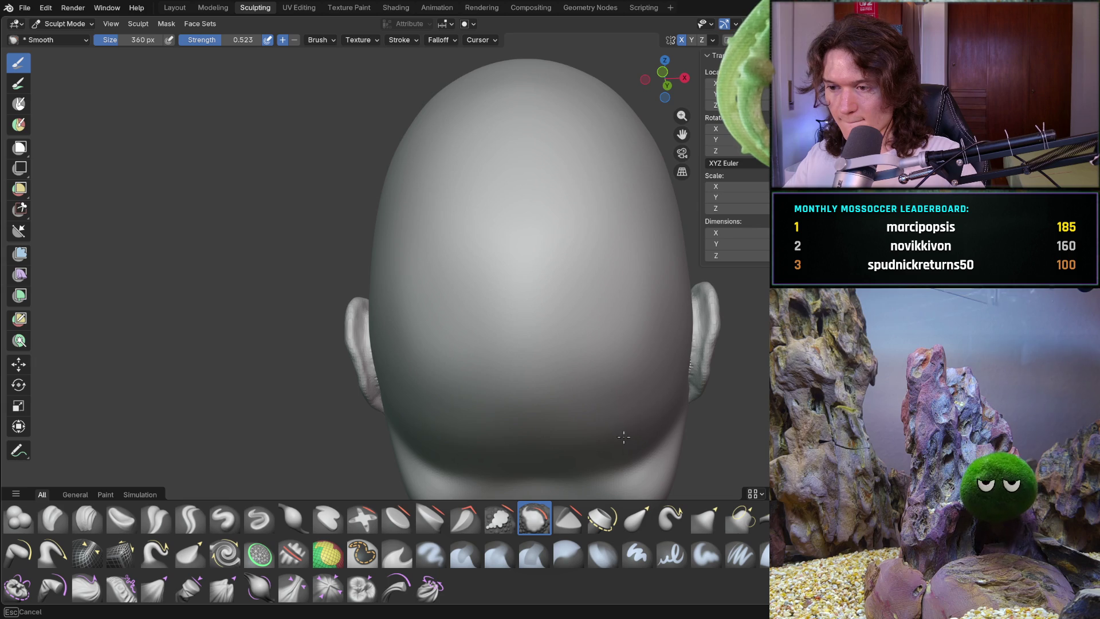
# Soften the brow and mid-face with the Smooth brush
pyautogui.moveTo(484, 436); pyautogui.dragTo(520, 349)
pyautogui.moveTo(521, 348)
pyautogui.mouseDown(button='middle')
pyautogui.moveTo(473, 309)
pyautogui.moveTo(439, 235)
pyautogui.mouseUp(button='middle')
pyautogui.moveTo(439, 236)
pyautogui.mouseDown()
pyautogui.moveTo(381, 166)
pyautogui.moveTo(344, 263)
pyautogui.moveTo(316, 277)
pyautogui.mouseUp()
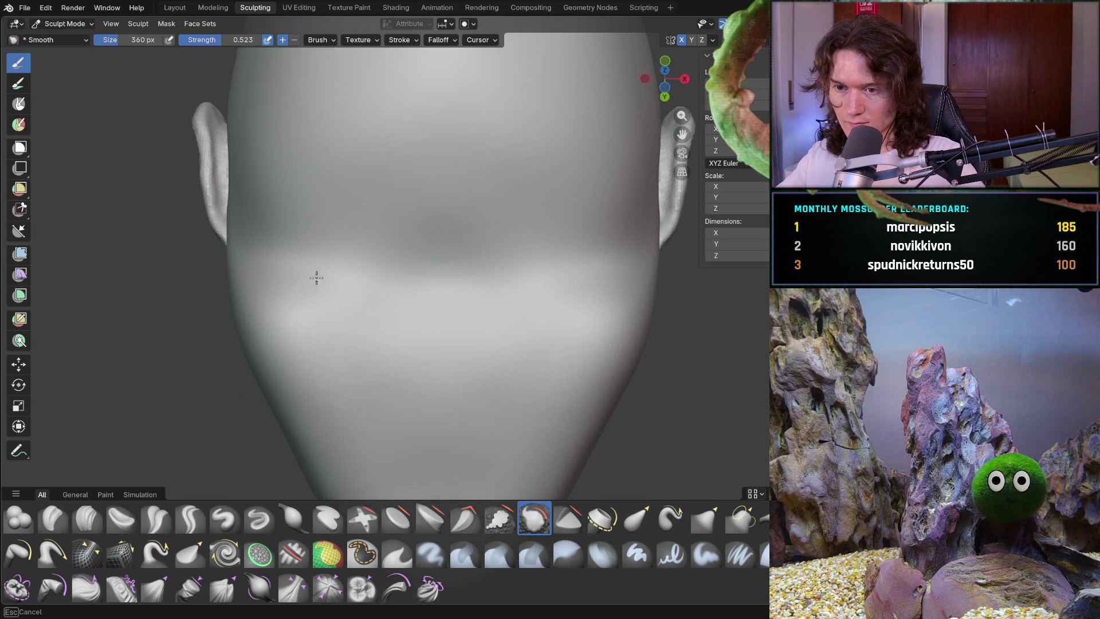
pyautogui.moveTo(464, 363)
pyautogui.mouseDown()
pyautogui.moveTo(540, 299)
pyautogui.moveTo(517, 327)
pyautogui.mouseUp()
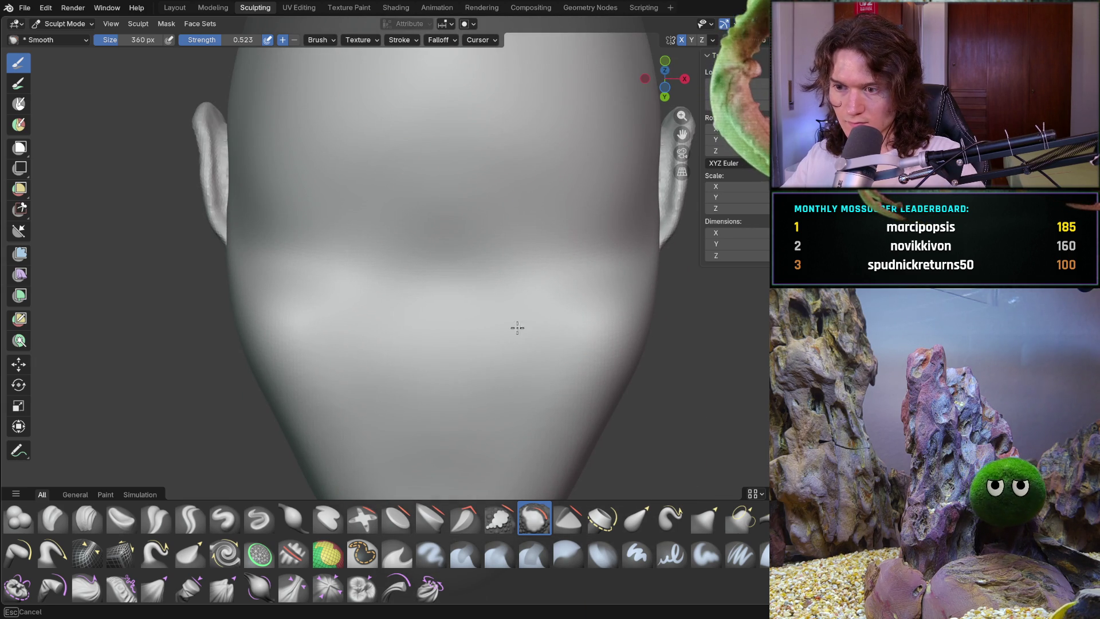
pyautogui.moveTo(373, 309)
pyautogui.mouseDown()
pyautogui.moveTo(467, 263)
pyautogui.moveTo(383, 229)
pyautogui.moveTo(467, 90)
pyautogui.mouseUp()
# Smooth the lower back of the head and blend it upward
pyautogui.scroll(-5, 448, 188)
pyautogui.moveTo(448, 187); pyautogui.dragTo(441, 191, button='middle')
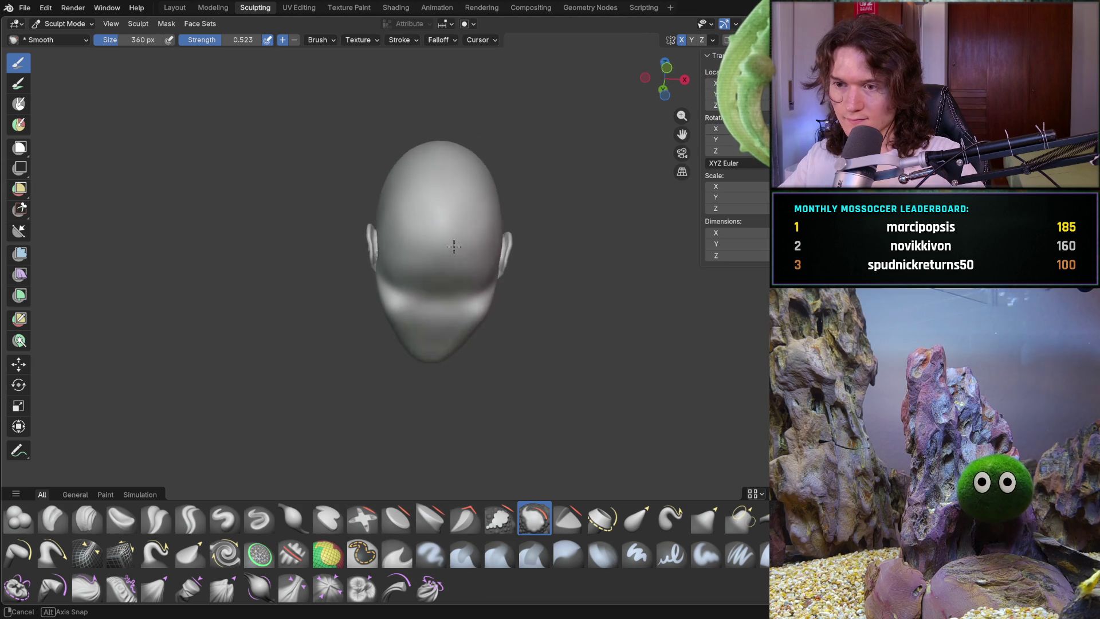
pyautogui.scroll(6, 437, 191)
pyautogui.moveTo(470, 340); pyautogui.dragTo(463, 459)
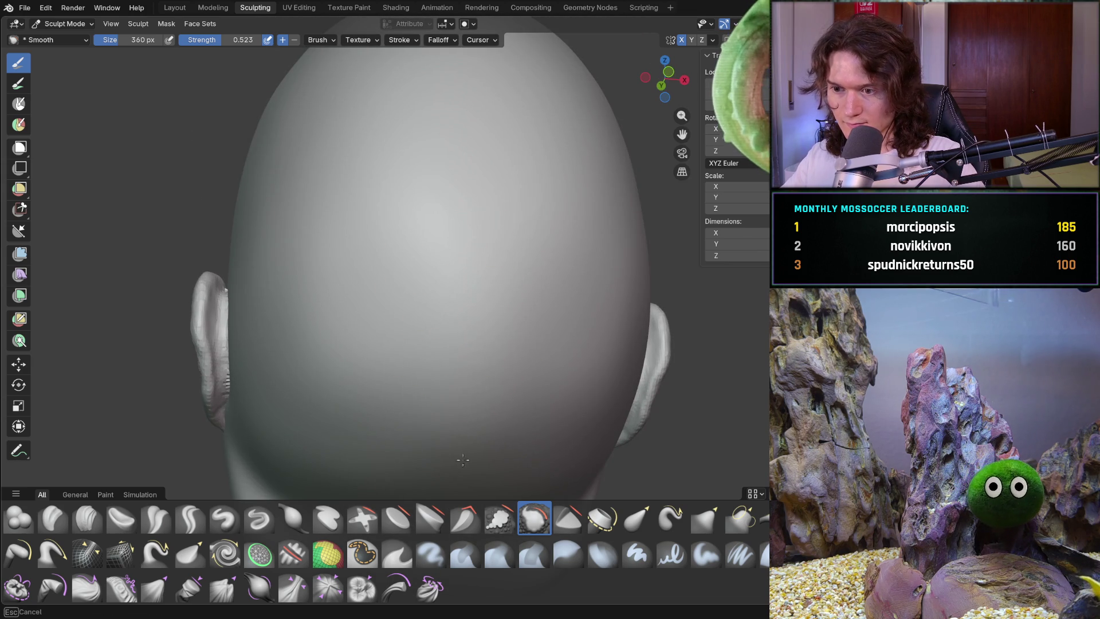
pyautogui.moveTo(496, 333); pyautogui.dragTo(325, 315)
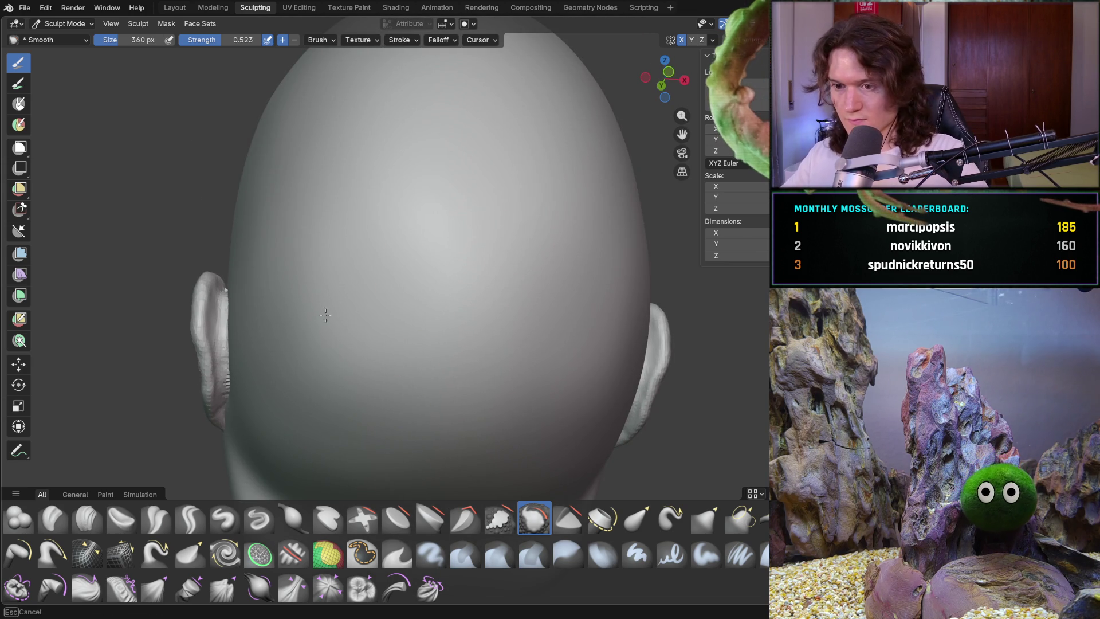
pyautogui.moveTo(306, 413); pyautogui.dragTo(408, 361)
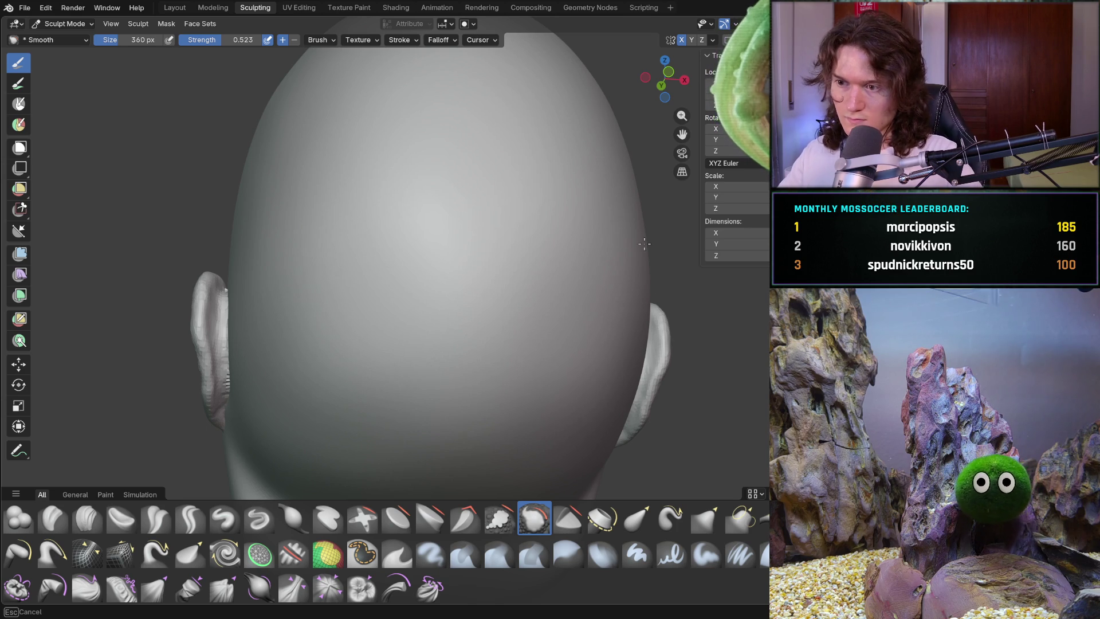
# Orbit to inspect the crown, right profile and back of the smoothed head
pyautogui.moveTo(612, 248); pyautogui.dragTo(565, 300)
pyautogui.moveTo(565, 299)
pyautogui.mouseDown(button='middle')
pyautogui.moveTo(486, 243)
pyautogui.moveTo(432, 292)
pyautogui.mouseUp(button='middle')
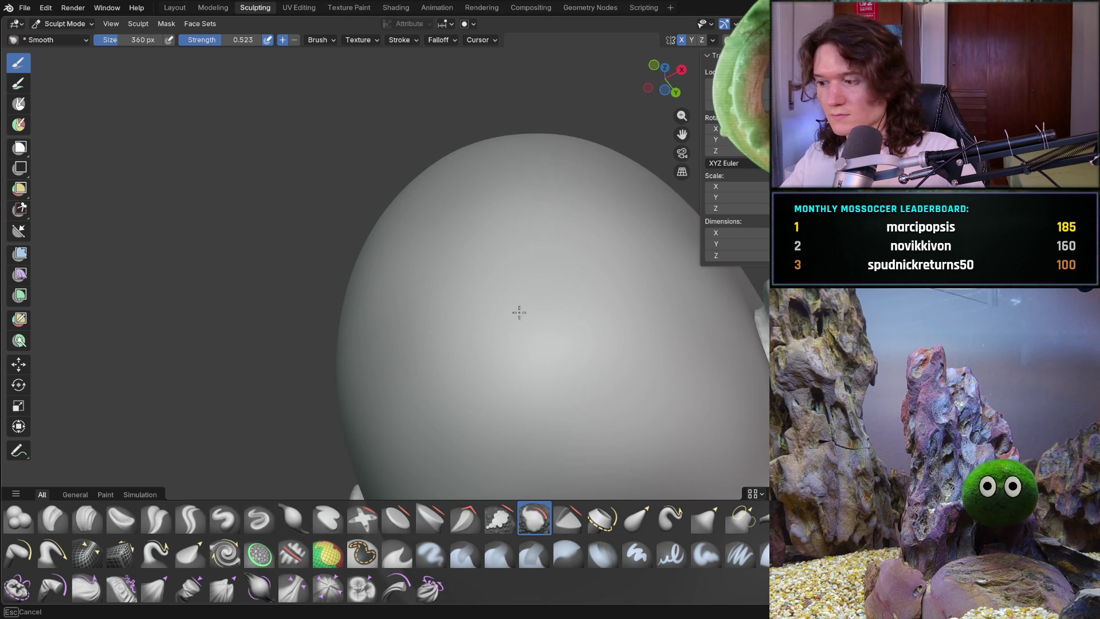
pyautogui.moveTo(520, 199)
pyautogui.mouseDown(button='middle')
pyautogui.moveTo(535, 166)
pyautogui.moveTo(475, 300)
pyautogui.mouseUp(button='middle')
pyautogui.scroll(2, 475, 301)
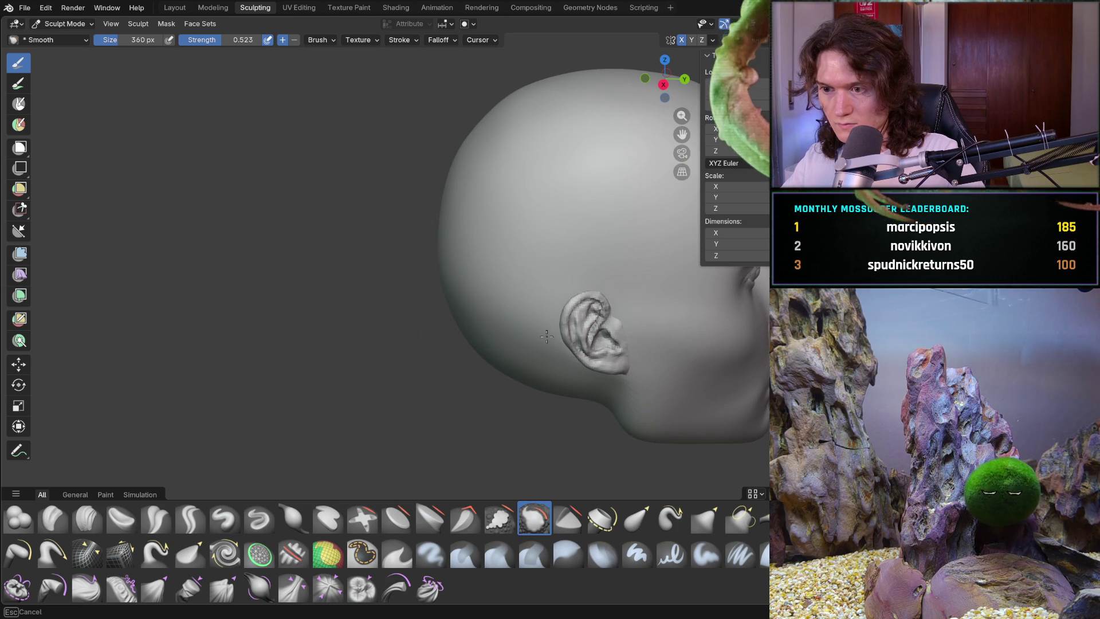
pyautogui.moveTo(446, 157); pyautogui.dragTo(413, 216, button='middle')
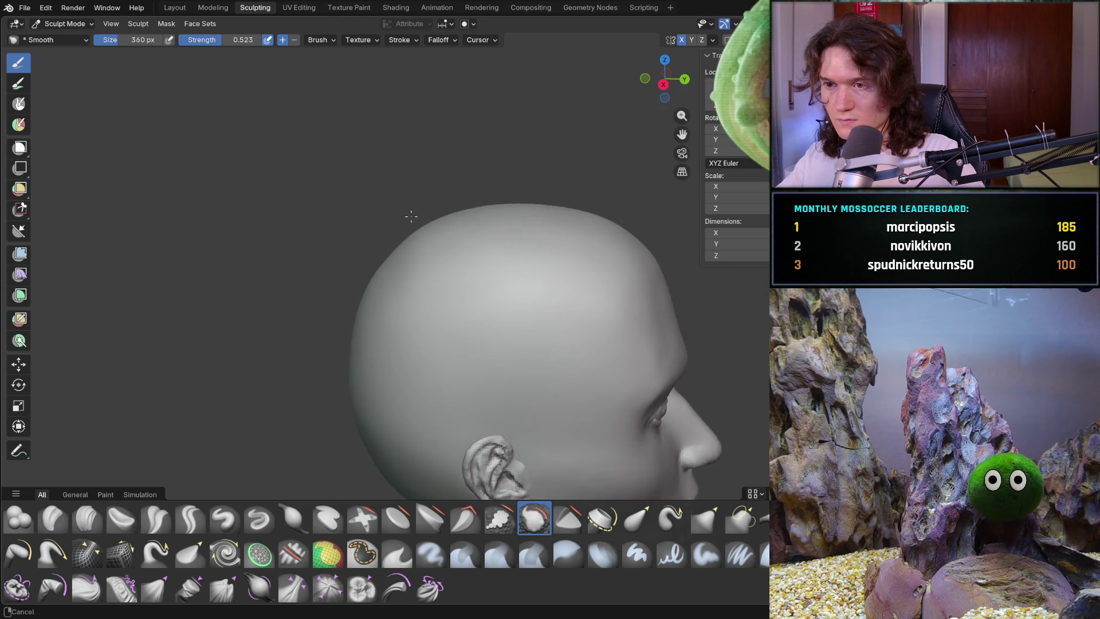
pyautogui.scroll(3, 418, 215)
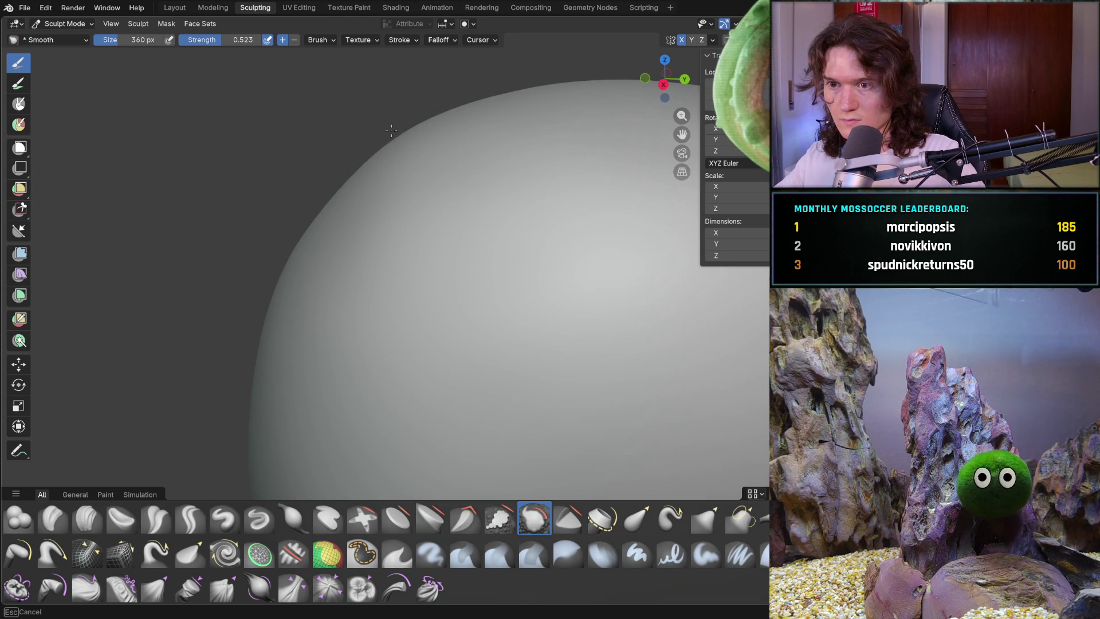
pyautogui.scroll(-4, 401, 161)
pyautogui.moveTo(407, 172); pyautogui.dragTo(458, 218, button='middle')
pyautogui.scroll(5, 478, 226)
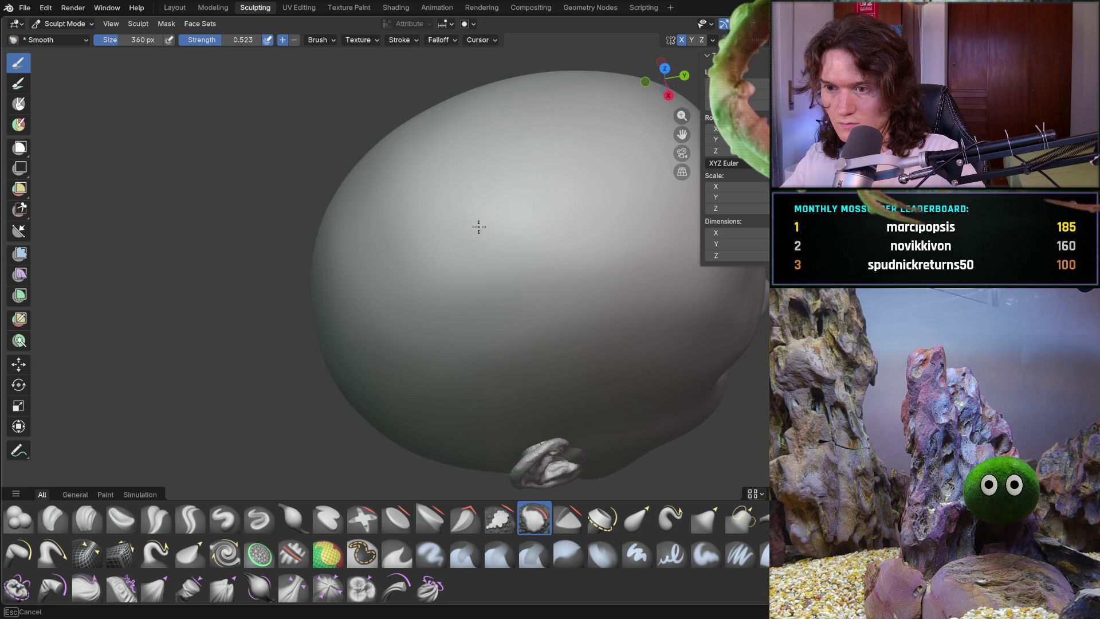
pyautogui.moveTo(607, 281); pyautogui.dragTo(444, 277, button='middle')
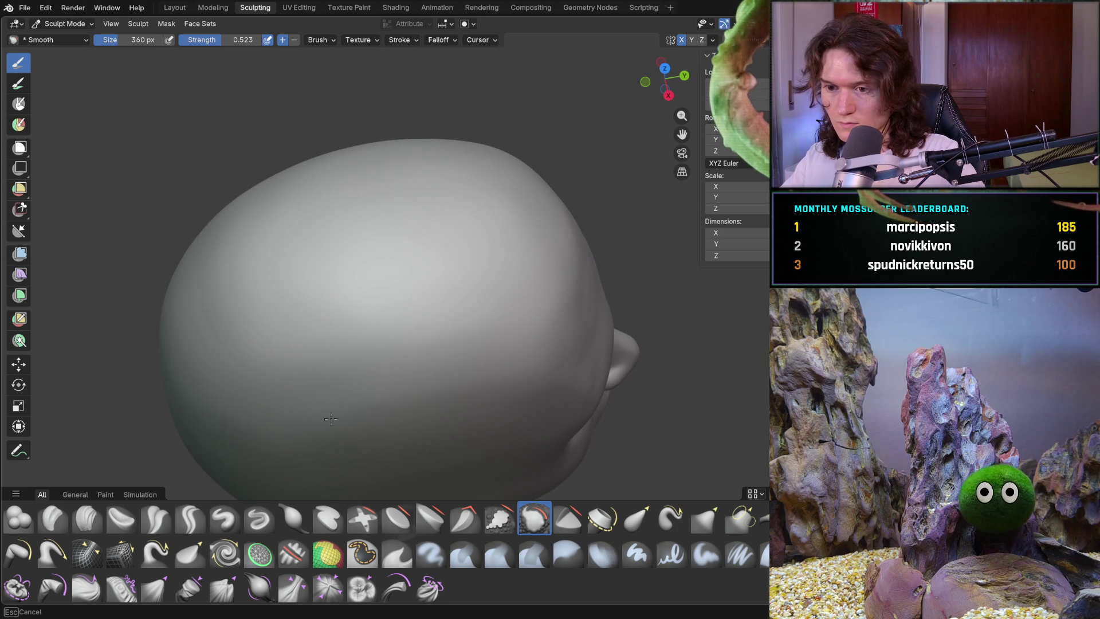
pyautogui.moveTo(367, 261); pyautogui.dragTo(343, 295, button='middle')
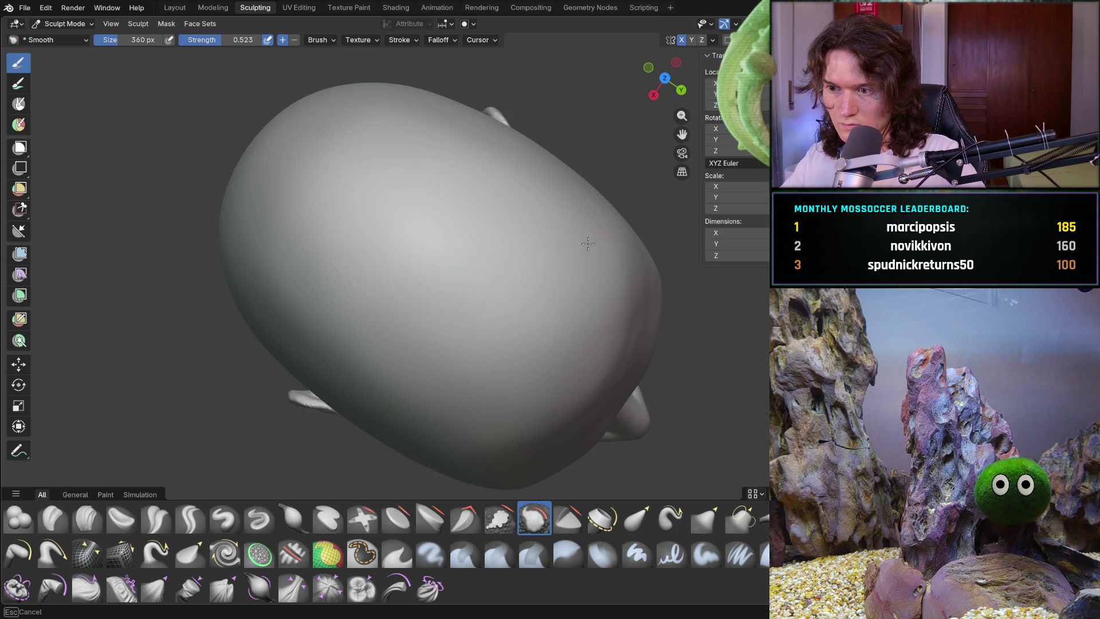
pyautogui.moveTo(545, 270)
pyautogui.mouseDown(button='middle')
pyautogui.moveTo(507, 282)
pyautogui.moveTo(406, 234)
pyautogui.mouseUp(button='middle')
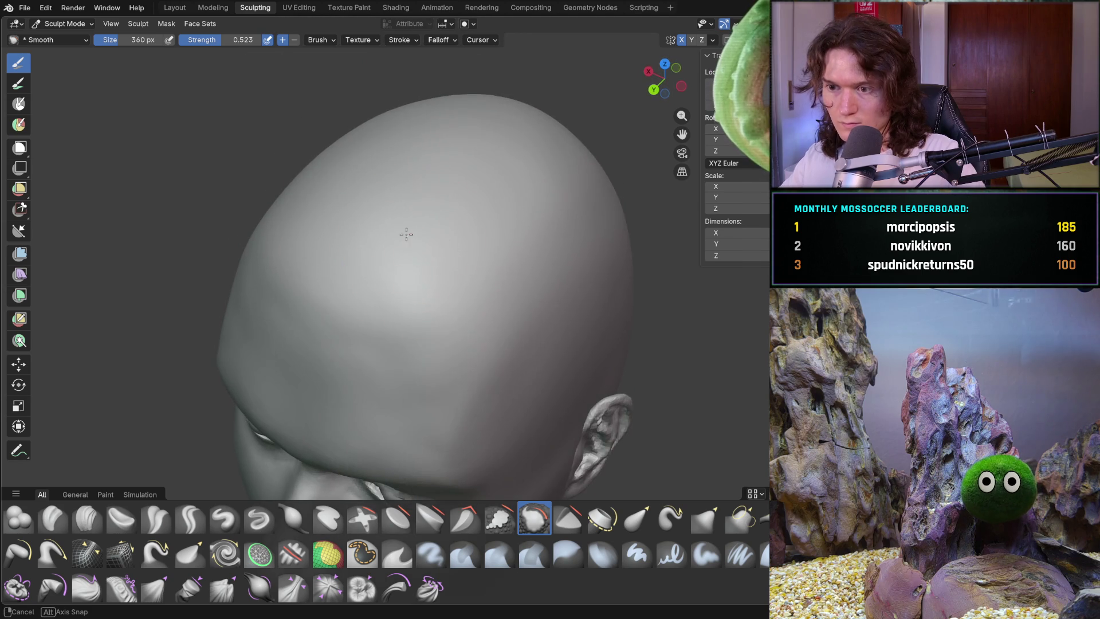
# Inspect the brow, eye and nose profile, then switch back to the Clay Strips brush
pyautogui.moveTo(462, 326)
pyautogui.mouseDown(button='middle')
pyautogui.moveTo(459, 287)
pyautogui.moveTo(511, 203)
pyautogui.moveTo(503, 275)
pyautogui.moveTo(535, 307)
pyautogui.mouseUp(button='middle')
pyautogui.scroll(5, 489, 313)
pyautogui.scroll(-5, 489, 313)
pyautogui.moveTo(540, 245)
pyautogui.mouseDown(button='middle')
pyautogui.moveTo(462, 246)
pyautogui.moveTo(442, 300)
pyautogui.moveTo(432, 287)
pyautogui.moveTo(418, 299)
pyautogui.moveTo(434, 238)
pyautogui.moveTo(508, 231)
pyautogui.mouseUp(button='middle')
pyautogui.scroll(5, 487, 246)
pyautogui.scroll(-5, 412, 282)
pyautogui.scroll(3, 430, 255)
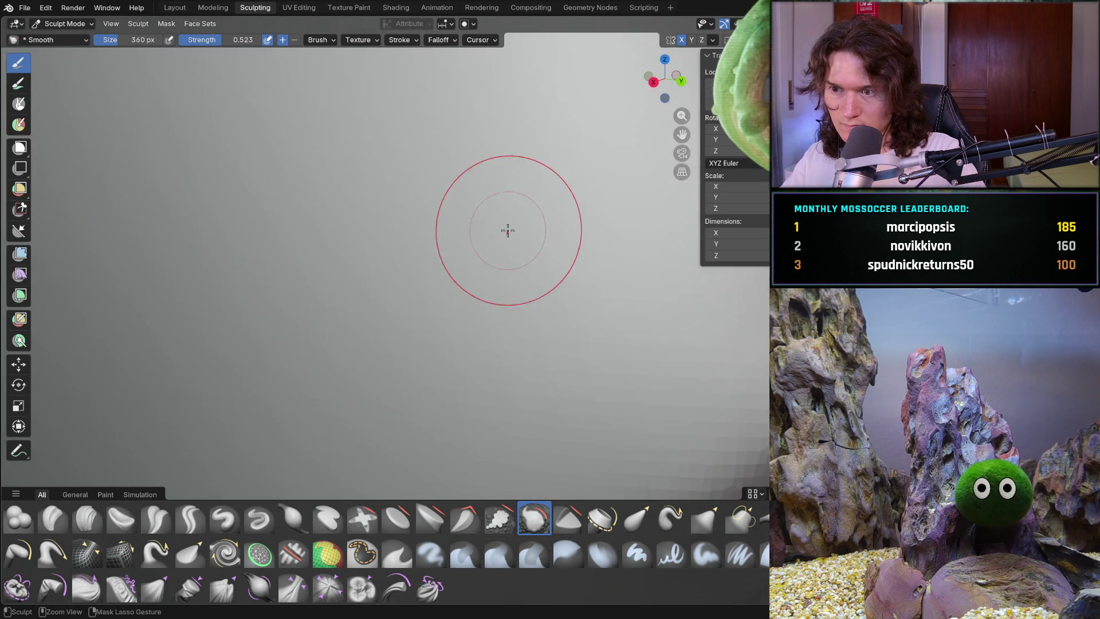
pyautogui.scroll(-4, 507, 230)
pyautogui.moveTo(458, 260); pyautogui.dragTo(487, 306, button='middle')
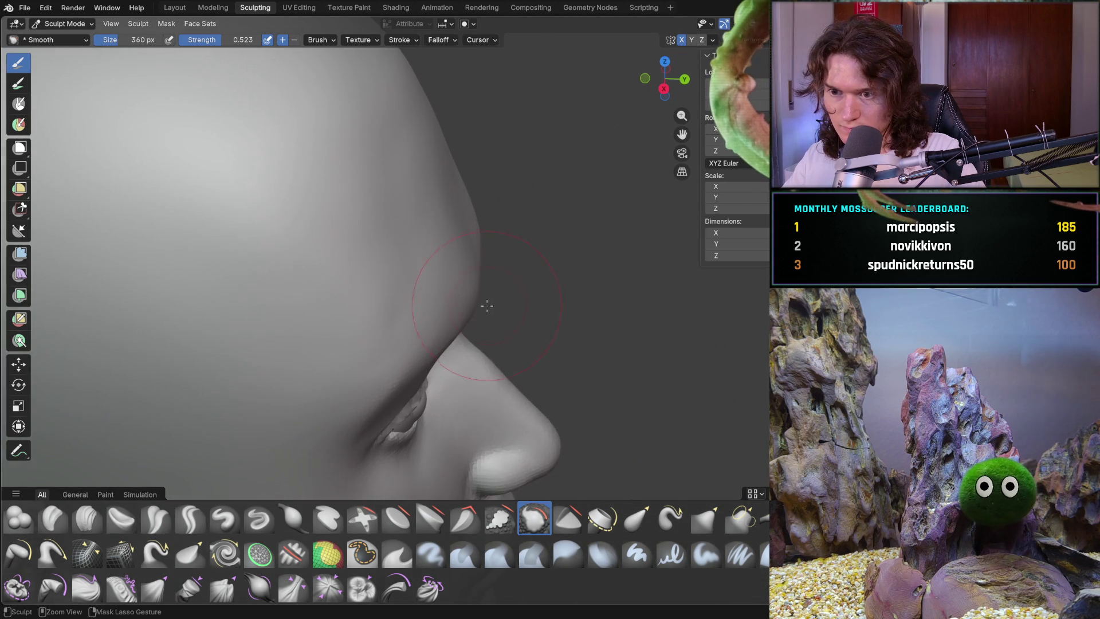
pyautogui.scroll(3, 487, 305)
pyautogui.click(87, 519)
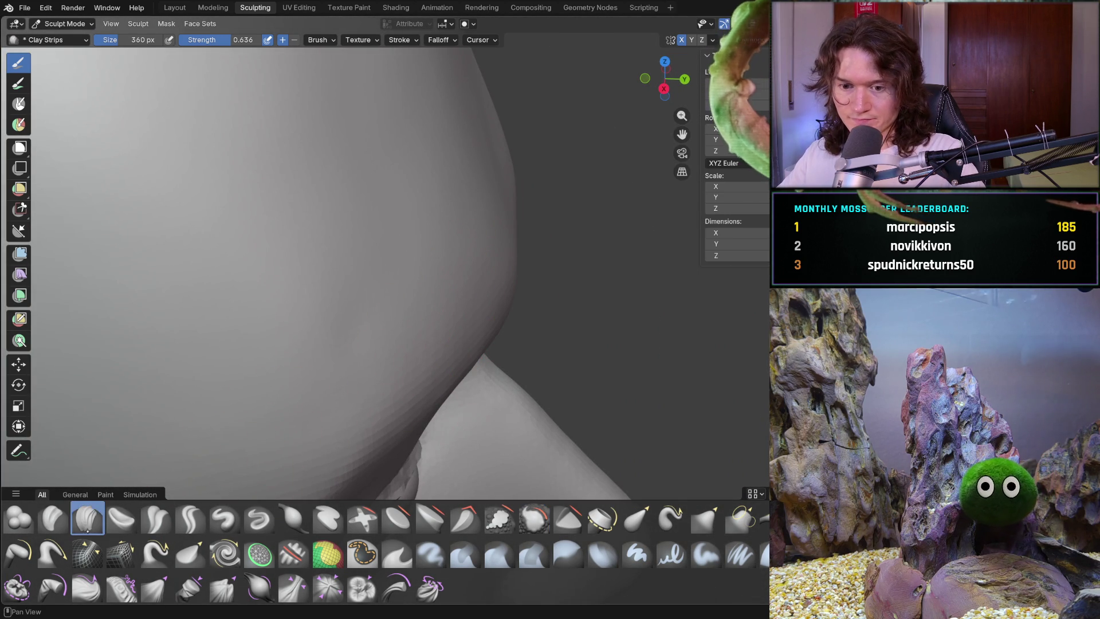
# Shrink the Clay Strips brush to 194 px and lay a clay band across the forehead
pyautogui.press('f')
pyautogui.click(294, 336)
pyautogui.moveTo(295, 336); pyautogui.dragTo(332, 335, button='middle')
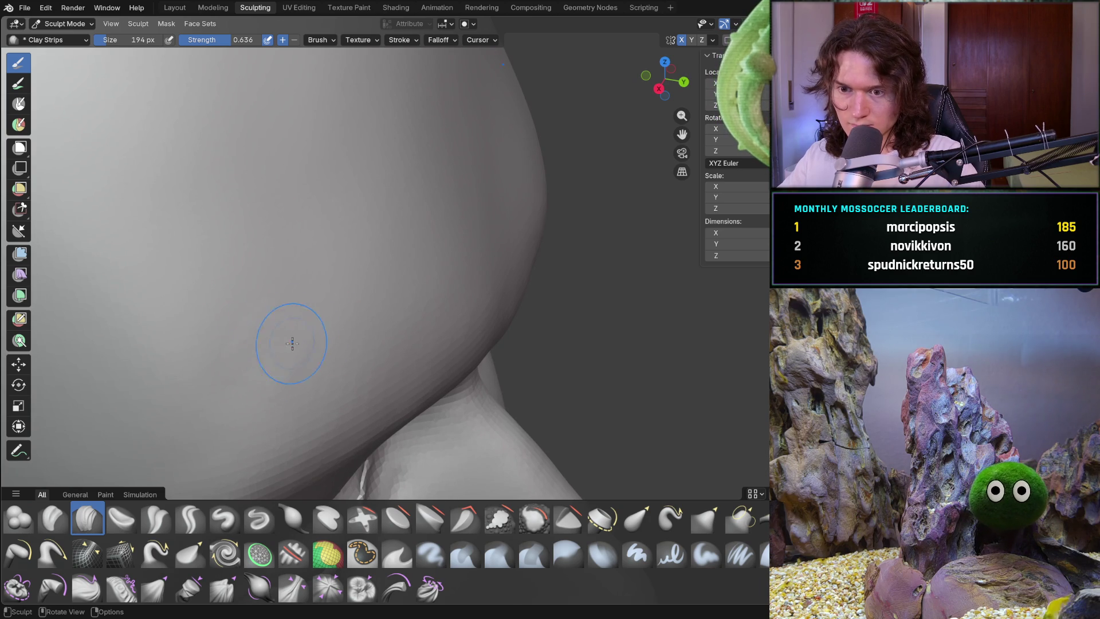
pyautogui.keyDown('shift'); pyautogui.moveTo(309, 184); pyautogui.dragTo(309, 184, button='middle'); pyautogui.keyUp('shift')
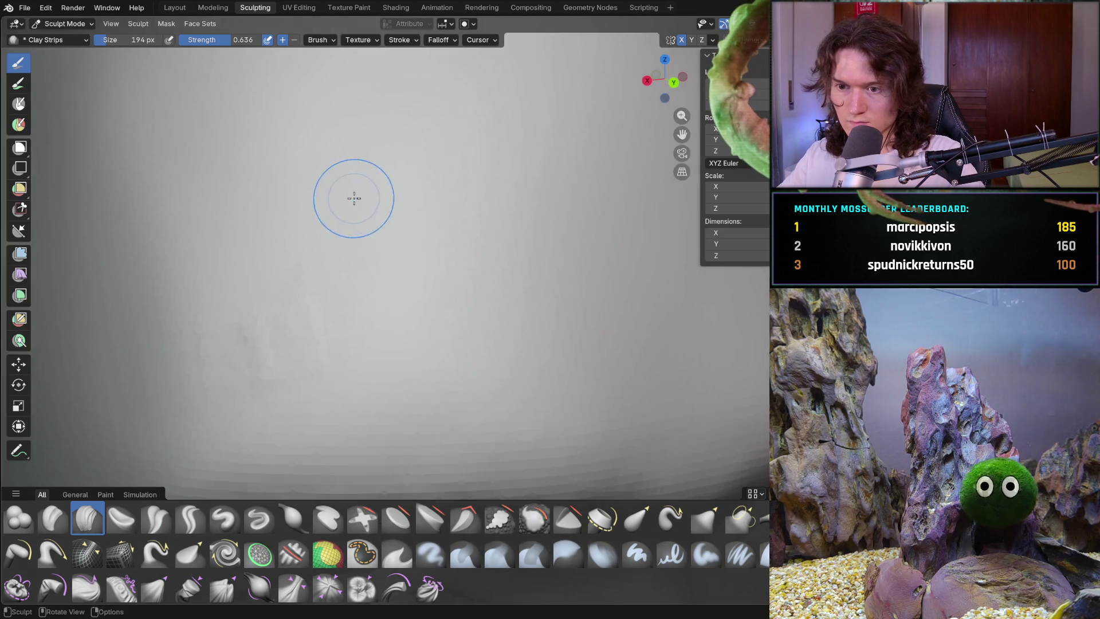
pyautogui.moveTo(353, 197)
pyautogui.mouseDown(button='middle')
pyautogui.moveTo(393, 275)
pyautogui.moveTo(361, 316)
pyautogui.moveTo(369, 324)
pyautogui.mouseUp(button='middle')
pyautogui.scroll(6, 373, 310)
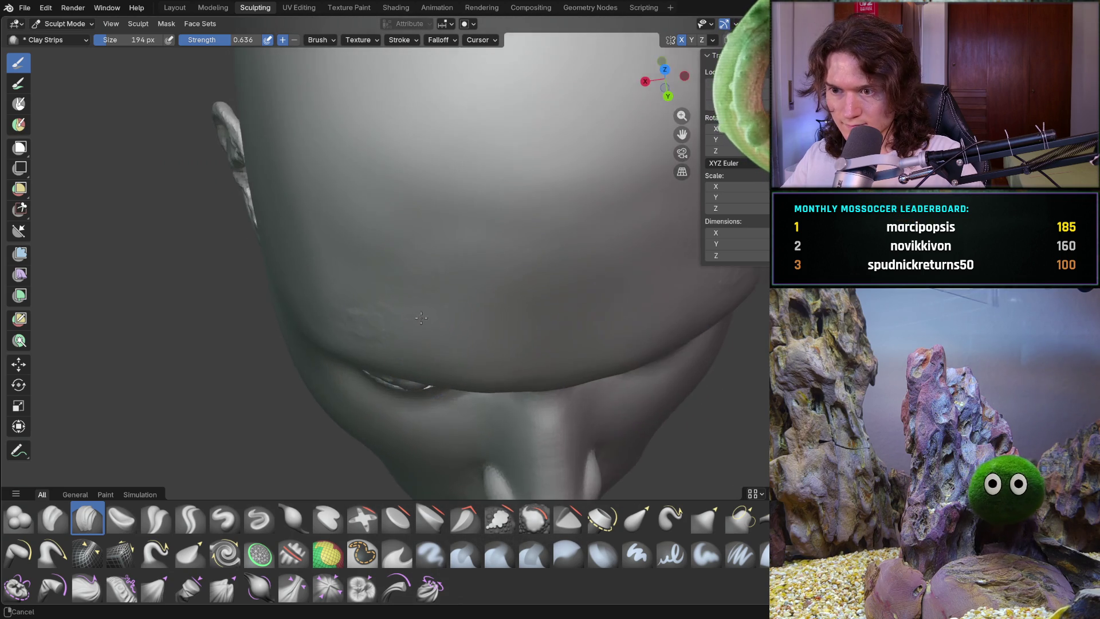
pyautogui.scroll(-5, 373, 305)
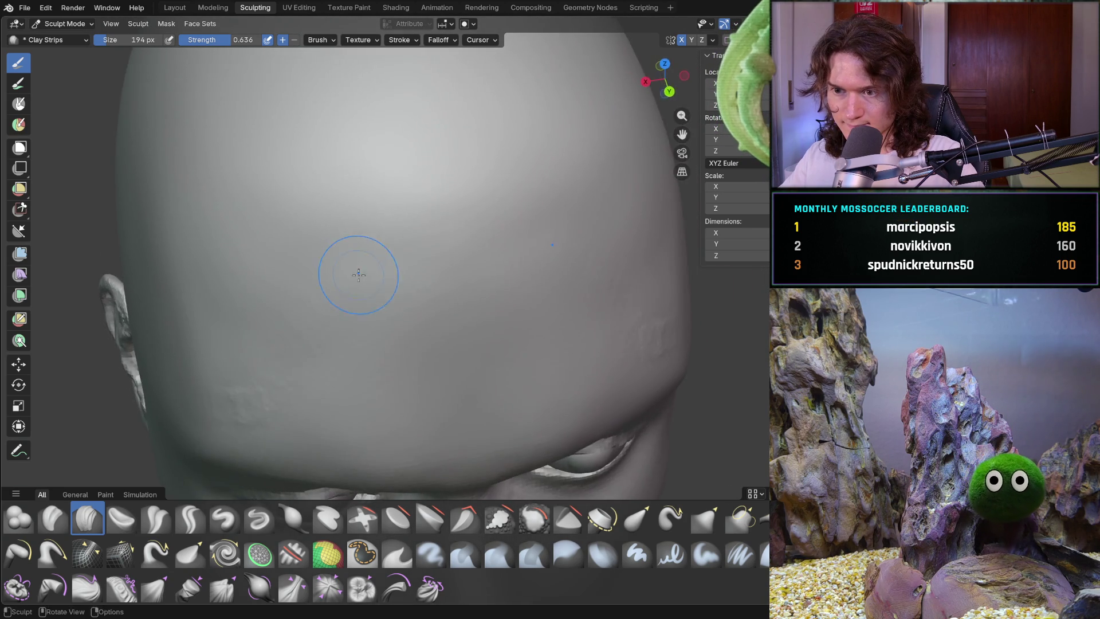
pyautogui.scroll(6, 350, 252)
pyautogui.moveTo(632, 163); pyautogui.dragTo(261, 235)
# Add more clay strips on the forehead, checking them from the top and side
pyautogui.moveTo(444, 208)
pyautogui.mouseDown(button='middle')
pyautogui.moveTo(496, 226)
pyautogui.moveTo(401, 258)
pyautogui.mouseUp(button='middle')
pyautogui.scroll(5, 369, 283)
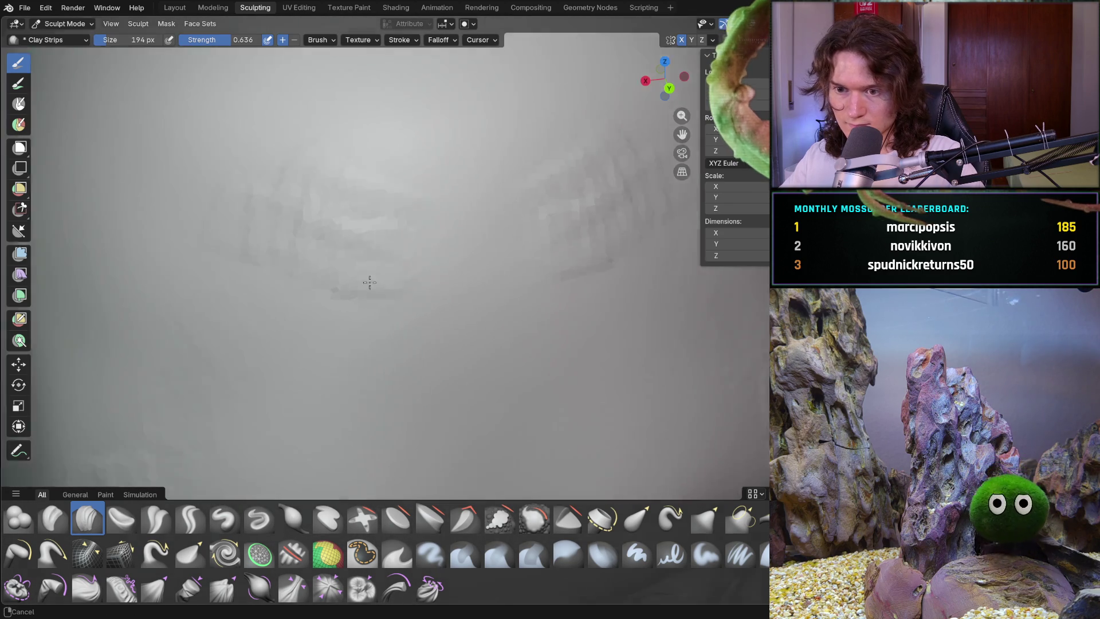
pyautogui.moveTo(204, 307); pyautogui.dragTo(301, 302, button='middle')
pyautogui.keyDown('ctrl'); pyautogui.scroll(-5, 301, 302); pyautogui.keyUp('ctrl')
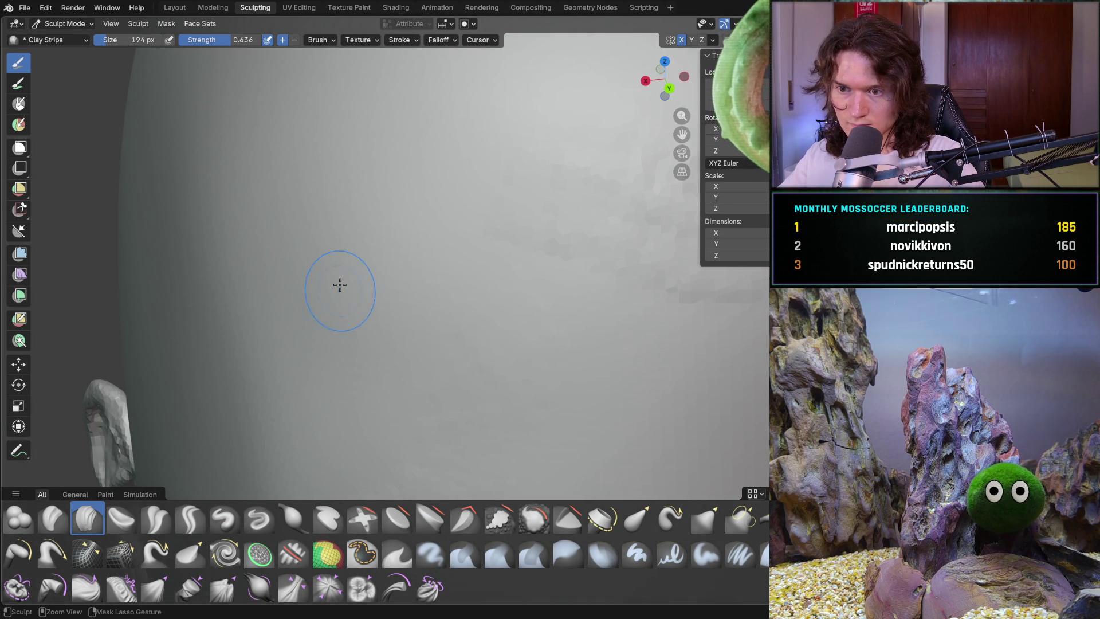
pyautogui.moveTo(369, 303)
pyautogui.mouseDown()
pyautogui.moveTo(467, 270)
pyautogui.moveTo(388, 345)
pyautogui.mouseUp()
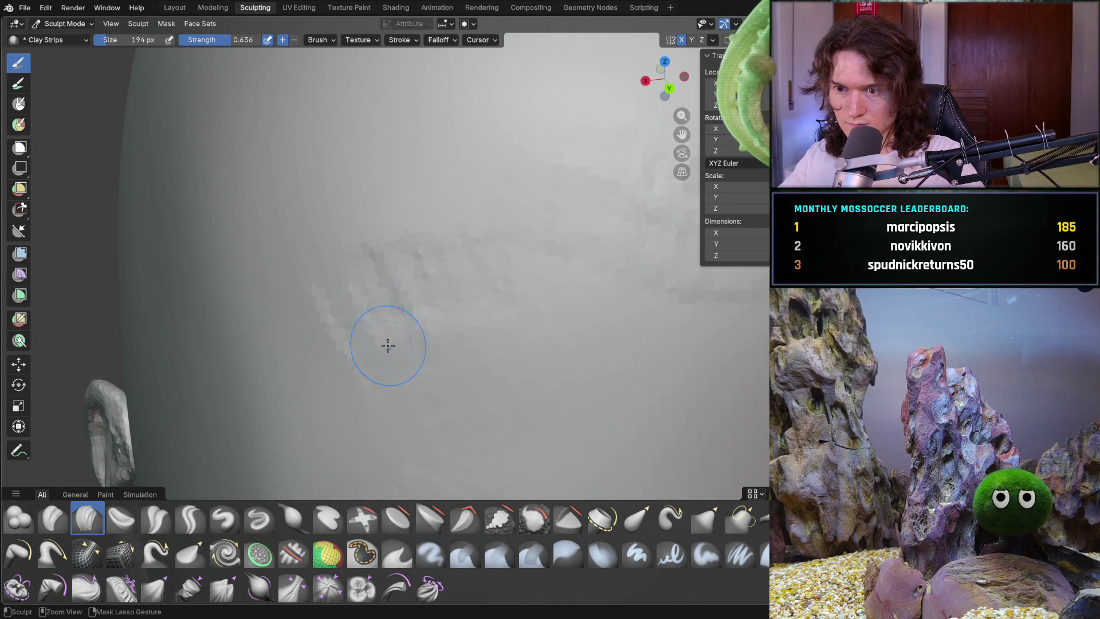
pyautogui.scroll(-5, 439, 275)
pyautogui.moveTo(439, 275)
pyautogui.mouseDown(button='middle')
pyautogui.moveTo(509, 286)
pyautogui.moveTo(491, 263)
pyautogui.moveTo(400, 255)
pyautogui.moveTo(346, 277)
pyautogui.moveTo(368, 283)
pyautogui.moveTo(388, 202)
pyautogui.mouseUp(button='middle')
pyautogui.scroll(3, 378, 225)
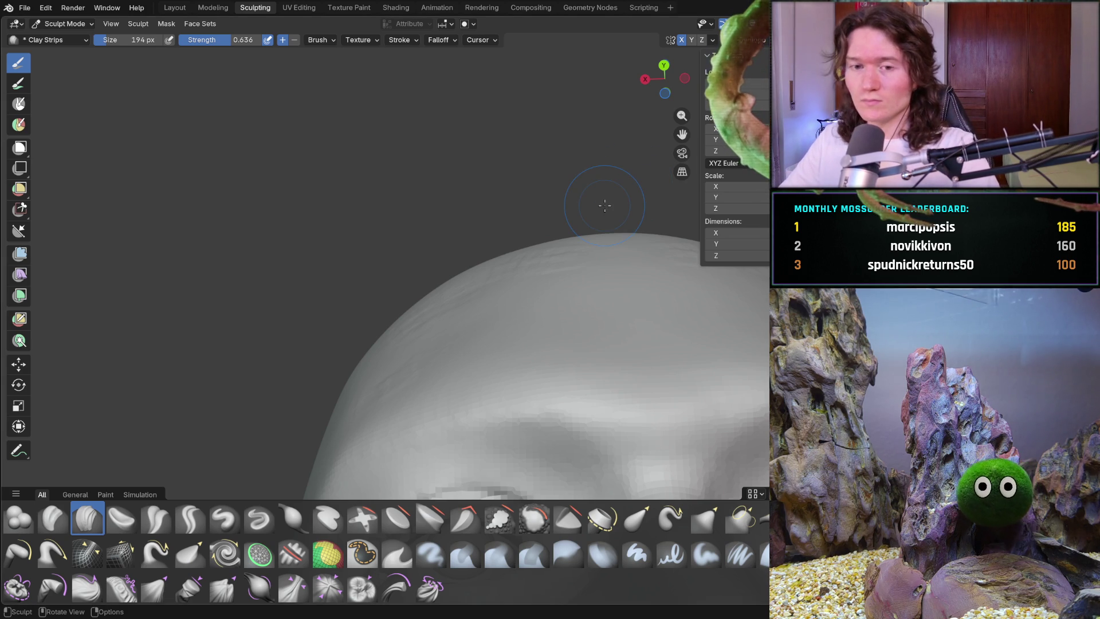
# Swap the Clay Strips brush for the Smooth brush (194 px, strength 0.523)
pyautogui.moveTo(369, 381)
pyautogui.mouseDown(button='middle')
pyautogui.moveTo(413, 400)
pyautogui.moveTo(417, 359)
pyautogui.mouseUp(button='middle')
pyautogui.moveTo(429, 353)
pyautogui.keyDown('shift'); pyautogui.mouseDown()
pyautogui.moveTo(430, 270)
pyautogui.moveTo(396, 341)
pyautogui.moveTo(380, 349)
pyautogui.moveTo(513, 304)
pyautogui.mouseUp(); pyautogui.keyUp('shift')
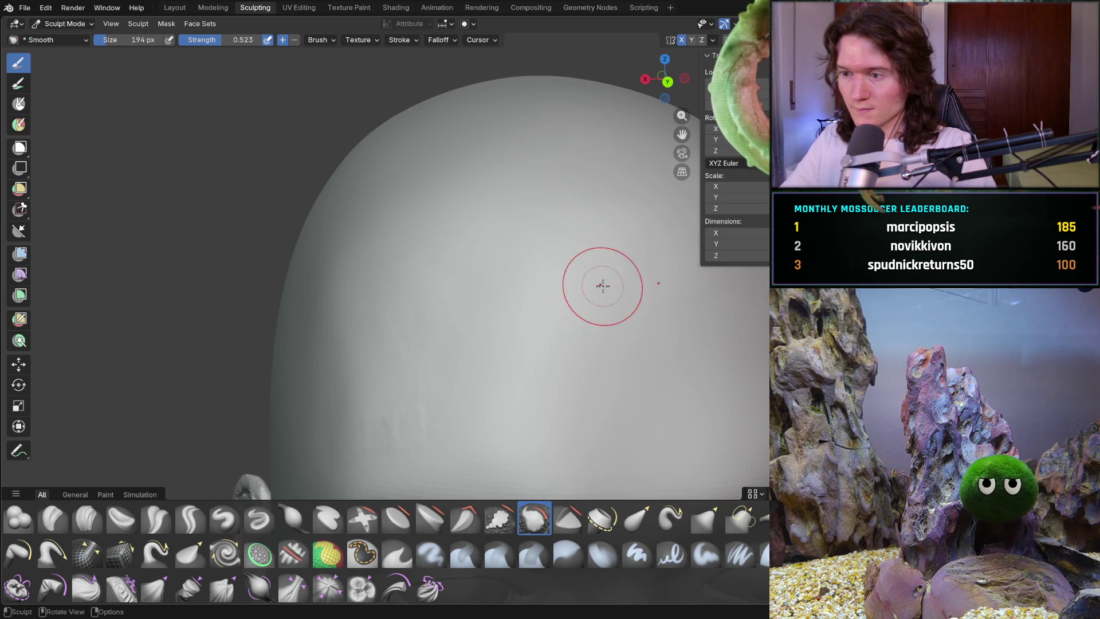
# Smooth the clay ridges across the forehead and on the side of the skull
pyautogui.keyDown('shift'); pyautogui.moveTo(396, 372); pyautogui.dragTo(378, 365); pyautogui.keyUp('shift')
pyautogui.moveTo(408, 436)
pyautogui.keyDown('shift'); pyautogui.mouseDown()
pyautogui.moveTo(389, 432)
pyautogui.moveTo(437, 376)
pyautogui.moveTo(401, 349)
pyautogui.mouseUp(); pyautogui.keyUp('shift')
pyautogui.moveTo(395, 346)
pyautogui.mouseDown(button='middle')
pyautogui.moveTo(486, 377)
pyautogui.moveTo(455, 265)
pyautogui.mouseUp(button='middle')
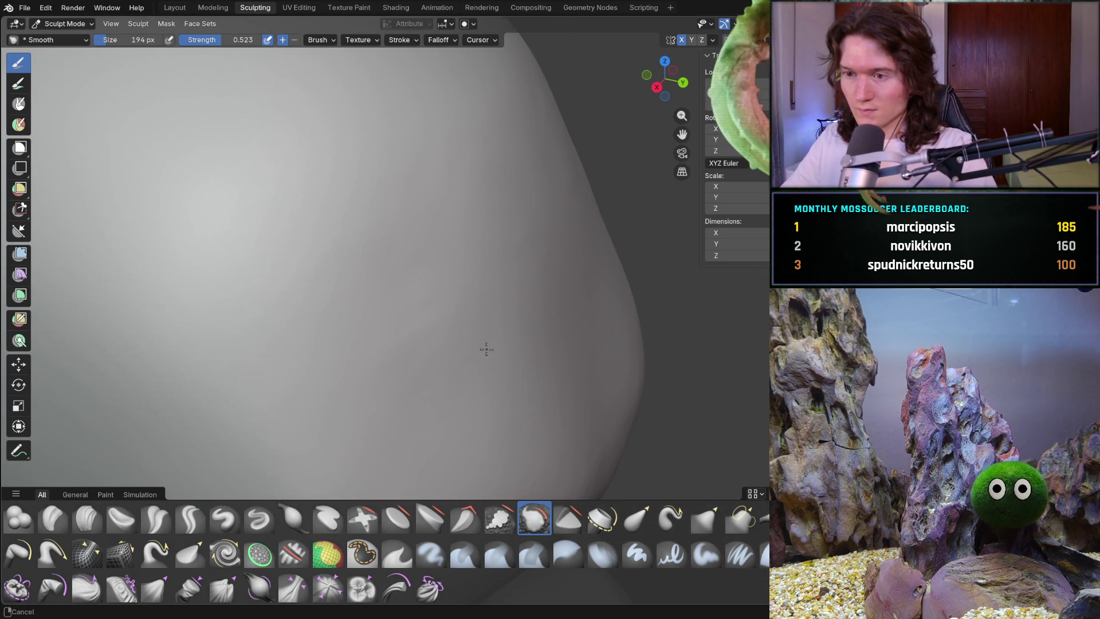
pyautogui.moveTo(459, 304)
pyautogui.mouseDown()
pyautogui.moveTo(346, 284)
pyautogui.moveTo(327, 270)
pyautogui.mouseUp()
pyautogui.moveTo(435, 153); pyautogui.dragTo(446, 155)
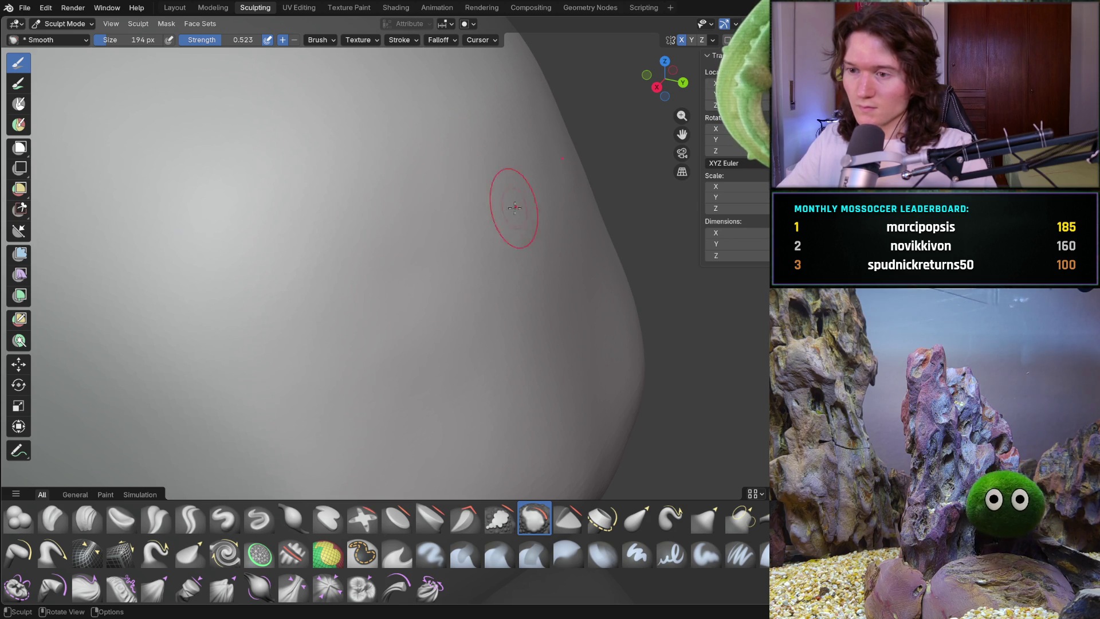
# Smooth the skull surface and forehead from several orbiting angles
pyautogui.moveTo(571, 199)
pyautogui.mouseDown(button='middle')
pyautogui.moveTo(500, 201)
pyautogui.moveTo(530, 189)
pyautogui.moveTo(385, 294)
pyautogui.mouseUp(button='middle')
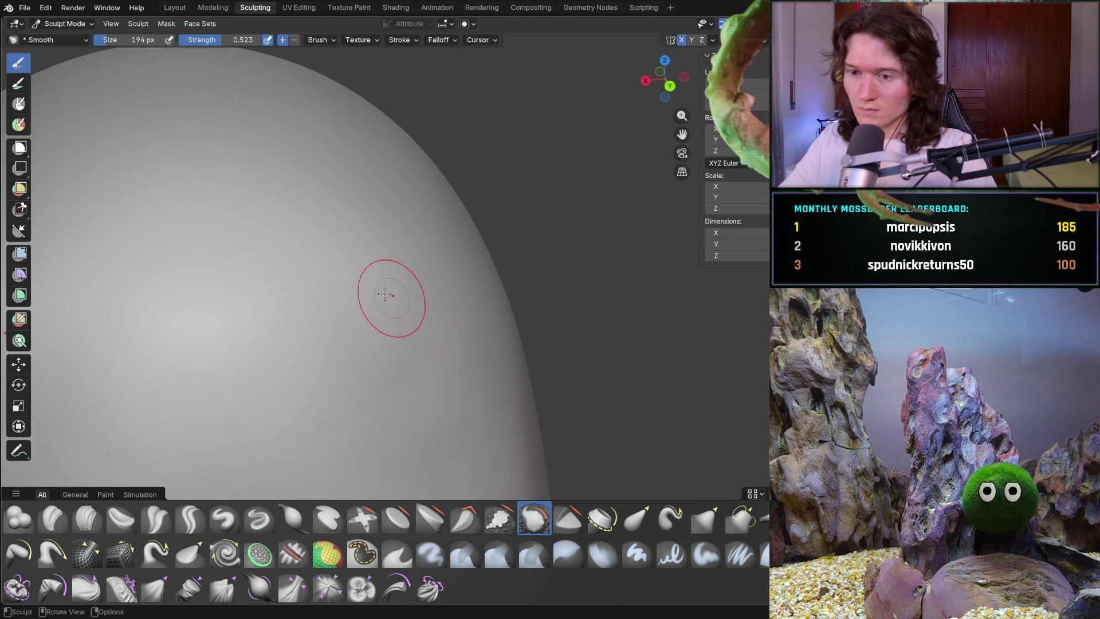
pyautogui.moveTo(412, 417)
pyautogui.mouseDown(button='middle')
pyautogui.moveTo(430, 356)
pyautogui.moveTo(387, 349)
pyautogui.mouseUp(button='middle')
pyautogui.moveTo(298, 181); pyautogui.dragTo(258, 286)
pyautogui.moveTo(335, 236)
pyautogui.mouseDown()
pyautogui.moveTo(311, 270)
pyautogui.moveTo(290, 239)
pyautogui.mouseUp()
pyautogui.moveTo(290, 240)
pyautogui.mouseDown(button='middle')
pyautogui.moveTo(332, 209)
pyautogui.moveTo(172, 197)
pyautogui.mouseUp(button='middle')
pyautogui.moveTo(155, 255); pyautogui.dragTo(152, 254)
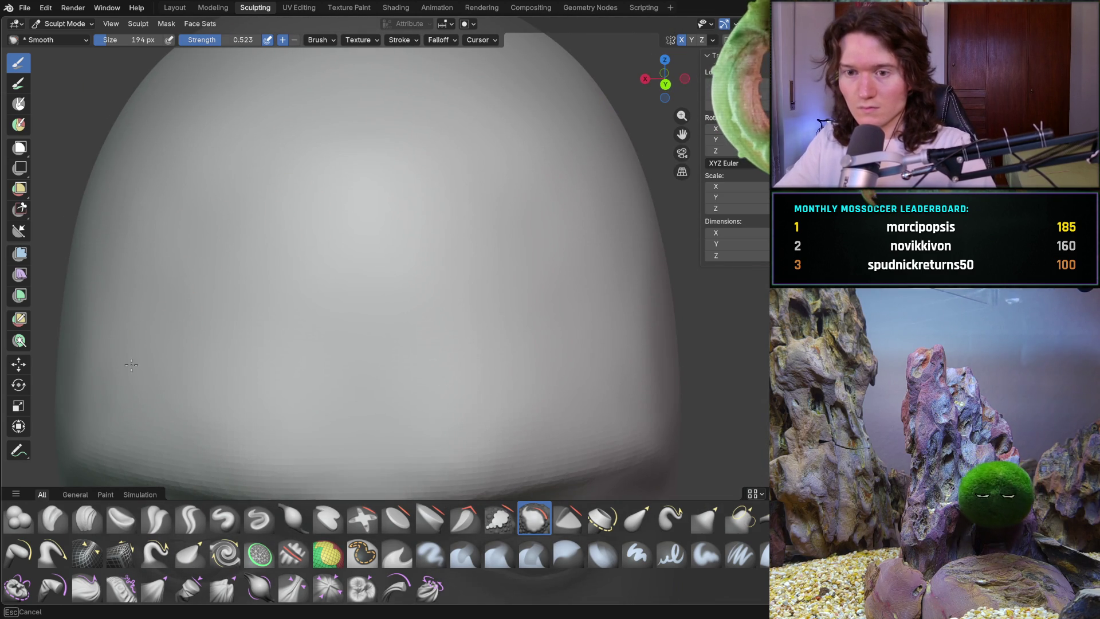
pyautogui.moveTo(187, 312); pyautogui.dragTo(158, 307)
pyautogui.moveTo(158, 307)
pyautogui.mouseDown(button='middle')
pyautogui.moveTo(221, 256)
pyautogui.moveTo(234, 275)
pyautogui.moveTo(165, 321)
pyautogui.moveTo(385, 265)
pyautogui.mouseUp(button='middle')
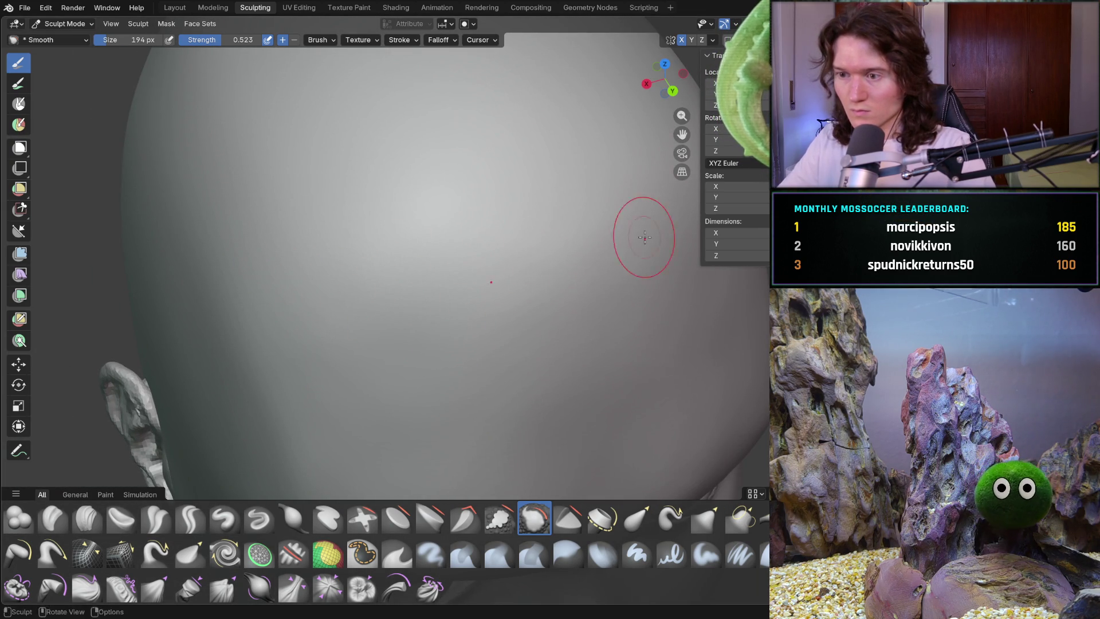
# Smooth the top of the skull up close, then select the Relax Pinch brush
pyautogui.scroll(-5, 557, 299)
pyautogui.moveTo(557, 300)
pyautogui.mouseDown(button='middle')
pyautogui.moveTo(635, 247)
pyautogui.moveTo(613, 282)
pyautogui.mouseUp(button='middle')
pyautogui.scroll(6, 607, 269)
pyautogui.moveTo(569, 260); pyautogui.dragTo(558, 297)
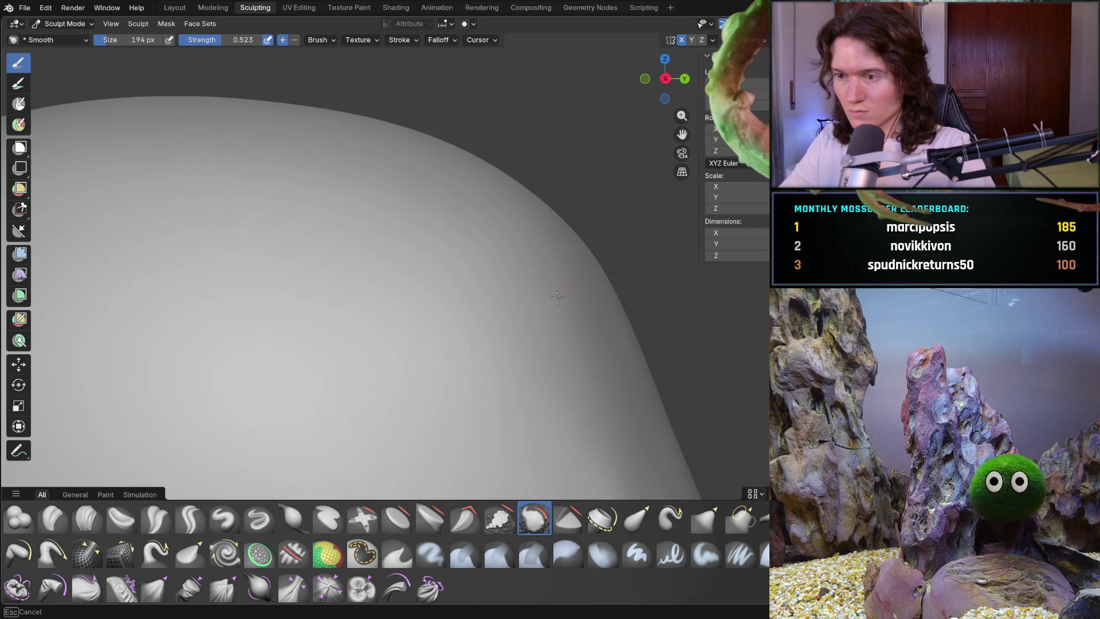
pyautogui.moveTo(564, 255)
pyautogui.mouseDown()
pyautogui.moveTo(535, 221)
pyautogui.moveTo(571, 213)
pyautogui.mouseUp()
pyautogui.scroll(3, 533, 277)
pyautogui.scroll(-5, 559, 225)
pyautogui.moveTo(559, 226); pyautogui.dragTo(484, 290, button='middle')
pyautogui.scroll(4, 491, 277)
pyautogui.scroll(-3, 479, 299)
pyautogui.scroll(4, 476, 335)
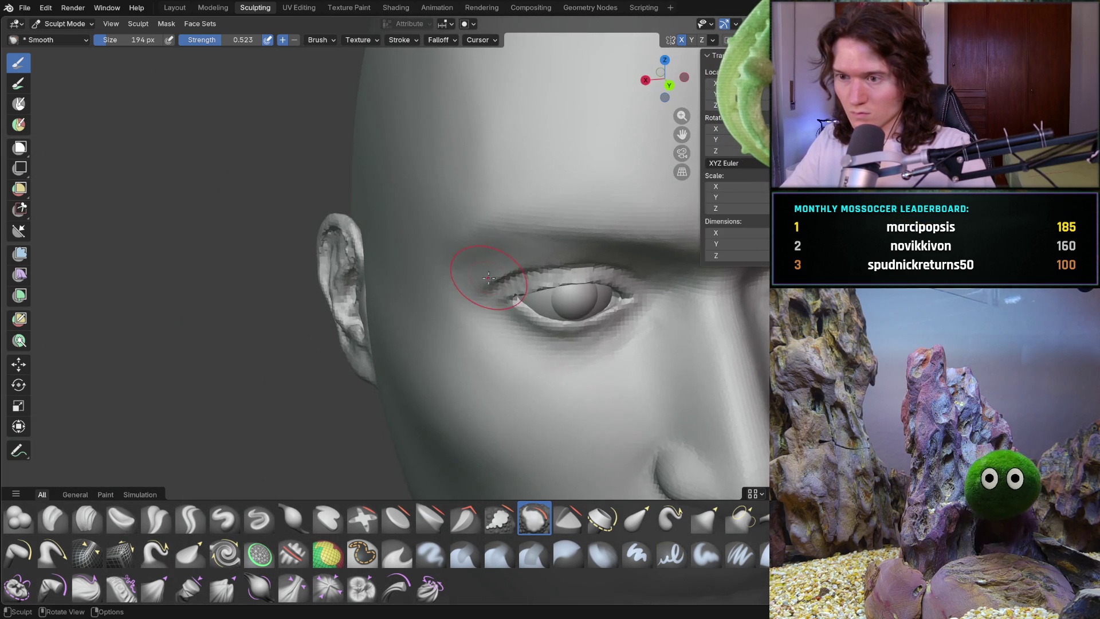
pyautogui.scroll(2, 476, 335)
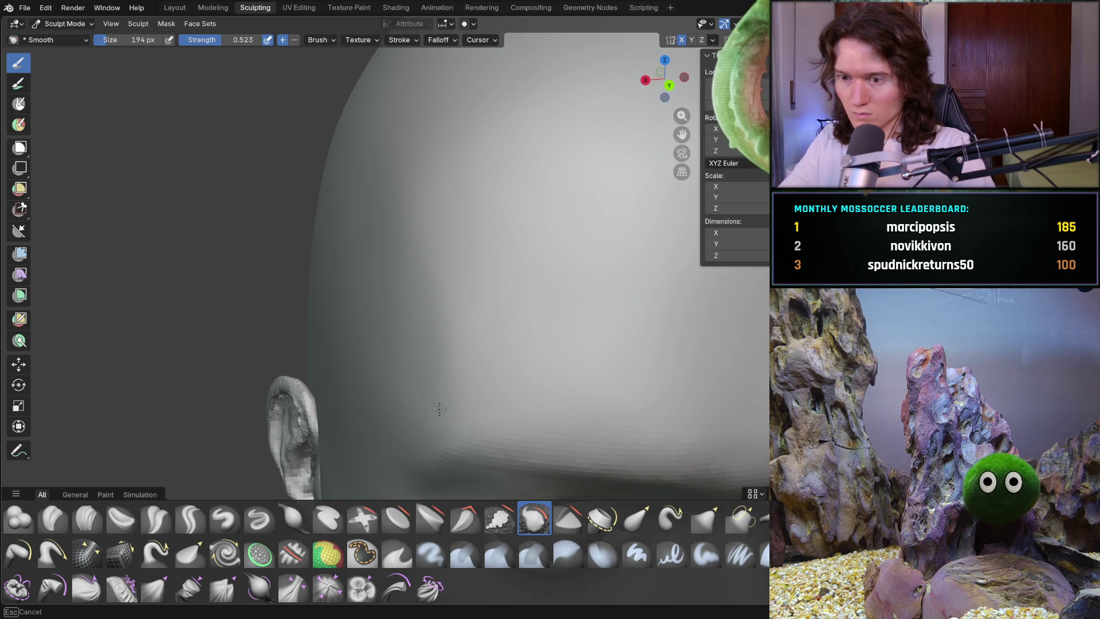
pyautogui.moveTo(385, 283)
pyautogui.keyDown('shift'); pyautogui.mouseDown(button='middle')
pyautogui.moveTo(274, 283)
pyautogui.moveTo(287, 284)
pyautogui.mouseUp(button='middle'); pyautogui.keyUp('shift')
pyautogui.click(87, 551)
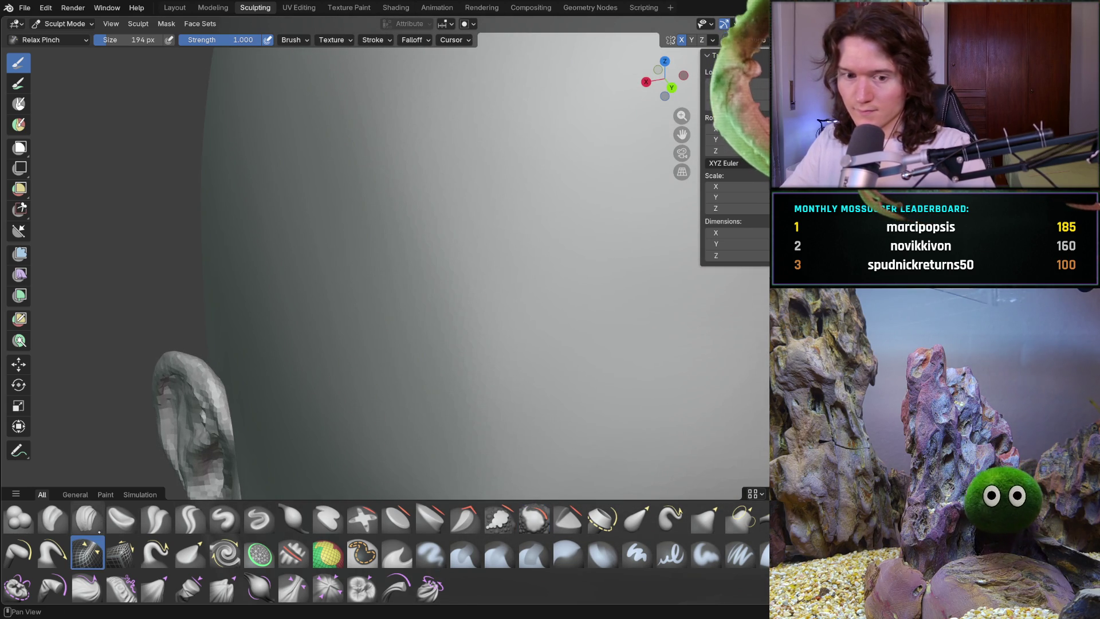
# Switch back to Clay Strips and resize the brush to 160 px
pyautogui.moveTo(380, 331); pyautogui.dragTo(380, 351, button='middle')
pyautogui.click(87, 518)
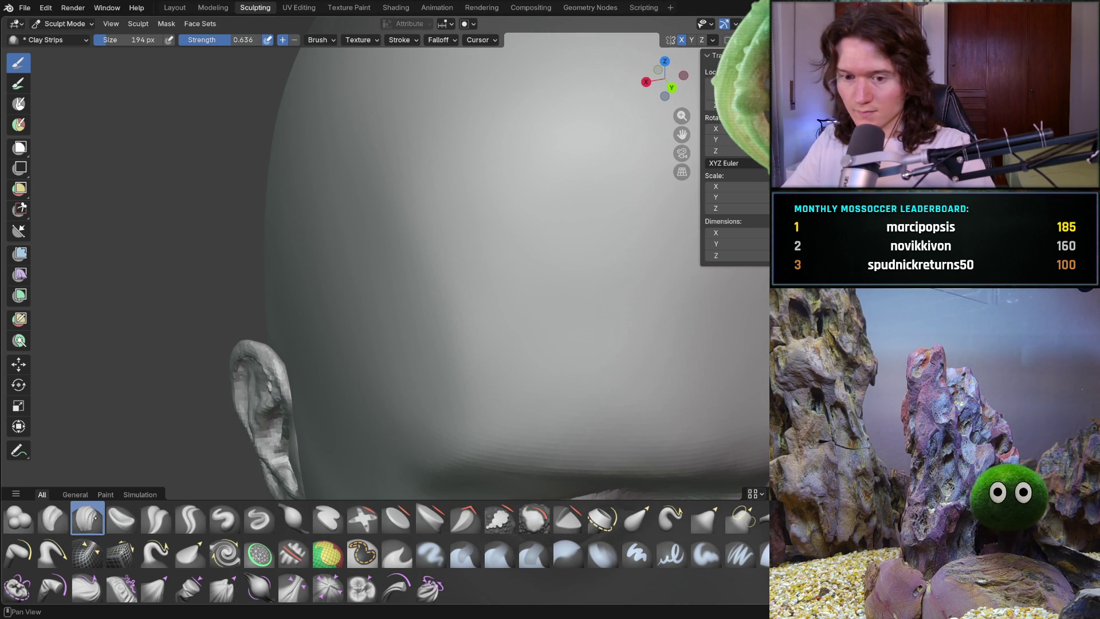
pyautogui.press('f')
pyautogui.click(391, 259)
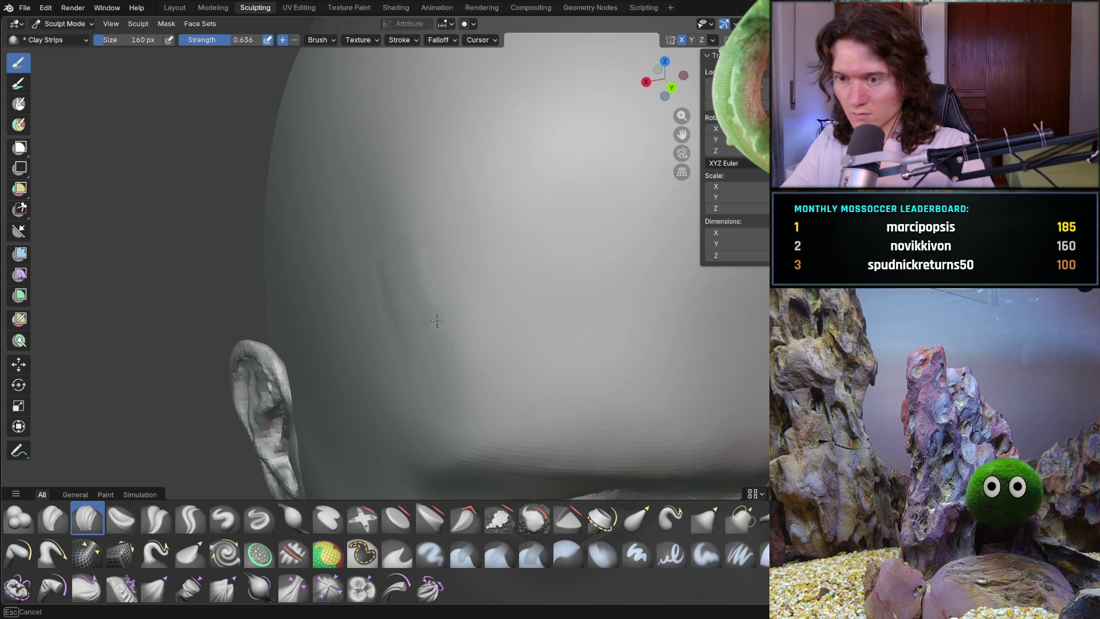
# Lay clay strips up the sides of the skull above the ears
pyautogui.moveTo(436, 384); pyautogui.dragTo(440, 418)
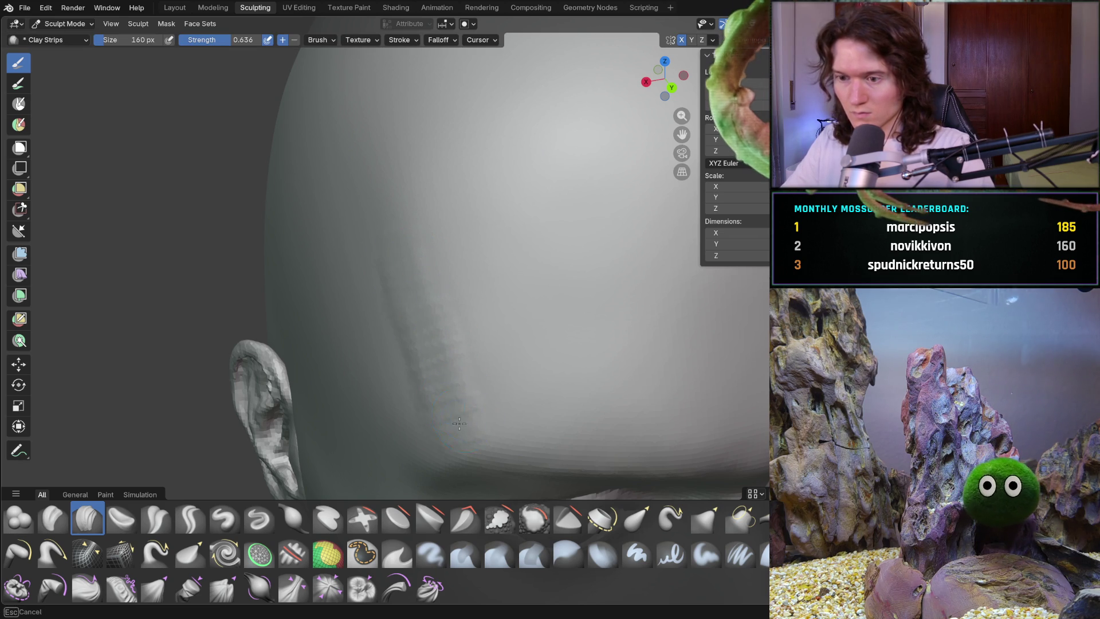
pyautogui.moveTo(416, 346); pyautogui.dragTo(404, 275)
pyautogui.moveTo(401, 321); pyautogui.dragTo(382, 214)
pyautogui.moveTo(369, 134); pyautogui.dragTo(407, 225, button='middle')
pyautogui.scroll(2, 407, 225)
pyautogui.scroll(2, 407, 225)
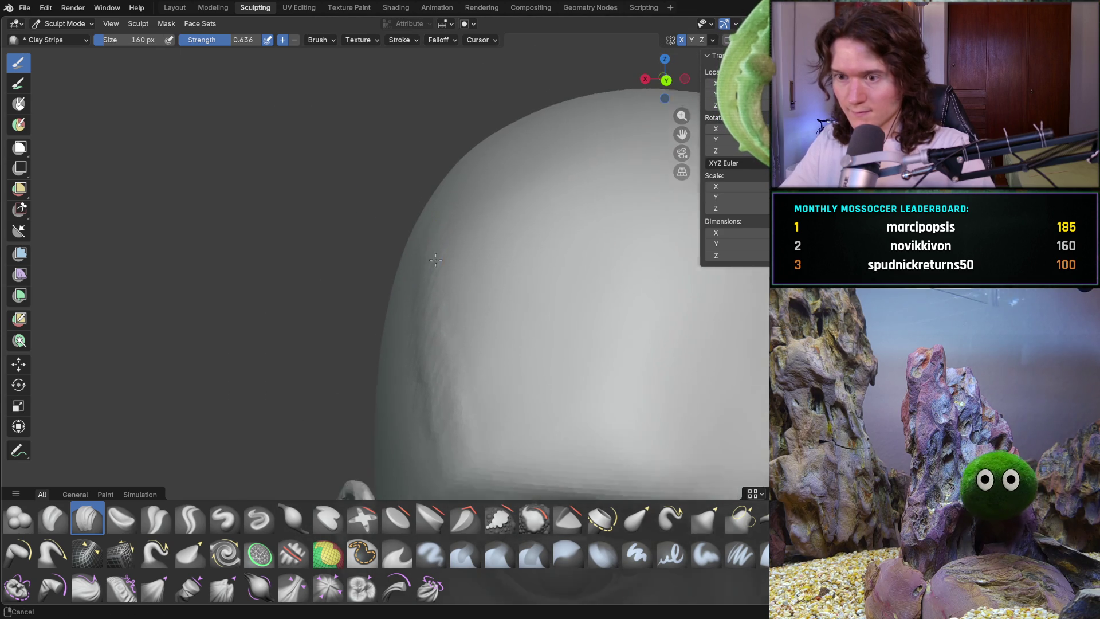
pyautogui.moveTo(424, 265)
pyautogui.mouseDown()
pyautogui.moveTo(404, 396)
pyautogui.moveTo(429, 325)
pyautogui.moveTo(417, 289)
pyautogui.moveTo(427, 351)
pyautogui.mouseUp()
# Orbit around the head to inspect the built-up skull from the face and side
pyautogui.moveTo(403, 468); pyautogui.dragTo(433, 325, button='middle')
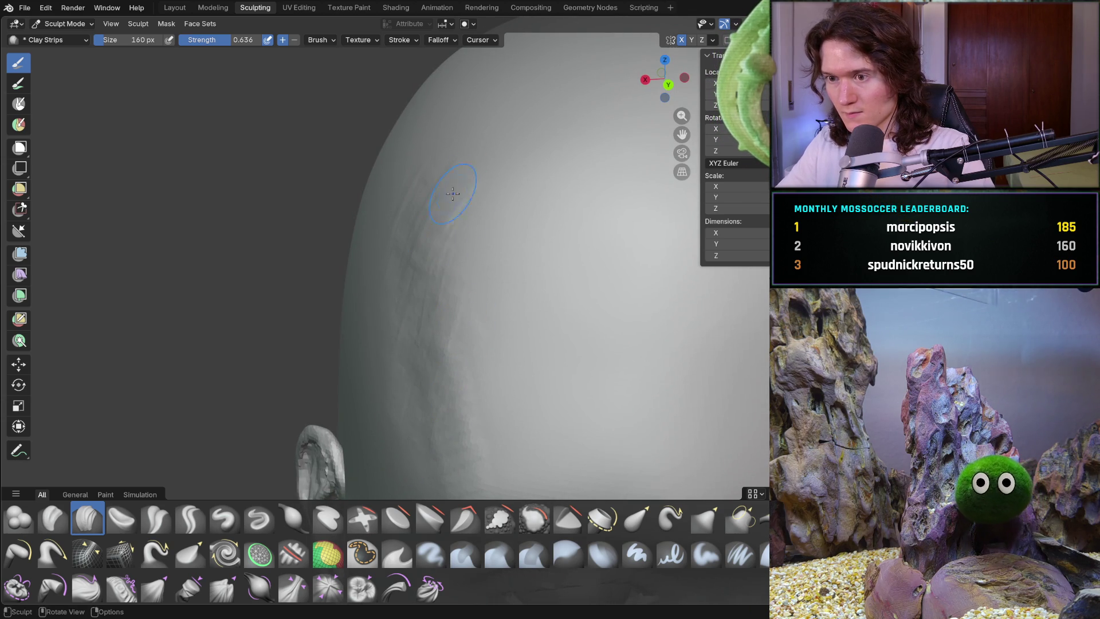
pyautogui.moveTo(478, 278); pyautogui.dragTo(479, 279, button='middle')
pyautogui.moveTo(481, 449)
pyautogui.mouseDown(button='middle')
pyautogui.moveTo(522, 339)
pyautogui.moveTo(465, 315)
pyautogui.moveTo(405, 344)
pyautogui.mouseUp(button='middle')
pyautogui.scroll(3, 395, 326)
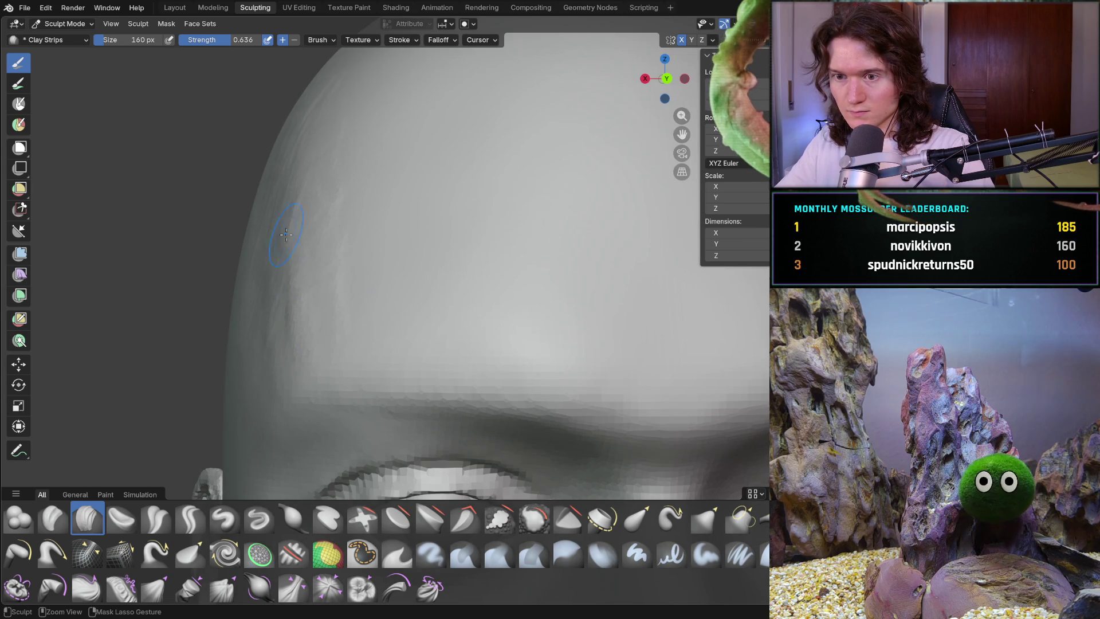
pyautogui.moveTo(254, 370); pyautogui.dragTo(242, 309, button='middle')
pyautogui.moveTo(239, 253)
pyautogui.mouseDown(button='middle')
pyautogui.moveTo(364, 319)
pyautogui.moveTo(361, 341)
pyautogui.moveTo(296, 331)
pyautogui.moveTo(287, 300)
pyautogui.moveTo(252, 287)
pyautogui.moveTo(346, 302)
pyautogui.moveTo(344, 321)
pyautogui.moveTo(299, 331)
pyautogui.moveTo(356, 331)
pyautogui.mouseUp(button='middle')
pyautogui.moveTo(487, 366); pyautogui.dragTo(513, 396, button='middle')
pyautogui.moveTo(559, 356); pyautogui.dragTo(558, 365, button='middle')
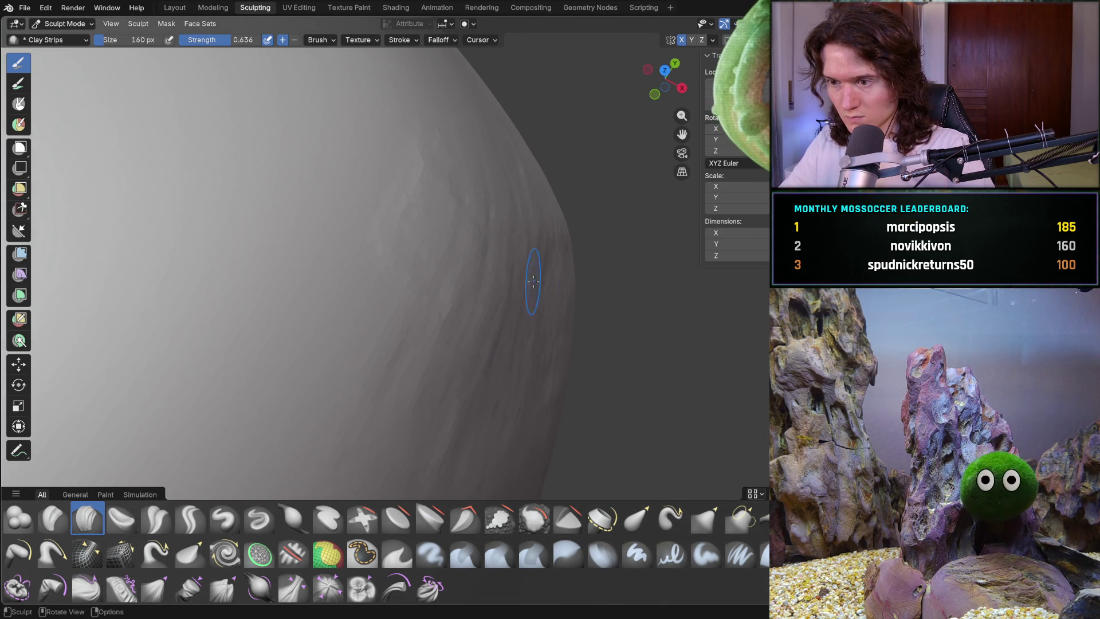
pyautogui.moveTo(555, 259); pyautogui.dragTo(564, 259, button='middle')
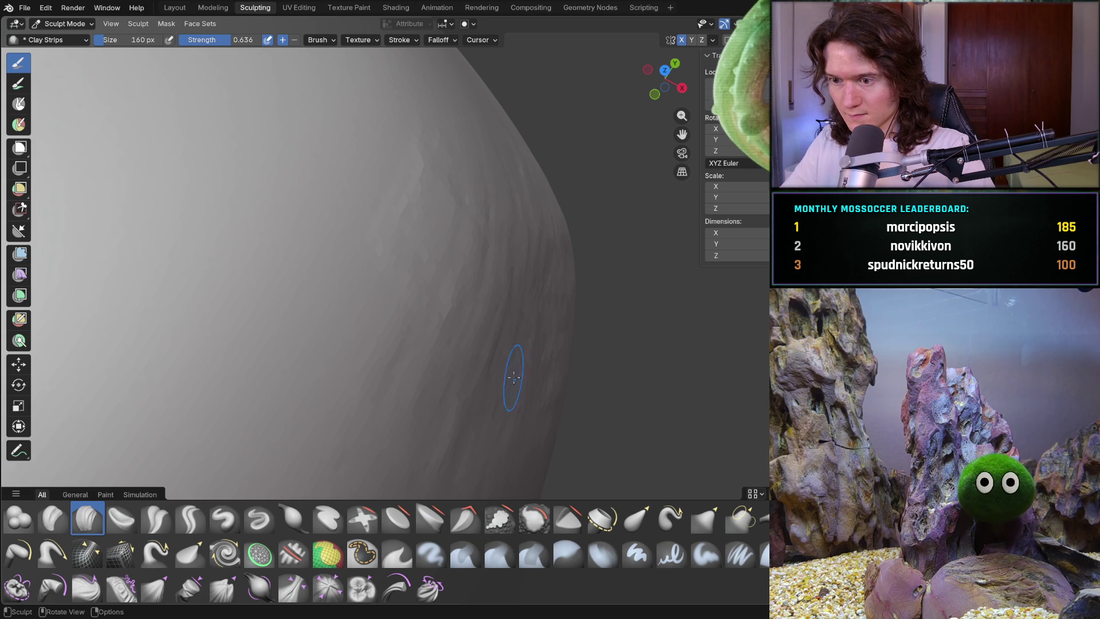
pyautogui.moveTo(491, 377); pyautogui.dragTo(540, 437, button='middle')
pyautogui.scroll(-5, 540, 437)
pyautogui.moveTo(518, 341)
pyautogui.mouseDown(button='middle')
pyautogui.moveTo(451, 323)
pyautogui.moveTo(341, 239)
pyautogui.moveTo(289, 226)
pyautogui.moveTo(373, 245)
pyautogui.moveTo(417, 271)
pyautogui.mouseUp(button='middle')
pyautogui.scroll(3, 441, 292)
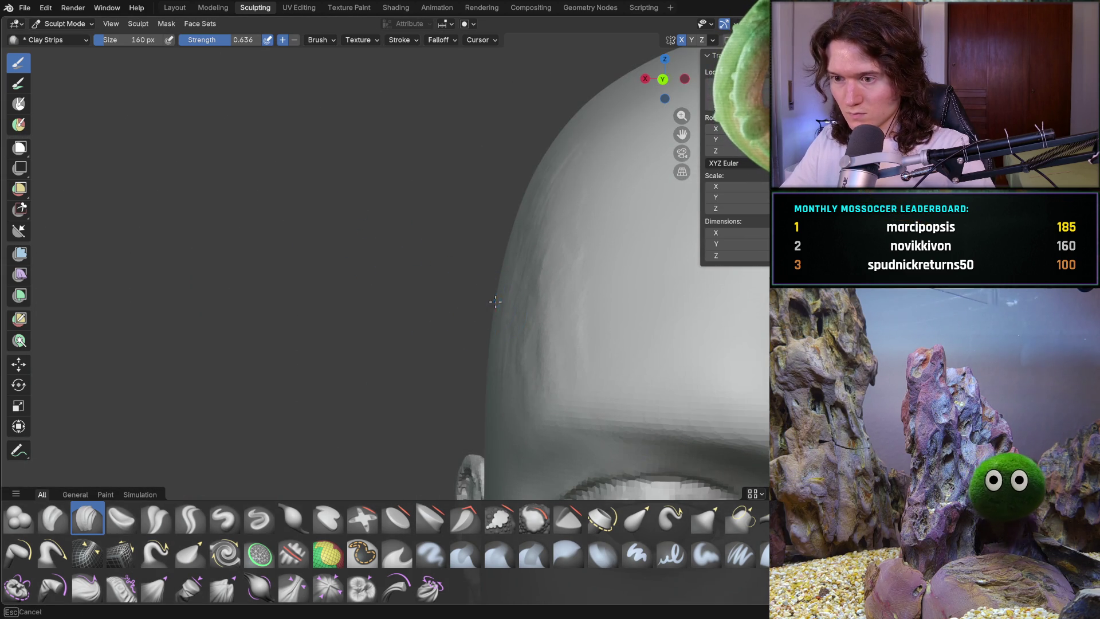
# Orbit and zoom to inspect the ears and a straight front view of the head
pyautogui.moveTo(485, 314)
pyautogui.mouseDown(button='middle')
pyautogui.moveTo(476, 329)
pyautogui.moveTo(489, 340)
pyautogui.mouseUp(button='middle')
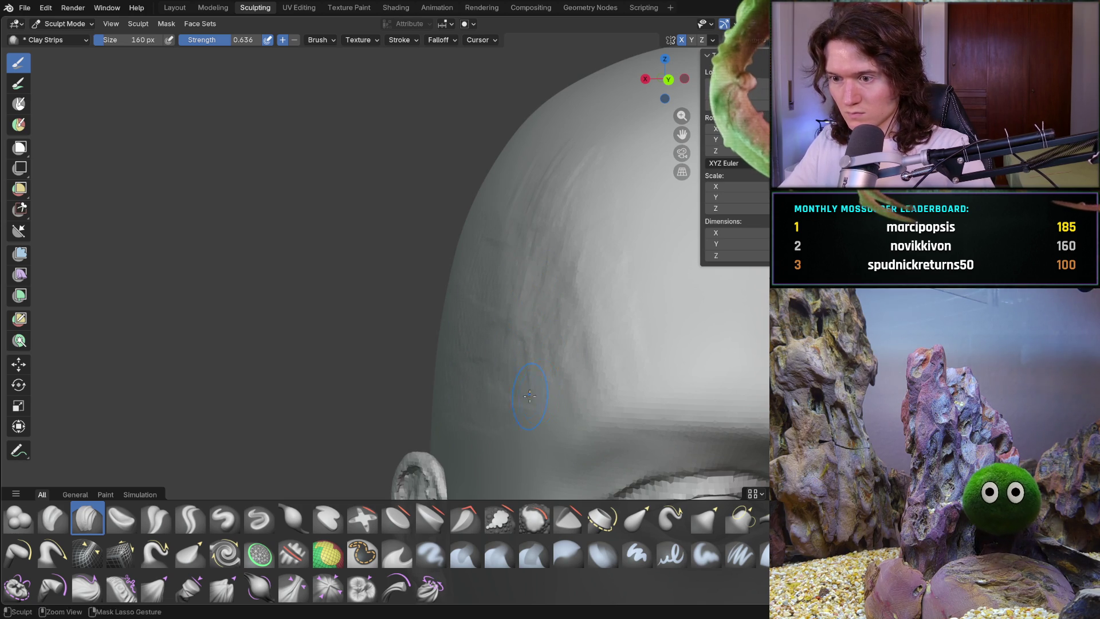
pyautogui.scroll(-10, 527, 367)
pyautogui.moveTo(515, 355); pyautogui.dragTo(502, 328, button='middle')
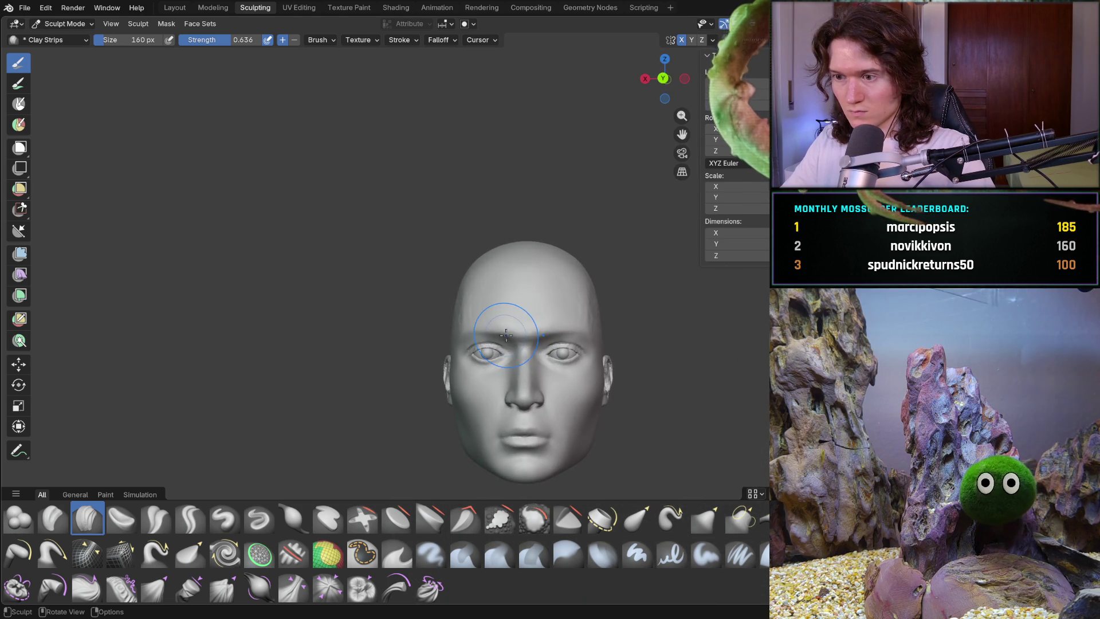
pyautogui.scroll(5, 487, 324)
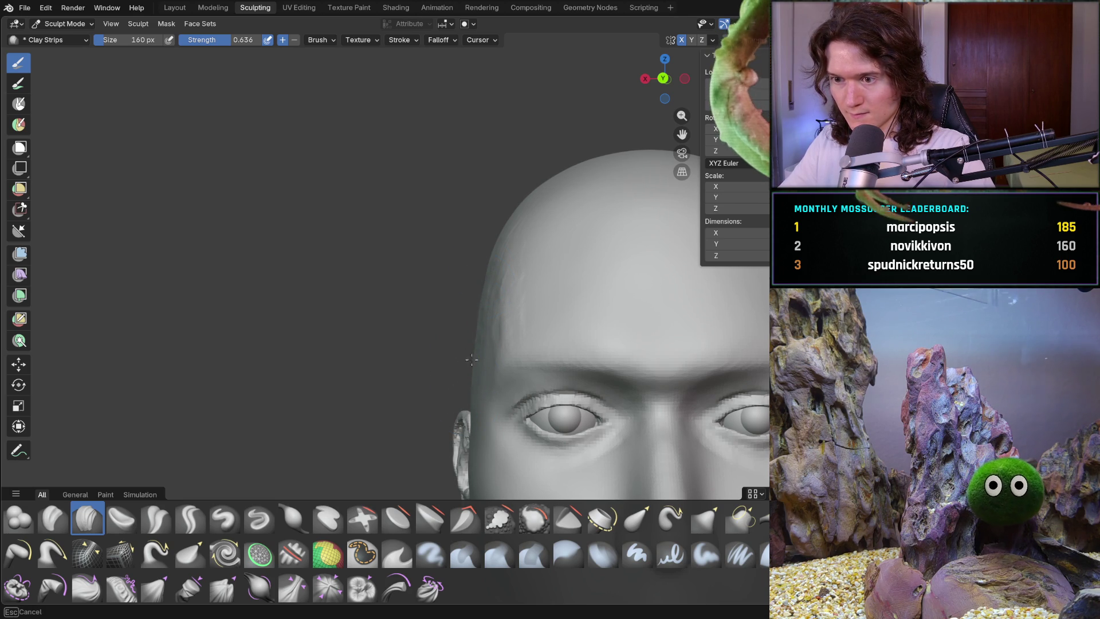
pyautogui.moveTo(458, 338)
pyautogui.mouseDown(button='middle')
pyautogui.moveTo(467, 356)
pyautogui.moveTo(437, 312)
pyautogui.moveTo(449, 357)
pyautogui.moveTo(447, 314)
pyautogui.moveTo(475, 343)
pyautogui.mouseUp(button='middle')
pyautogui.scroll(2, 467, 357)
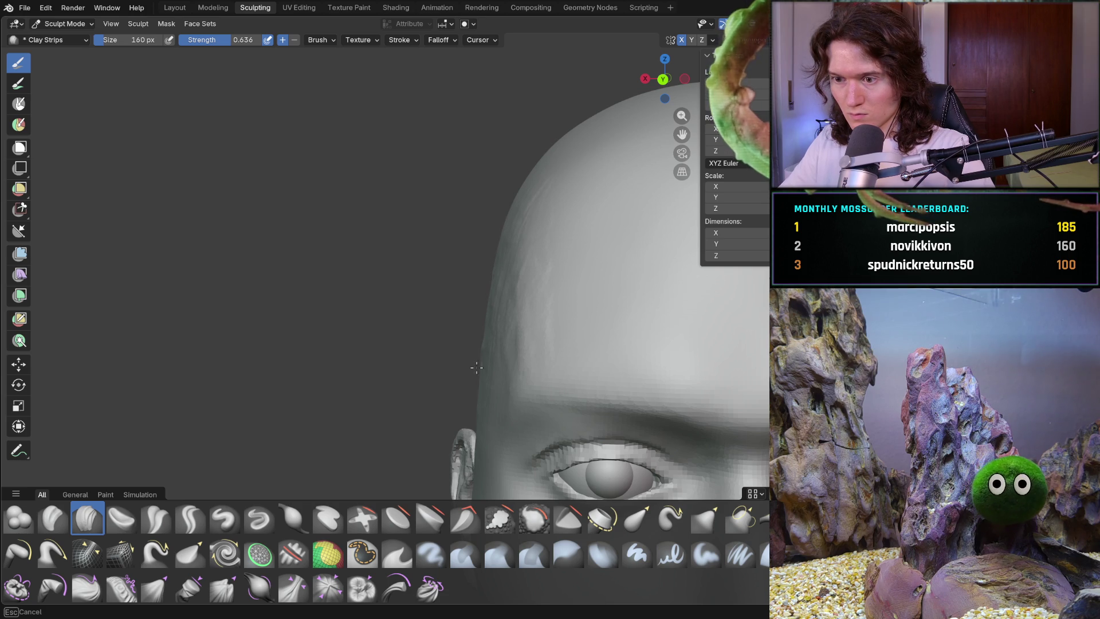
pyautogui.keyDown('shift'); pyautogui.moveTo(480, 412); pyautogui.dragTo(439, 280, button='middle'); pyautogui.keyUp('shift')
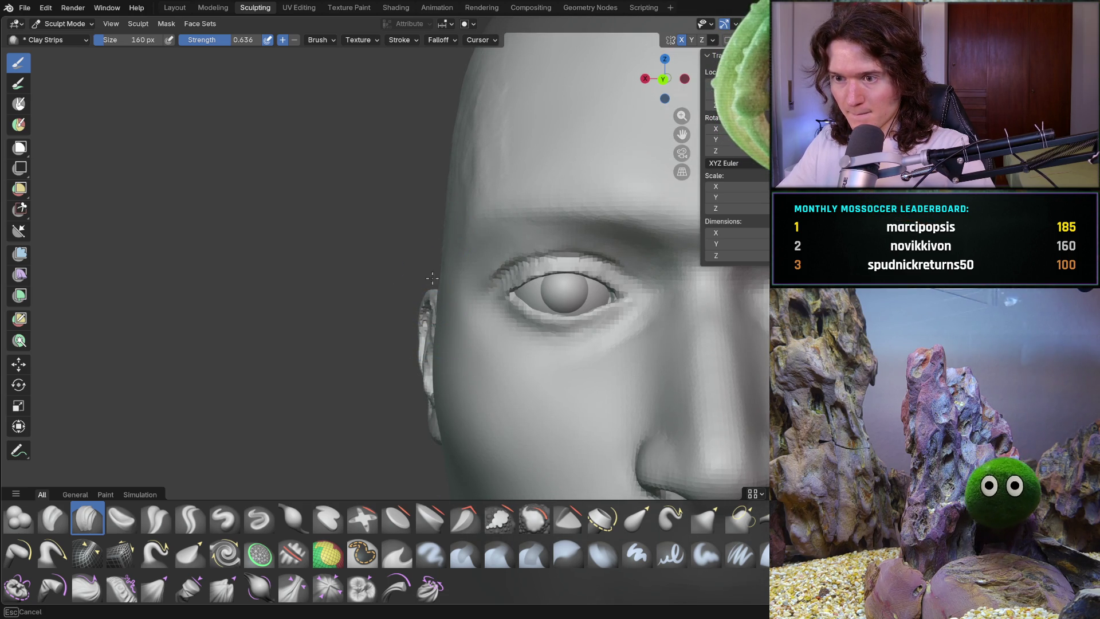
pyautogui.moveTo(442, 276); pyautogui.dragTo(426, 272, button='middle')
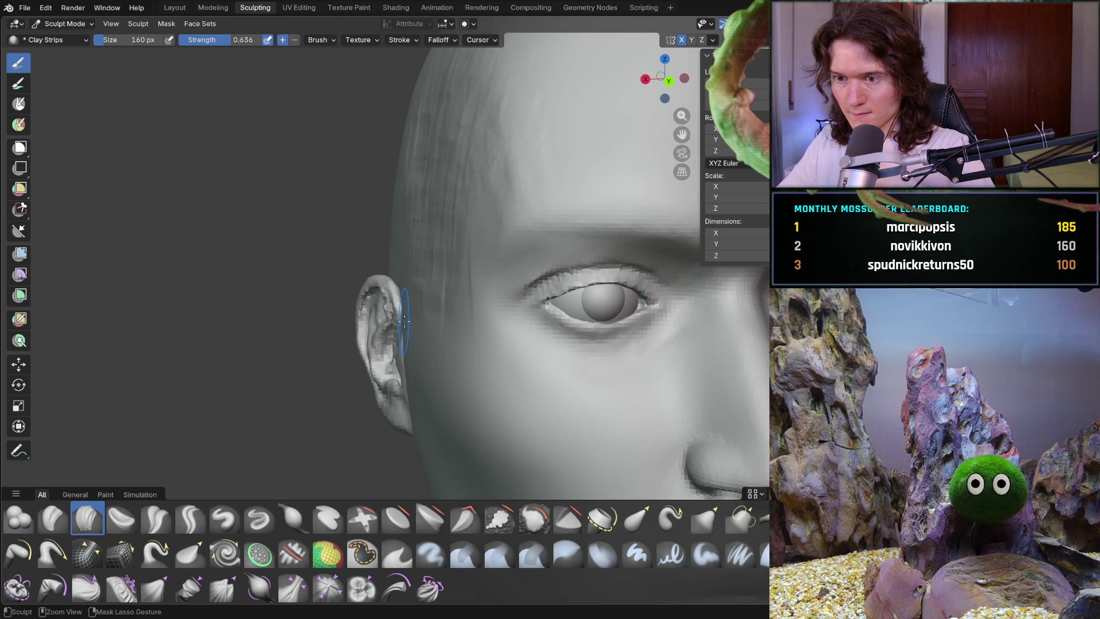
pyautogui.moveTo(404, 321)
pyautogui.mouseDown(button='middle')
pyautogui.moveTo(437, 257)
pyautogui.moveTo(414, 269)
pyautogui.moveTo(403, 252)
pyautogui.moveTo(415, 311)
pyautogui.moveTo(504, 241)
pyautogui.mouseUp(button='middle')
pyautogui.scroll(2, 521, 230)
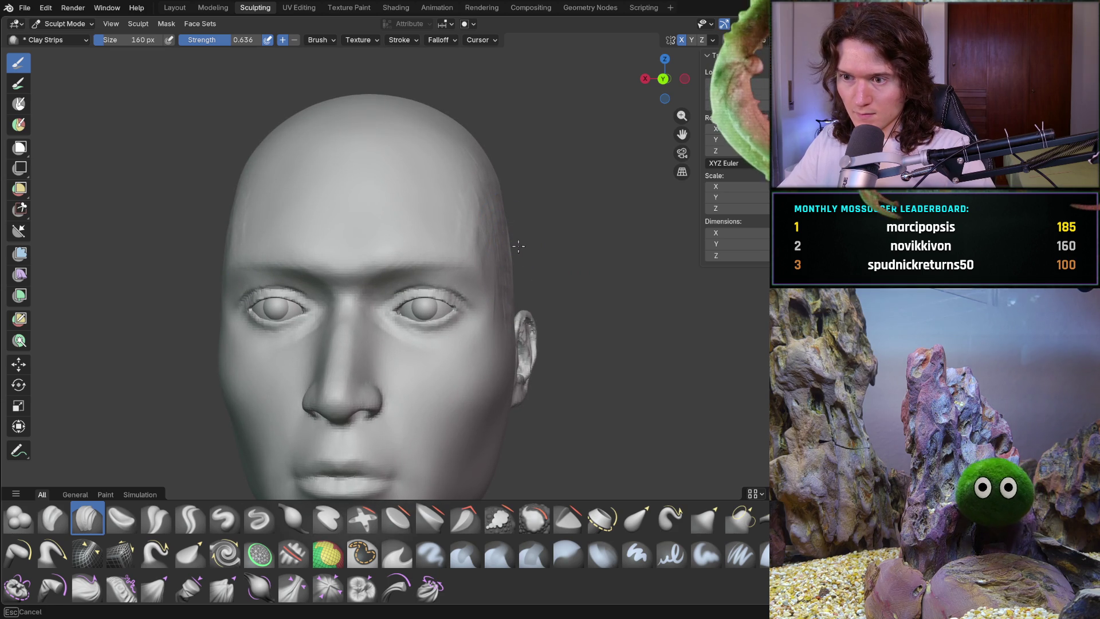
pyautogui.moveTo(512, 249)
pyautogui.mouseDown(button='middle')
pyautogui.moveTo(535, 270)
pyautogui.moveTo(524, 267)
pyautogui.moveTo(645, 231)
pyautogui.mouseUp(button='middle')
pyautogui.scroll(-3, 524, 266)
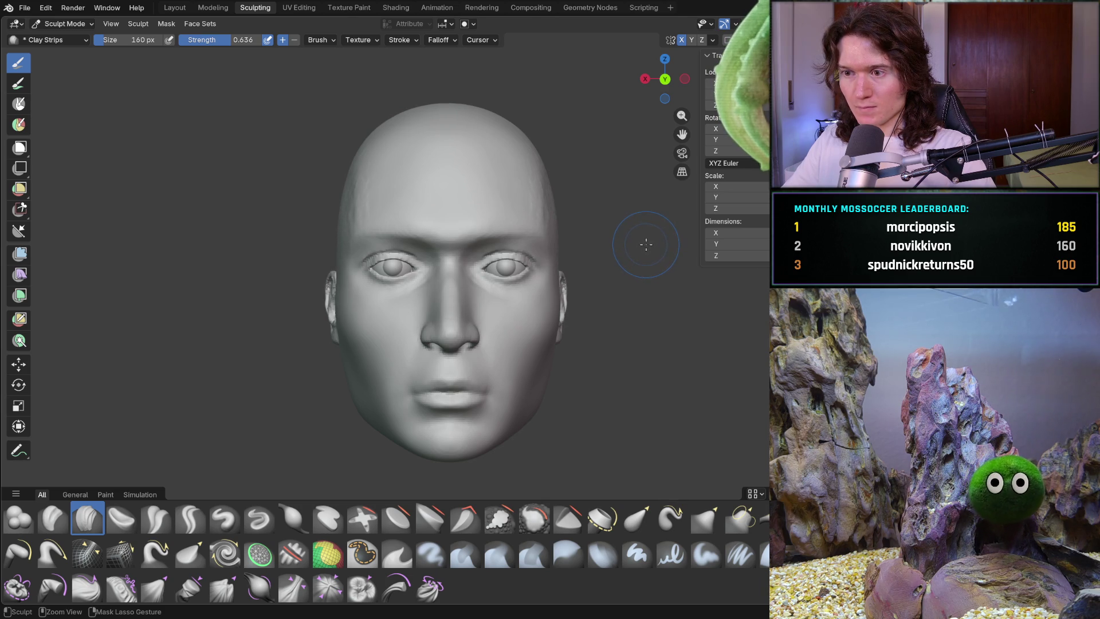
pyautogui.scroll(2, 577, 263)
pyautogui.moveTo(576, 263)
pyautogui.mouseDown(button='middle')
pyautogui.moveTo(569, 211)
pyautogui.moveTo(584, 189)
pyautogui.moveTo(602, 189)
pyautogui.moveTo(606, 201)
pyautogui.moveTo(429, 233)
pyautogui.moveTo(561, 241)
pyautogui.moveTo(571, 255)
pyautogui.mouseUp(button='middle')
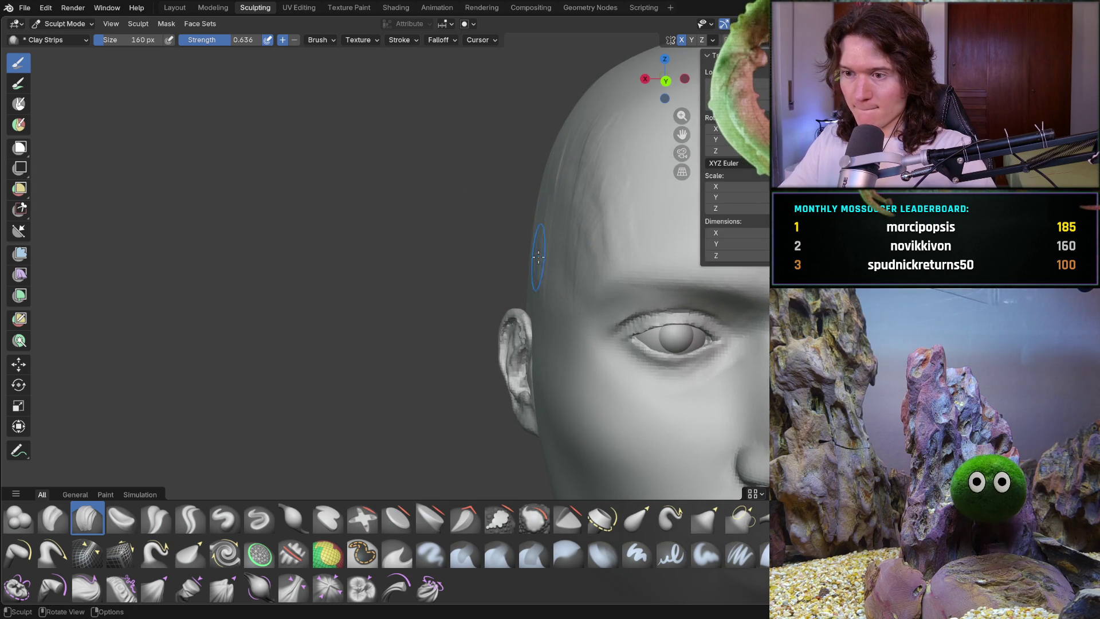
pyautogui.scroll(-5, 587, 265)
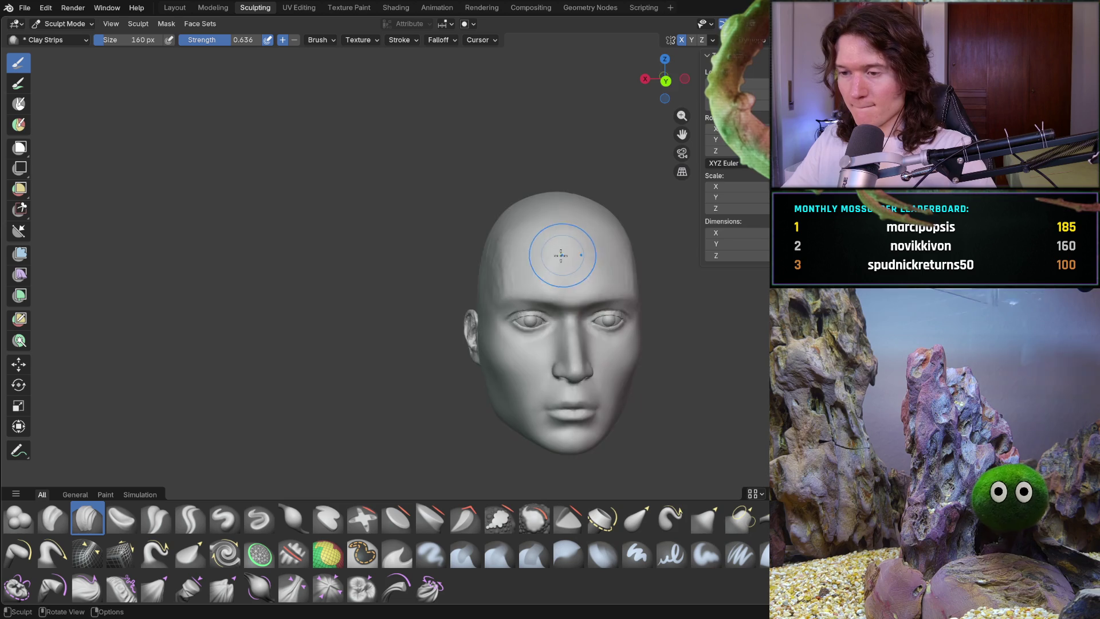
pyautogui.scroll(5, 557, 215)
pyautogui.moveTo(557, 216)
pyautogui.mouseDown(button='middle')
pyautogui.moveTo(458, 240)
pyautogui.moveTo(496, 241)
pyautogui.mouseUp(button='middle')
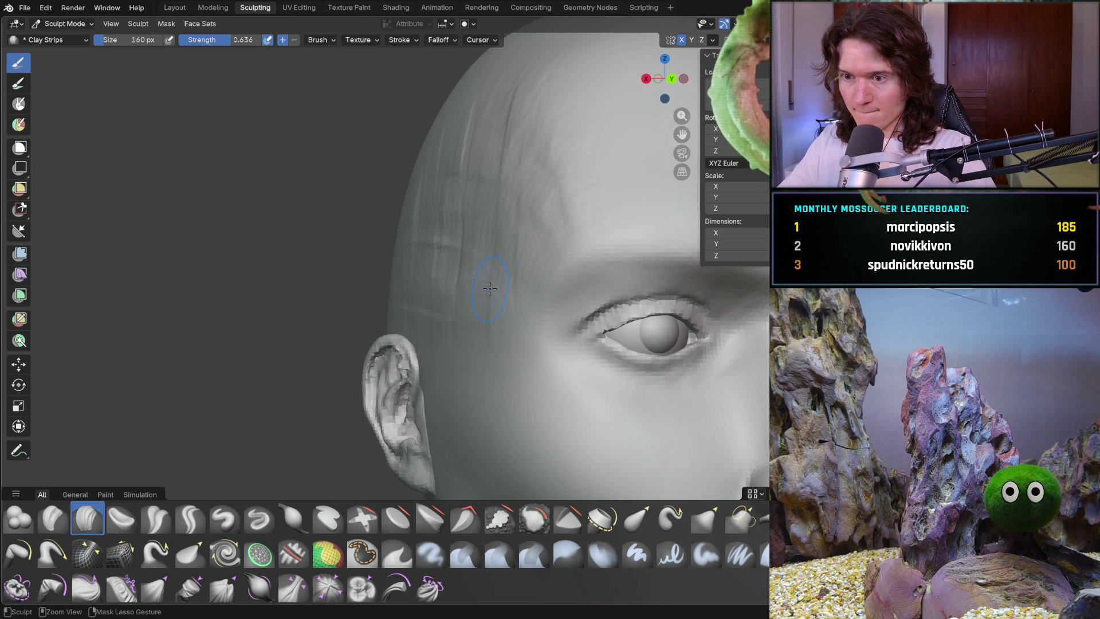
pyautogui.scroll(-5, 518, 229)
pyautogui.moveTo(480, 270); pyautogui.dragTo(460, 346, button='middle')
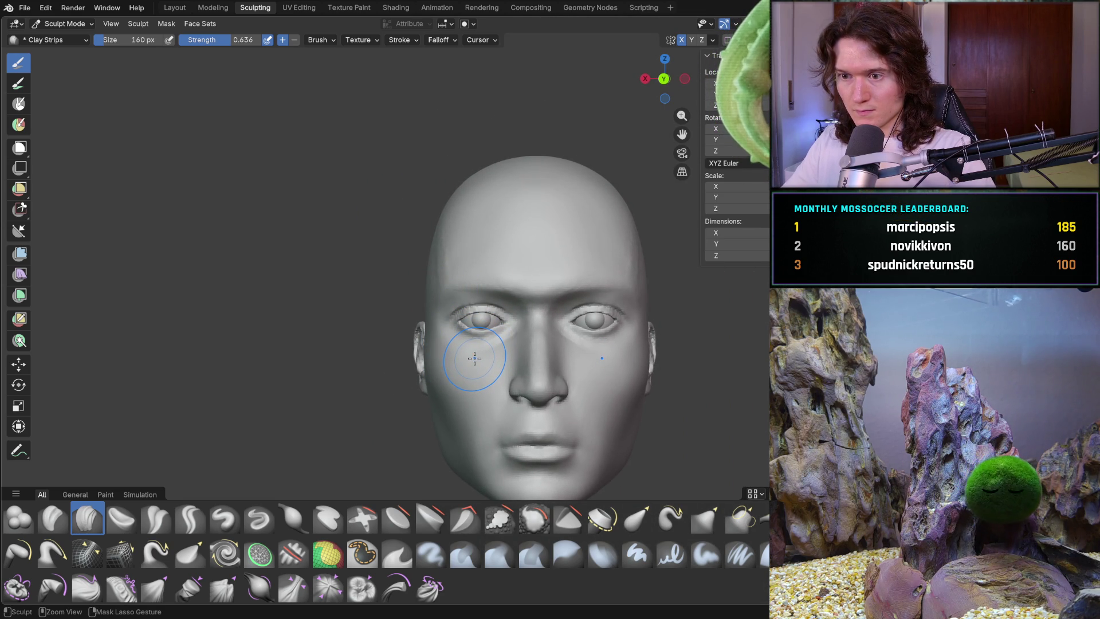
pyautogui.scroll(4, 456, 349)
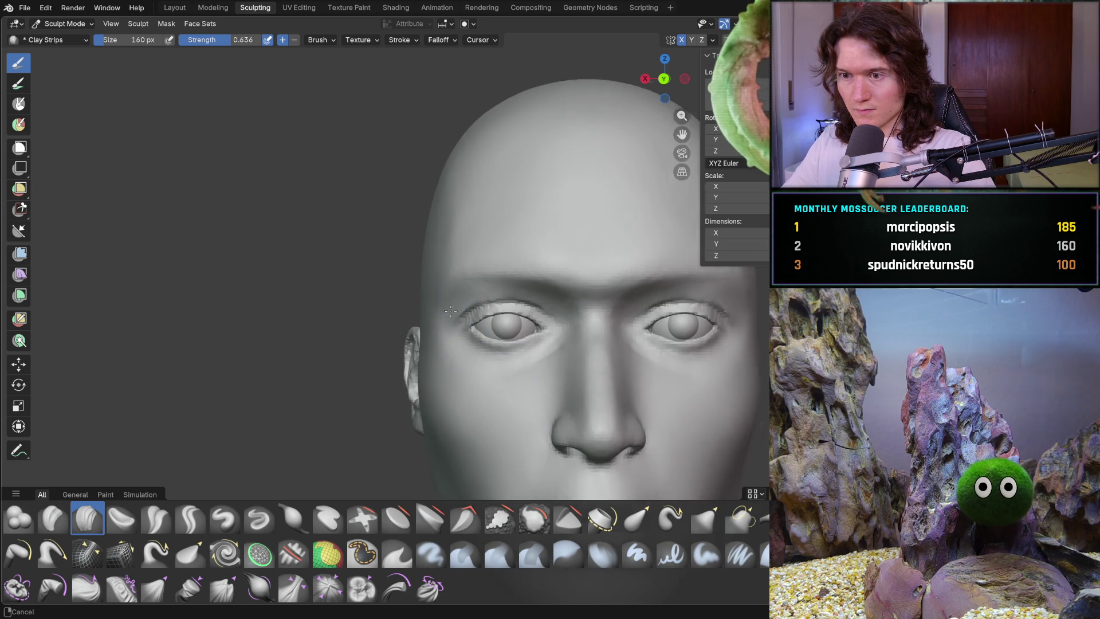
pyautogui.scroll(-4, 390, 252)
pyautogui.moveTo(390, 252); pyautogui.dragTo(403, 254, button='middle')
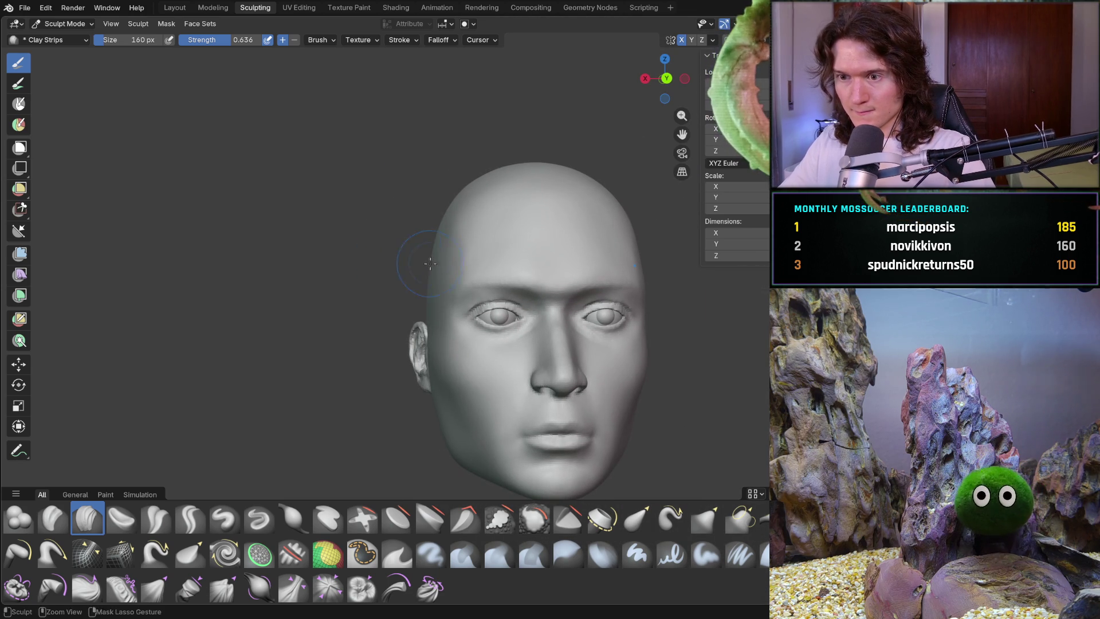
pyautogui.moveTo(462, 240); pyautogui.dragTo(423, 269, button='middle')
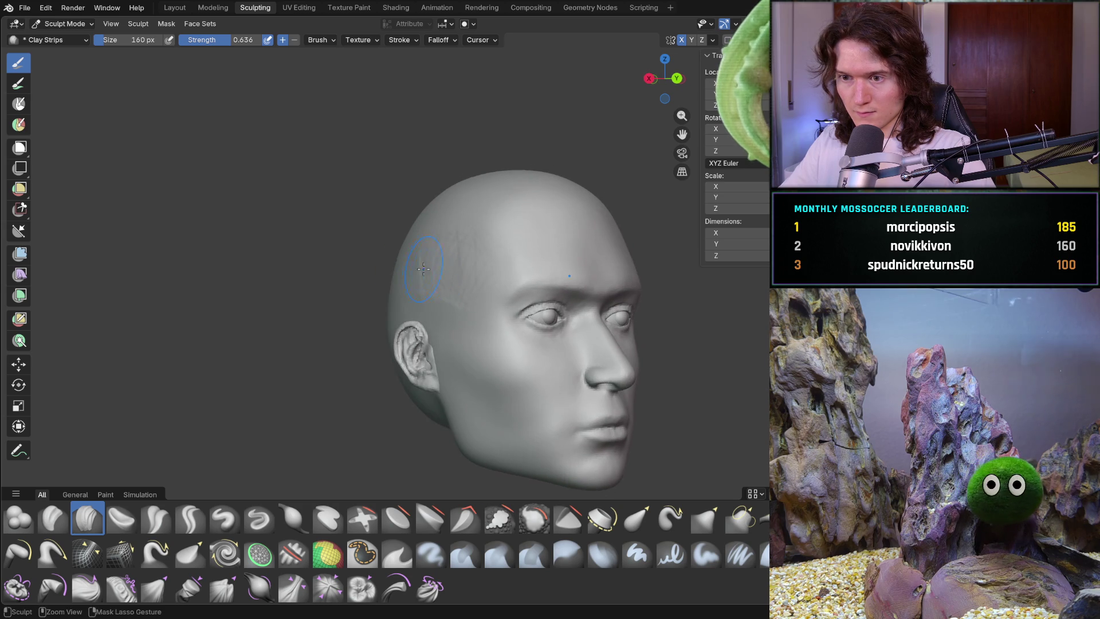
pyautogui.moveTo(500, 261)
pyautogui.mouseDown(button='middle')
pyautogui.moveTo(437, 265)
pyautogui.moveTo(426, 293)
pyautogui.moveTo(460, 277)
pyautogui.moveTo(464, 288)
pyautogui.moveTo(426, 296)
pyautogui.moveTo(433, 286)
pyautogui.mouseUp(button='middle')
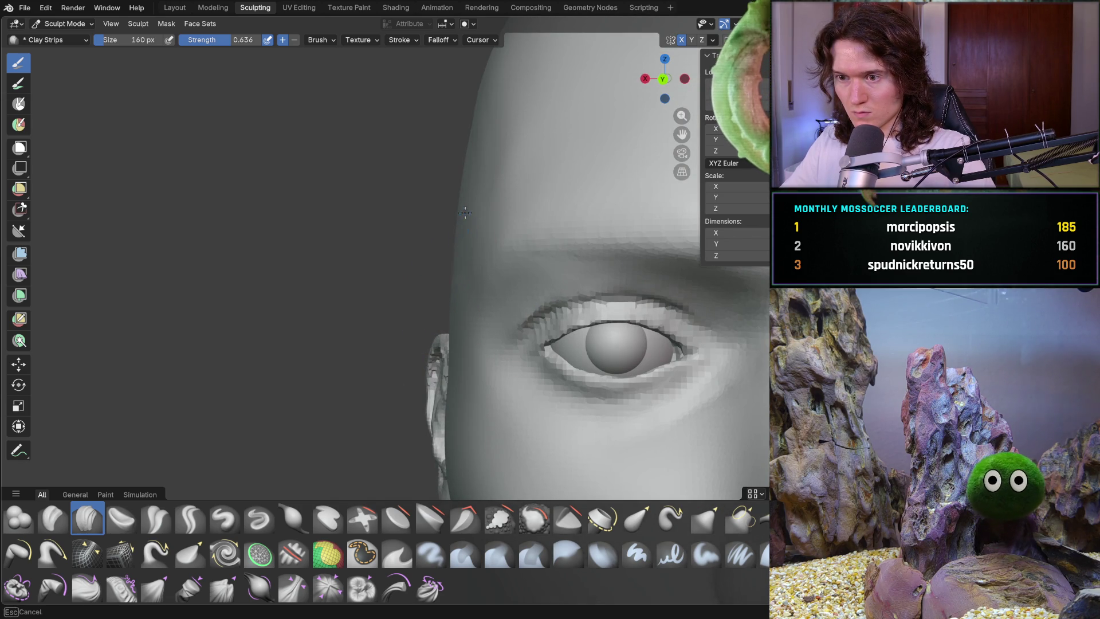
pyautogui.moveTo(436, 277)
pyautogui.mouseDown(button='middle')
pyautogui.moveTo(405, 280)
pyautogui.moveTo(400, 263)
pyautogui.moveTo(441, 288)
pyautogui.mouseUp(button='middle')
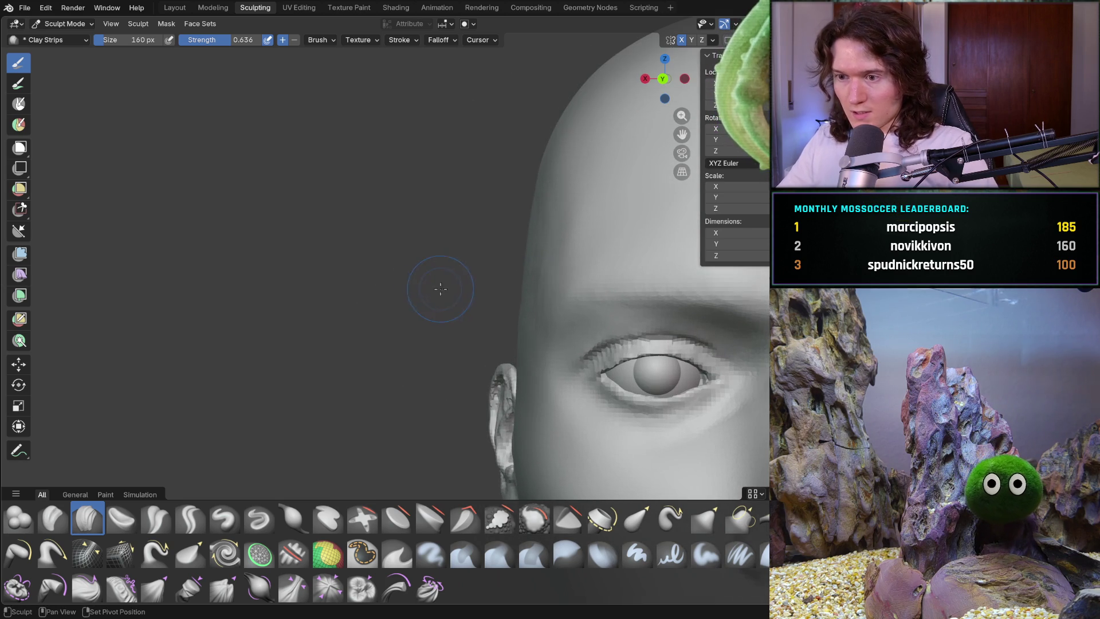
pyautogui.moveTo(524, 283)
pyautogui.mouseDown(button='middle')
pyautogui.moveTo(498, 286)
pyautogui.moveTo(529, 279)
pyautogui.mouseUp(button='middle')
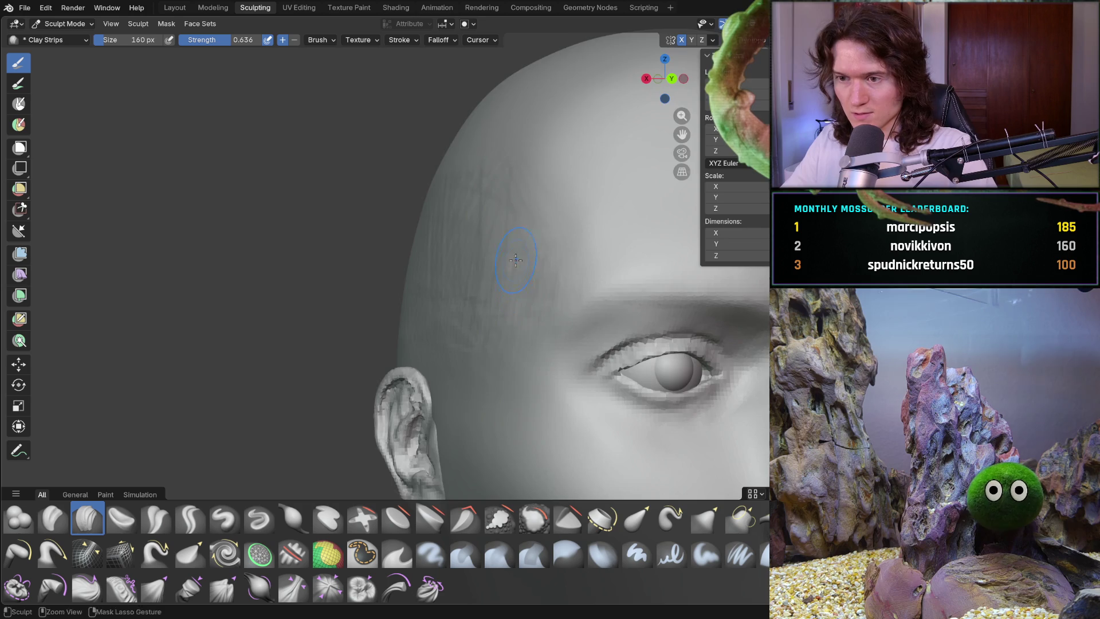
pyautogui.scroll(-5, 515, 260)
pyautogui.press('ctrl+KP_1')
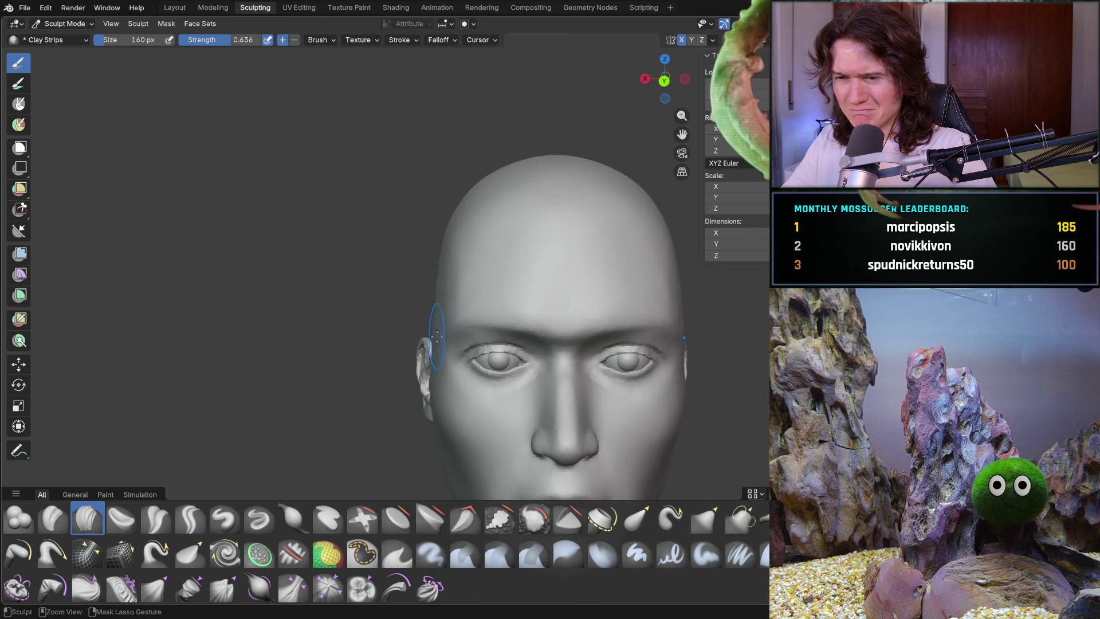
# Orbit and zoom until the upper left forehead and temple fill the view
pyautogui.scroll(5, 436, 335)
pyautogui.moveTo(436, 335); pyautogui.dragTo(481, 284, button='middle')
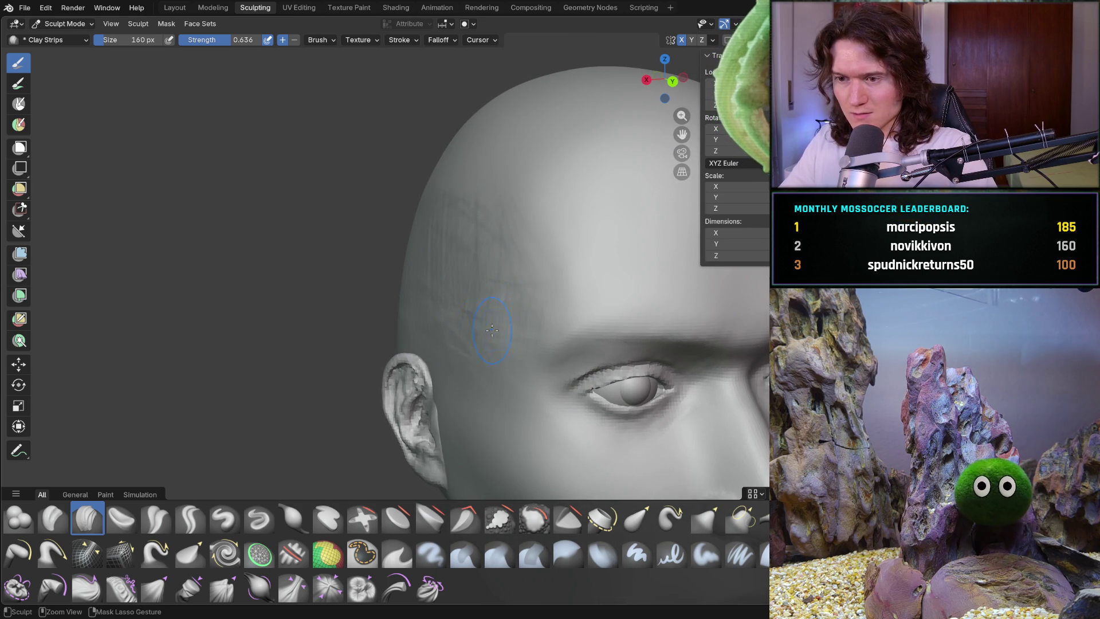
pyautogui.scroll(-5, 510, 359)
pyautogui.moveTo(511, 359)
pyautogui.mouseDown(button='middle')
pyautogui.moveTo(420, 331)
pyautogui.moveTo(408, 338)
pyautogui.moveTo(447, 361)
pyautogui.mouseUp(button='middle')
pyautogui.scroll(5, 438, 346)
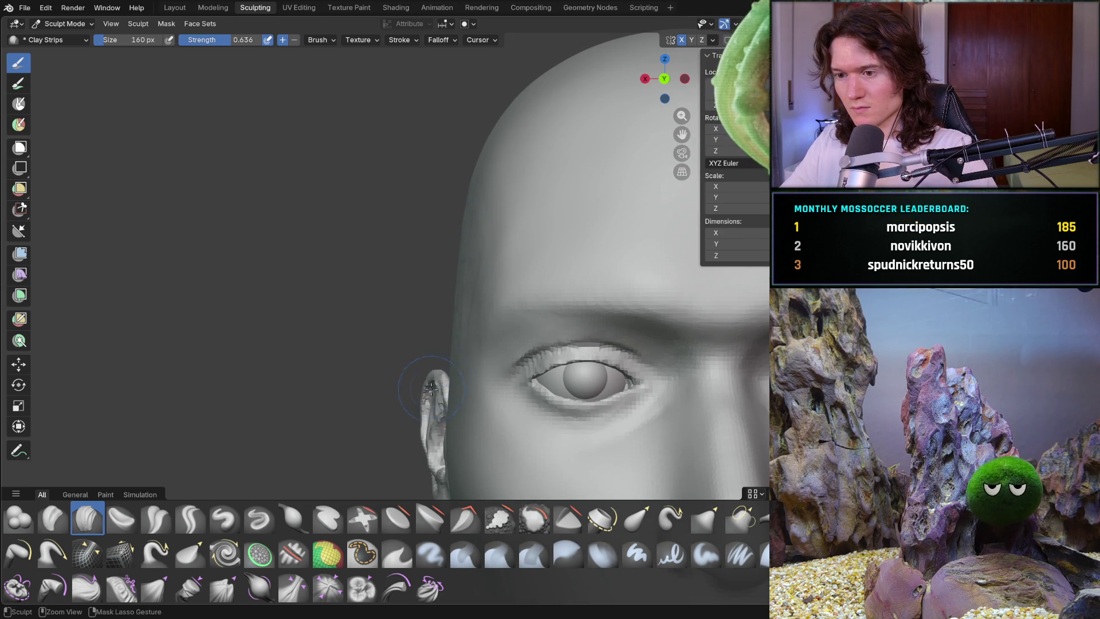
pyautogui.moveTo(430, 389); pyautogui.dragTo(487, 327, button='middle')
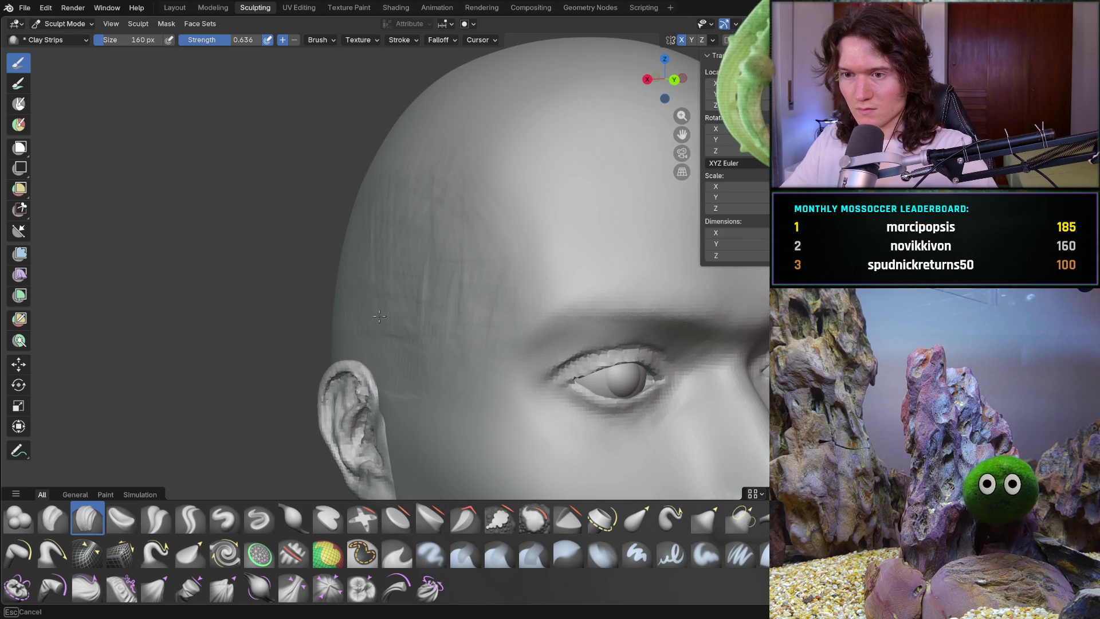
pyautogui.scroll(-5, 532, 224)
pyautogui.moveTo(435, 298)
pyautogui.mouseDown(button='middle')
pyautogui.moveTo(412, 294)
pyautogui.moveTo(431, 271)
pyautogui.mouseUp(button='middle')
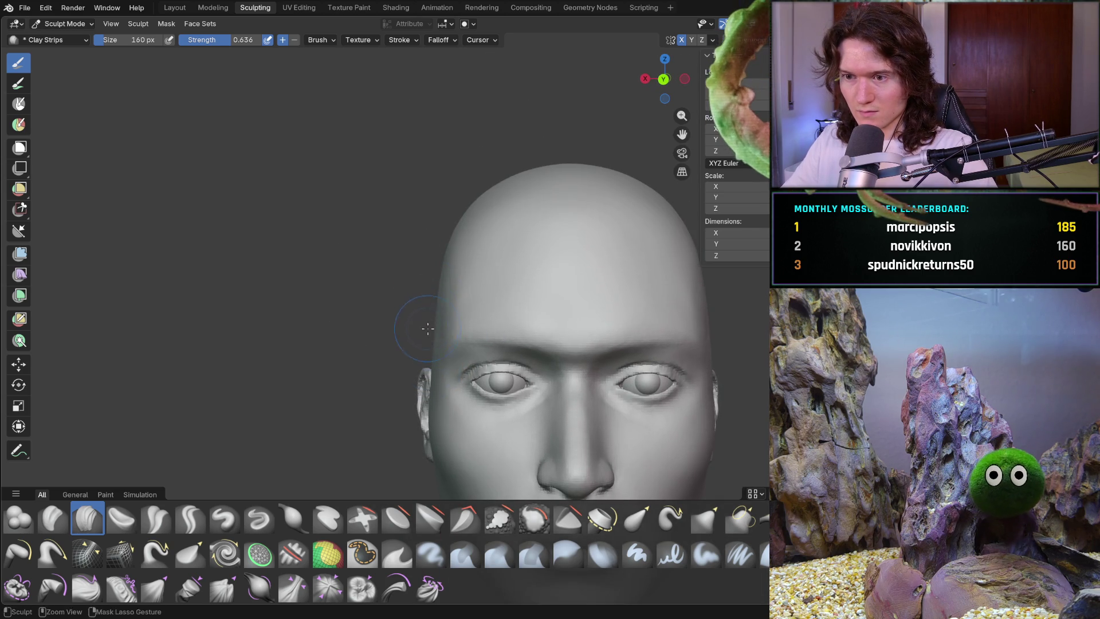
pyautogui.scroll(6, 447, 297)
pyautogui.moveTo(483, 288)
pyautogui.mouseDown(button='middle')
pyautogui.moveTo(498, 307)
pyautogui.moveTo(466, 270)
pyautogui.moveTo(466, 247)
pyautogui.mouseUp(button='middle')
pyautogui.scroll(-2, 466, 270)
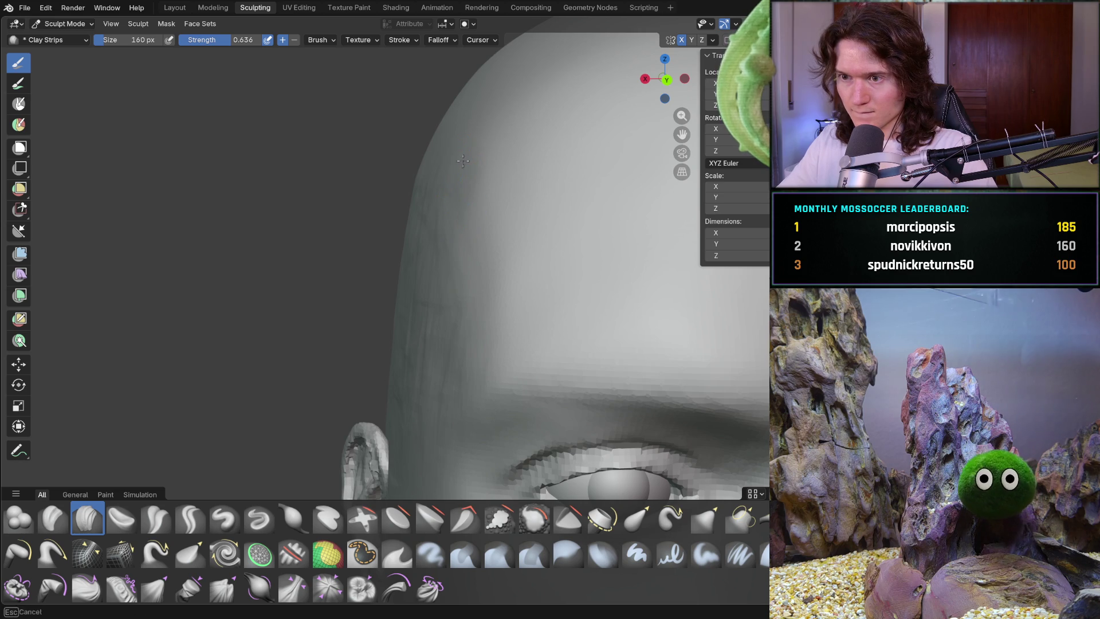
pyautogui.moveTo(453, 294)
pyautogui.keyDown('ctrl'); pyautogui.mouseDown(button='middle')
pyautogui.moveTo(451, 179)
pyautogui.moveTo(484, 204)
pyautogui.moveTo(513, 263)
pyautogui.mouseUp(button='middle'); pyautogui.keyUp('ctrl')
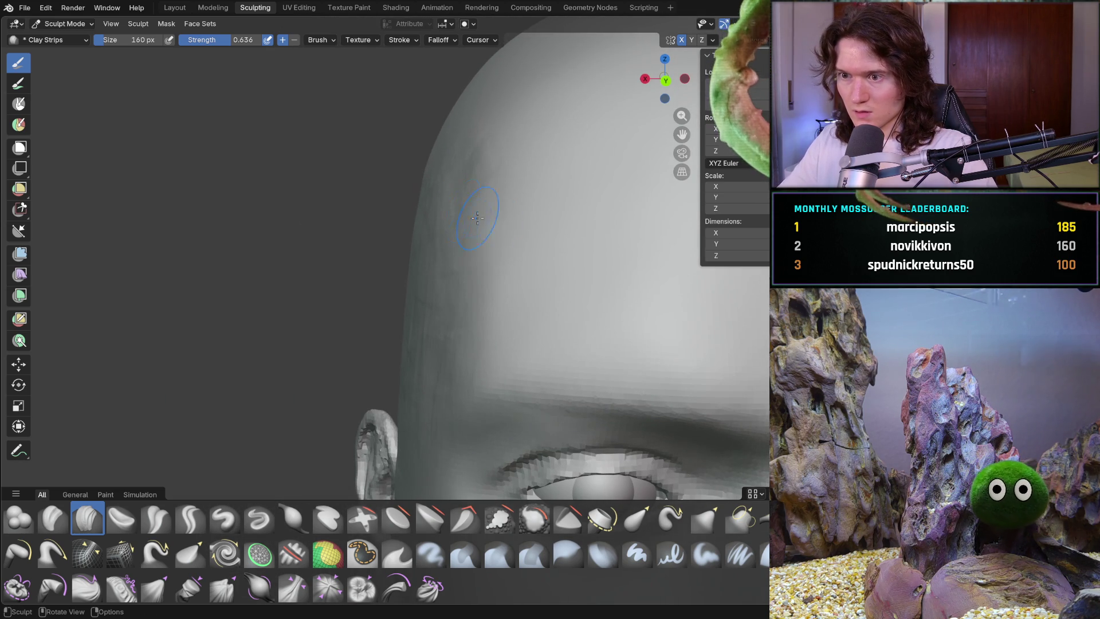
# Shrink the Clay Strips brush to 120 px and lay strips on the upper forehead
pyautogui.press('f')
pyautogui.click(485, 279)
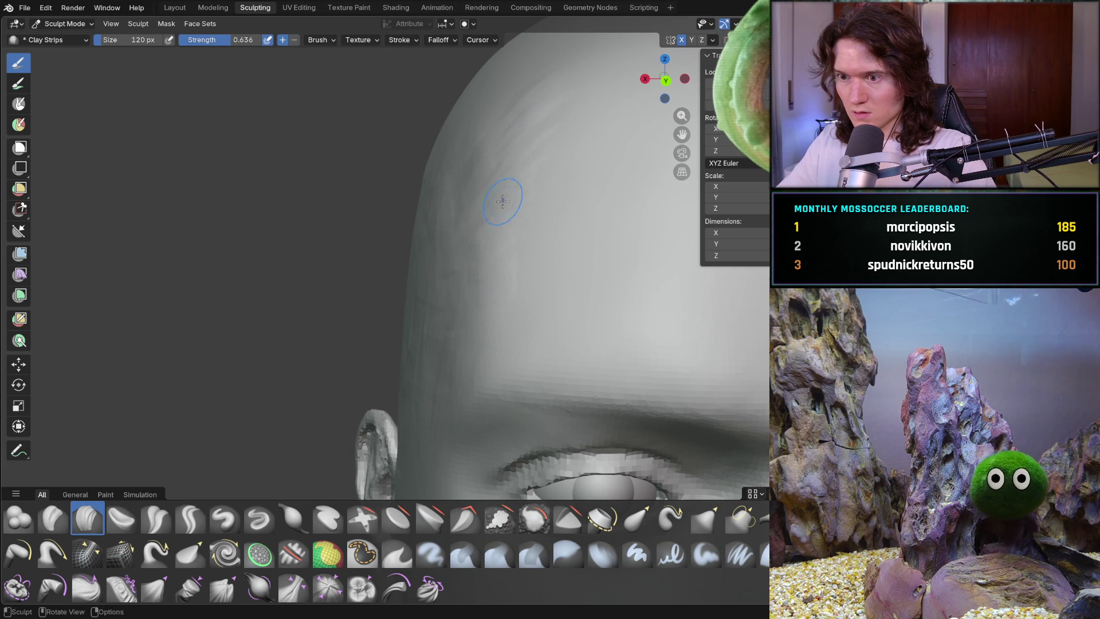
pyautogui.moveTo(480, 308); pyautogui.dragTo(462, 367)
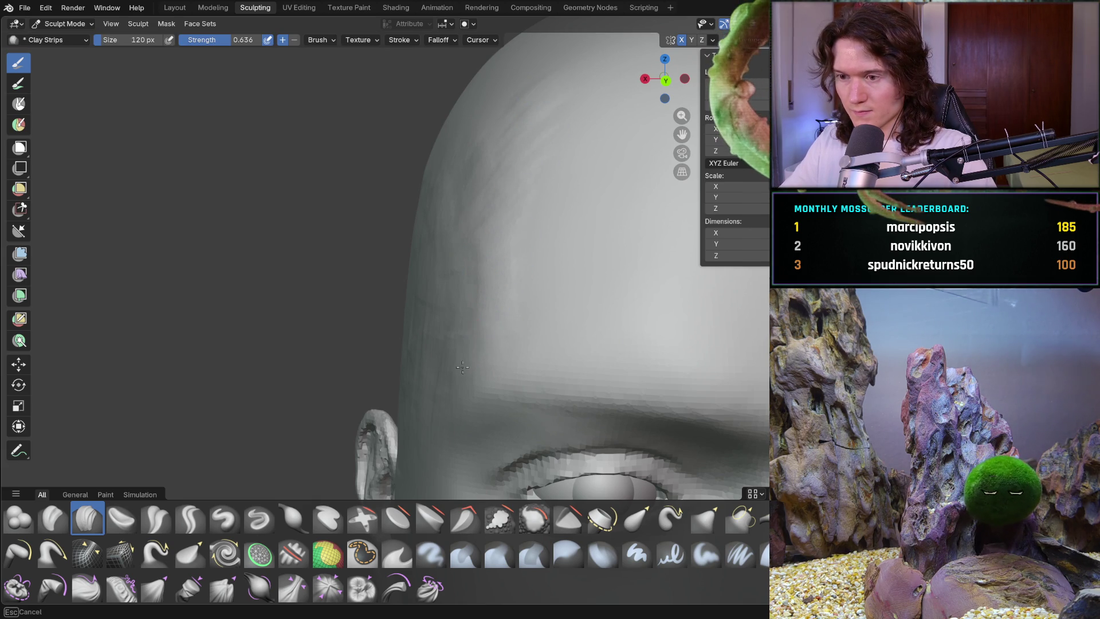
pyautogui.moveTo(503, 248)
pyautogui.mouseDown()
pyautogui.moveTo(527, 177)
pyautogui.moveTo(523, 116)
pyautogui.mouseUp()
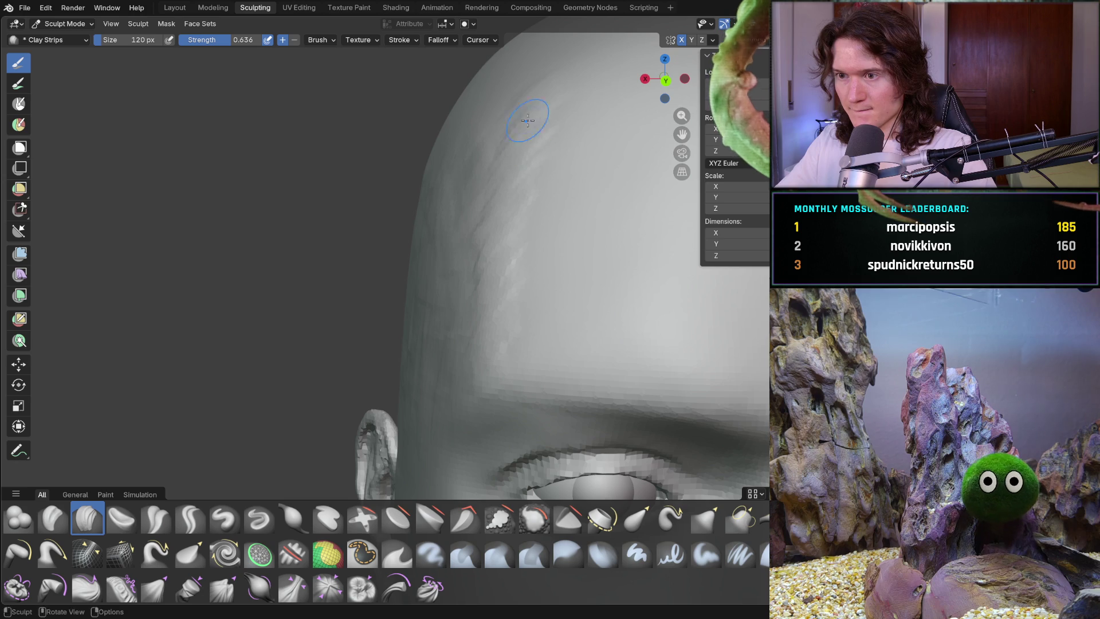
pyautogui.moveTo(523, 112)
pyautogui.keyDown('ctrl'); pyautogui.mouseDown(button='middle')
pyautogui.moveTo(503, 250)
pyautogui.moveTo(493, 233)
pyautogui.moveTo(501, 246)
pyautogui.mouseUp(button='middle'); pyautogui.keyUp('ctrl')
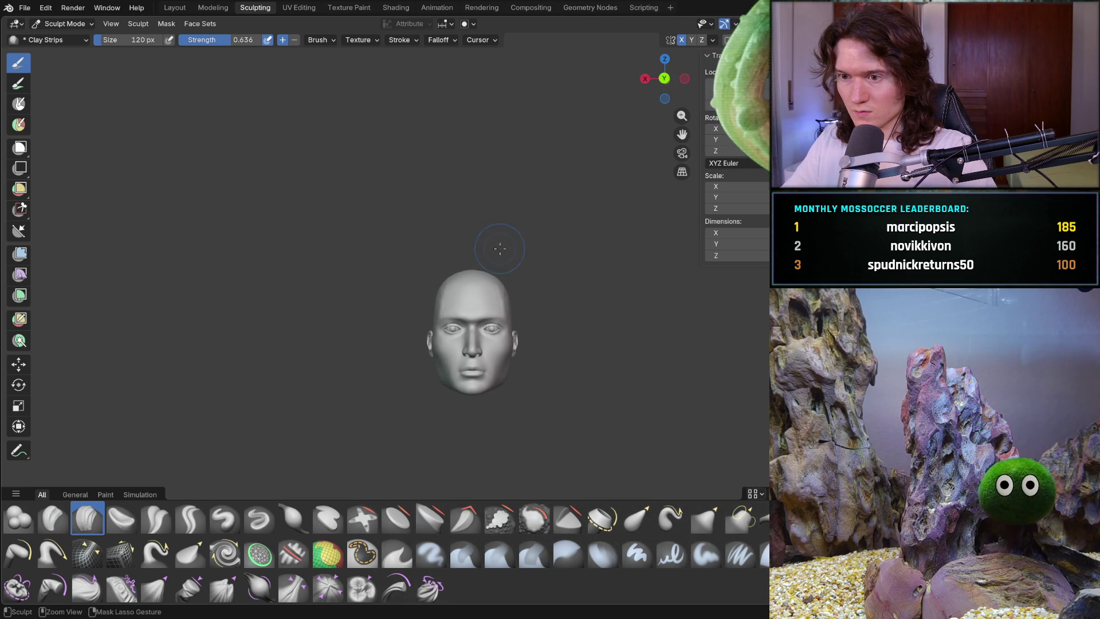
# Add short clay strips on the left forehead from a tilted angle
pyautogui.scroll(6, 501, 246)
pyautogui.scroll(5, 521, 245)
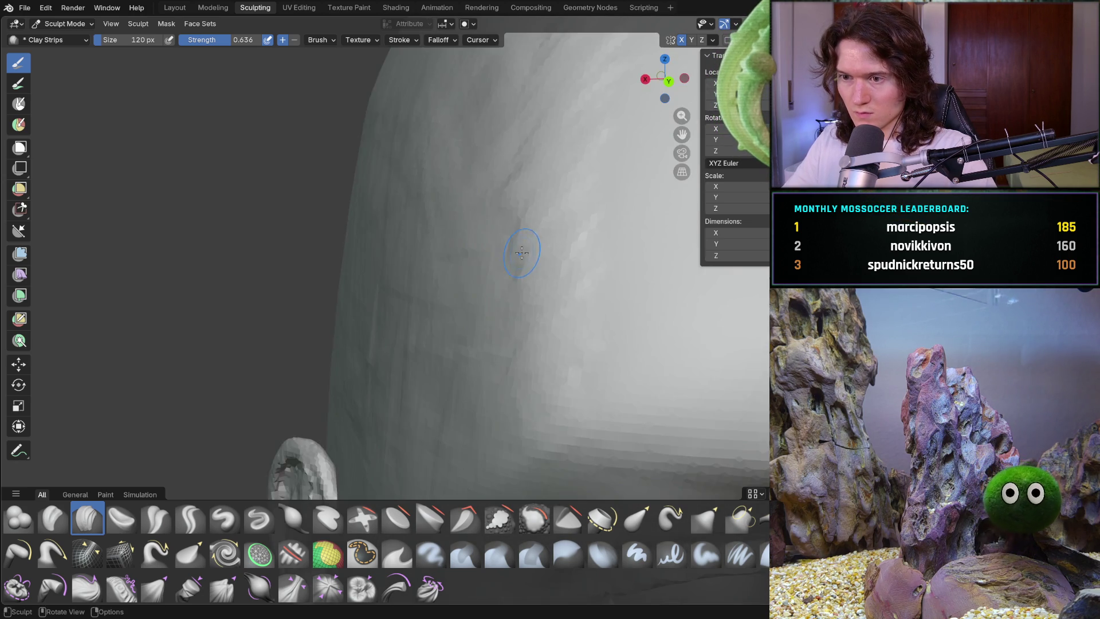
pyautogui.scroll(-2, 503, 264)
pyautogui.scroll(2, 493, 285)
pyautogui.scroll(1, 452, 249)
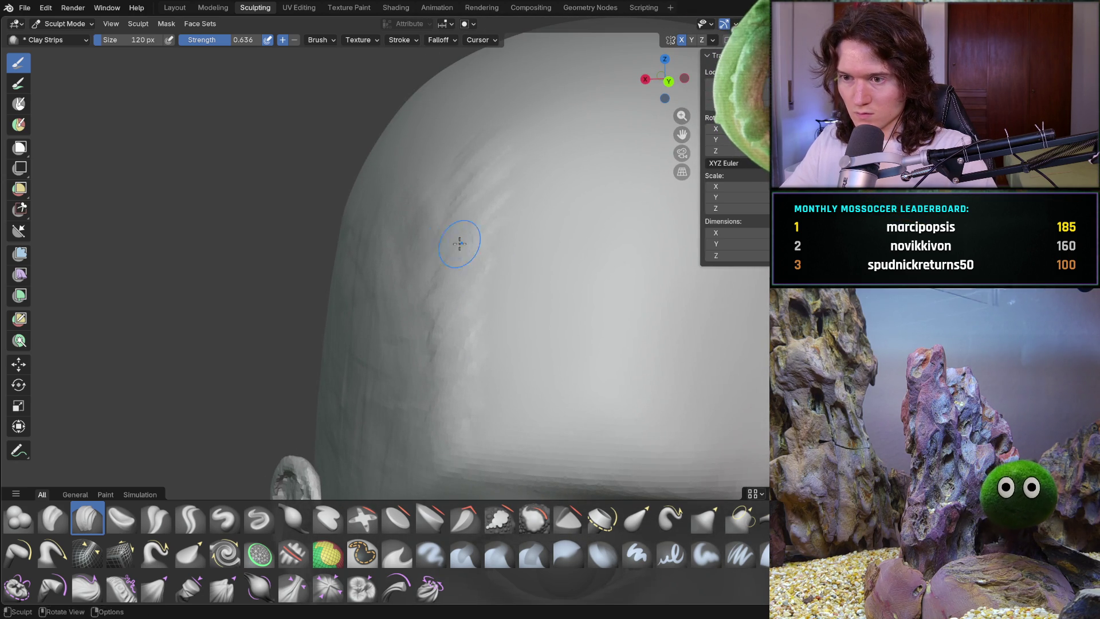
pyautogui.moveTo(468, 148); pyautogui.dragTo(475, 130)
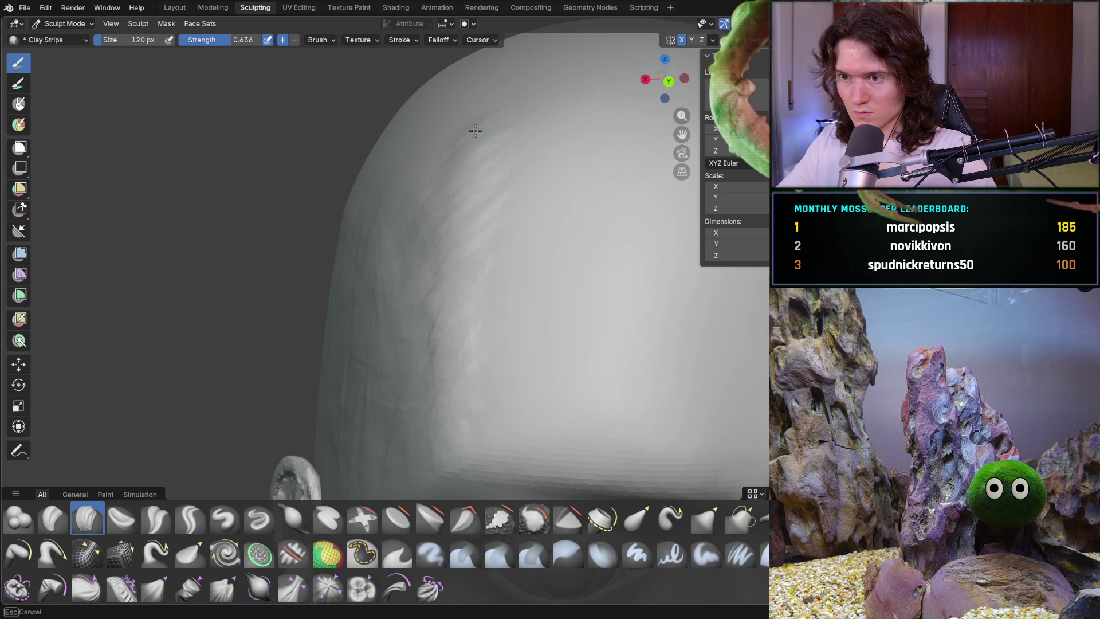
pyautogui.scroll(-5, 535, 113)
pyautogui.moveTo(534, 113)
pyautogui.mouseDown(button='middle')
pyautogui.moveTo(584, 172)
pyautogui.moveTo(559, 216)
pyautogui.moveTo(415, 153)
pyautogui.mouseUp(button='middle')
pyautogui.scroll(5, 562, 204)
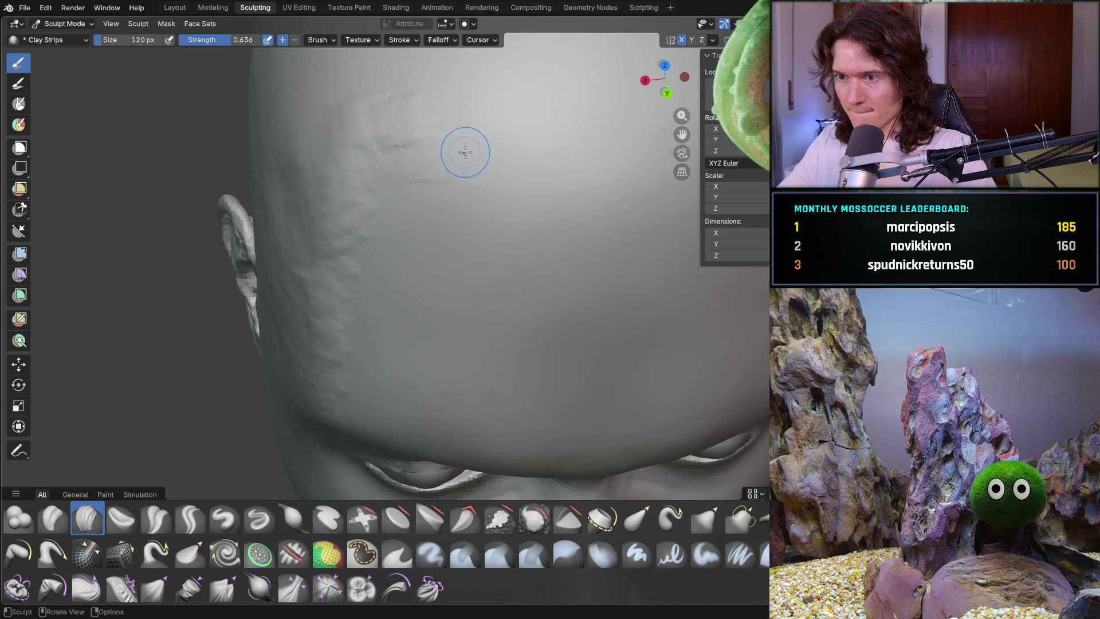
pyautogui.moveTo(567, 192); pyautogui.dragTo(593, 207)
# Lay several more clay strips across the forehead above the brow
pyautogui.moveTo(594, 208)
pyautogui.mouseDown(button='middle')
pyautogui.moveTo(640, 167)
pyautogui.moveTo(599, 214)
pyautogui.mouseUp(button='middle')
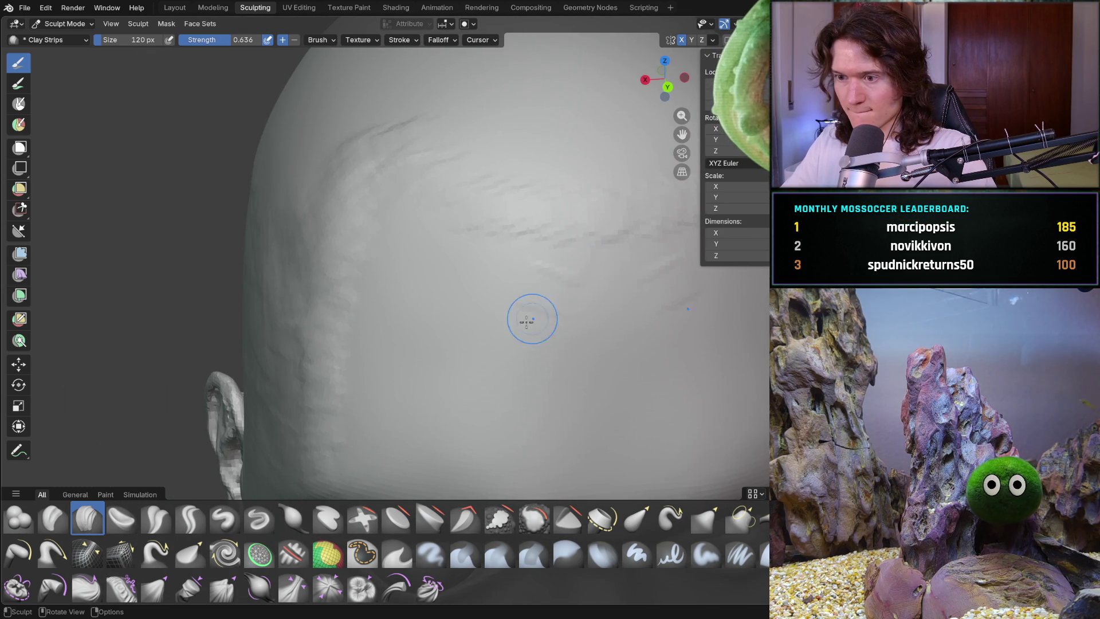
pyautogui.moveTo(523, 435)
pyautogui.mouseDown(button='middle')
pyautogui.moveTo(515, 349)
pyautogui.moveTo(492, 326)
pyautogui.mouseUp(button='middle')
pyautogui.moveTo(398, 204); pyautogui.dragTo(387, 211)
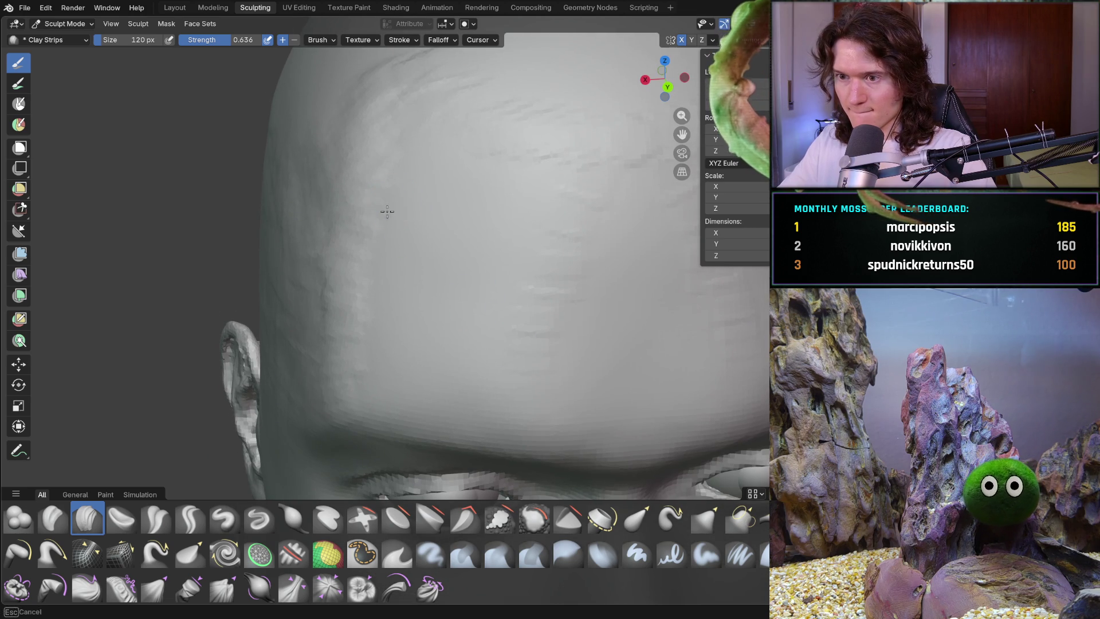
pyautogui.moveTo(443, 251); pyautogui.dragTo(458, 252)
pyautogui.moveTo(402, 280); pyautogui.dragTo(445, 310)
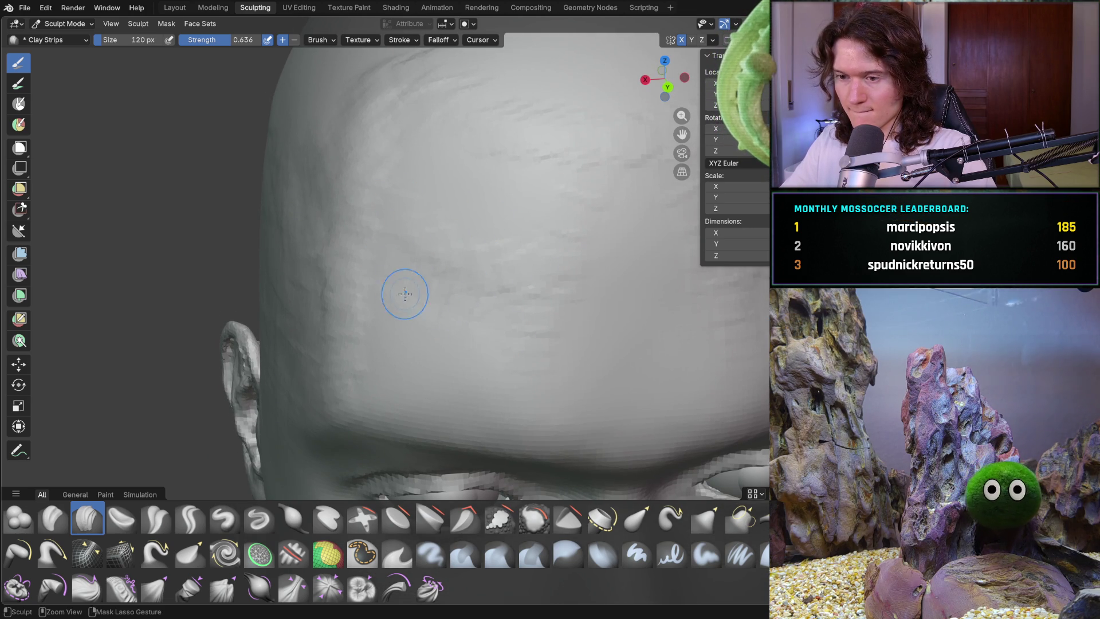
pyautogui.moveTo(373, 311); pyautogui.dragTo(358, 279)
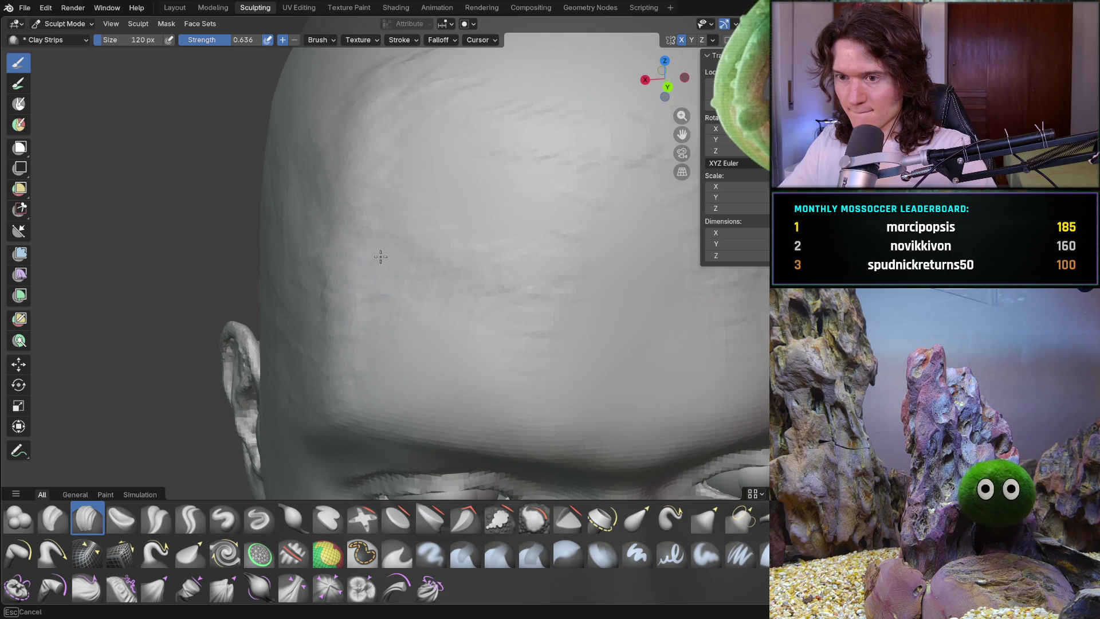
# Orbit out over the face and skull top, ending in front view (numpad 1)
pyautogui.moveTo(393, 238); pyautogui.dragTo(400, 218)
pyautogui.scroll(-5, 599, 248)
pyautogui.moveTo(599, 248)
pyautogui.mouseDown(button='middle')
pyautogui.moveTo(571, 248)
pyautogui.moveTo(552, 224)
pyautogui.moveTo(461, 226)
pyautogui.moveTo(437, 238)
pyautogui.moveTo(495, 278)
pyautogui.moveTo(577, 287)
pyautogui.mouseUp(button='middle')
pyautogui.scroll(6, 584, 265)
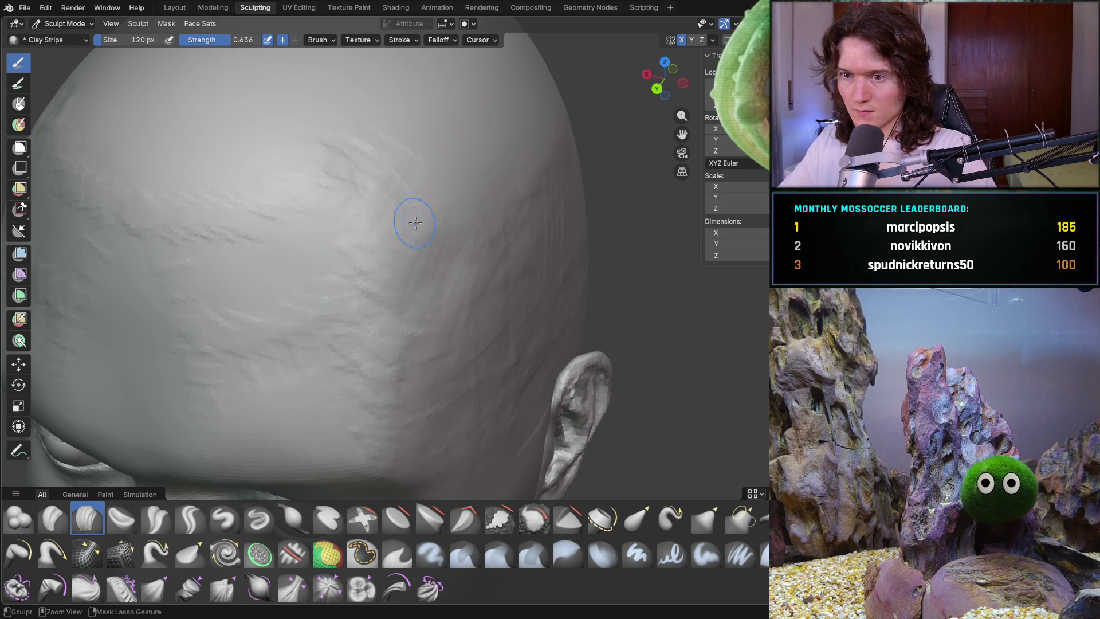
pyautogui.moveTo(396, 227)
pyautogui.mouseDown(button='middle')
pyautogui.moveTo(344, 184)
pyautogui.moveTo(381, 252)
pyautogui.moveTo(432, 177)
pyautogui.moveTo(427, 246)
pyautogui.mouseUp(button='middle')
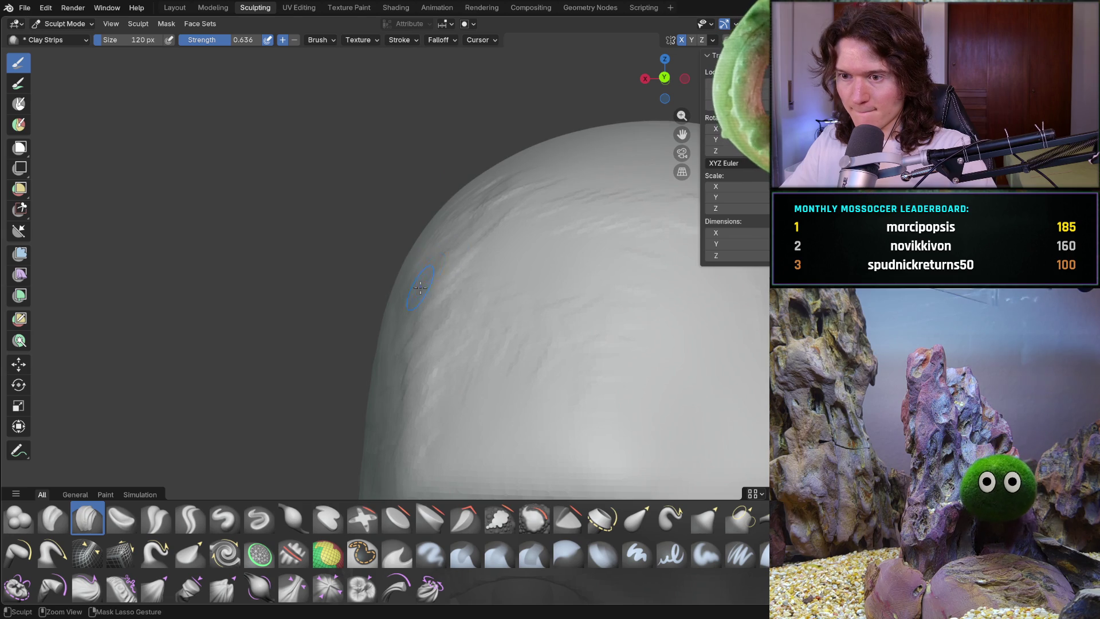
pyautogui.press('KP_1')
# Lay a clay strip over the top of the head onto the crown
pyautogui.moveTo(420, 288)
pyautogui.mouseDown(button='middle')
pyautogui.moveTo(488, 235)
pyautogui.moveTo(593, 314)
pyautogui.moveTo(405, 319)
pyautogui.moveTo(433, 327)
pyautogui.mouseUp(button='middle')
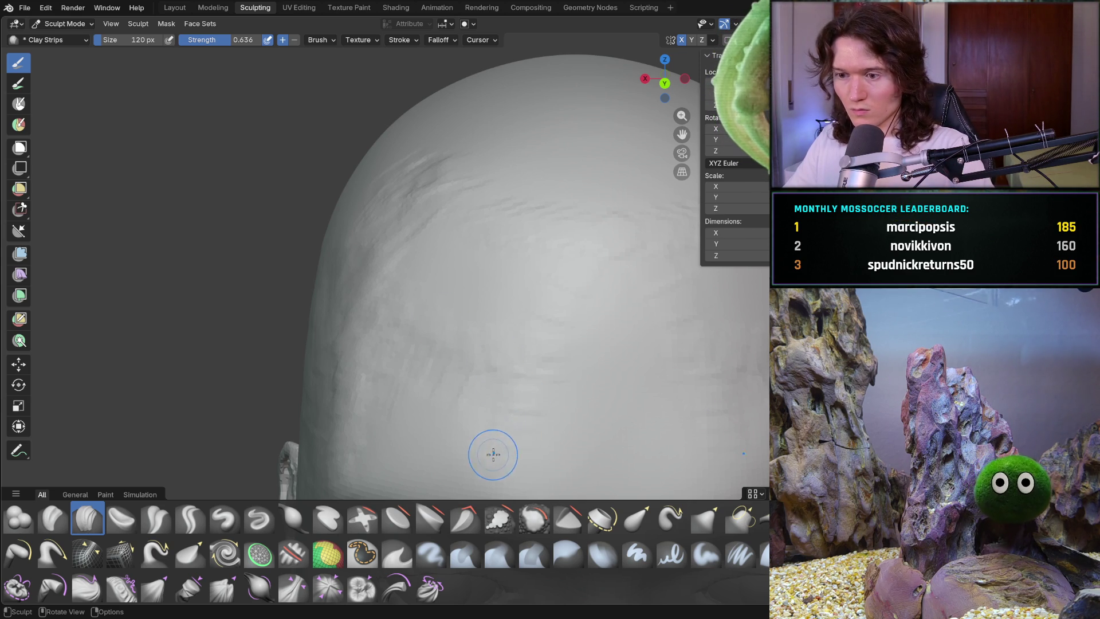
pyautogui.moveTo(514, 380); pyautogui.dragTo(520, 351)
pyautogui.moveTo(527, 289)
pyautogui.mouseDown()
pyautogui.moveTo(510, 246)
pyautogui.moveTo(401, 197)
pyautogui.mouseUp()
pyautogui.moveTo(424, 281); pyautogui.dragTo(425, 282)
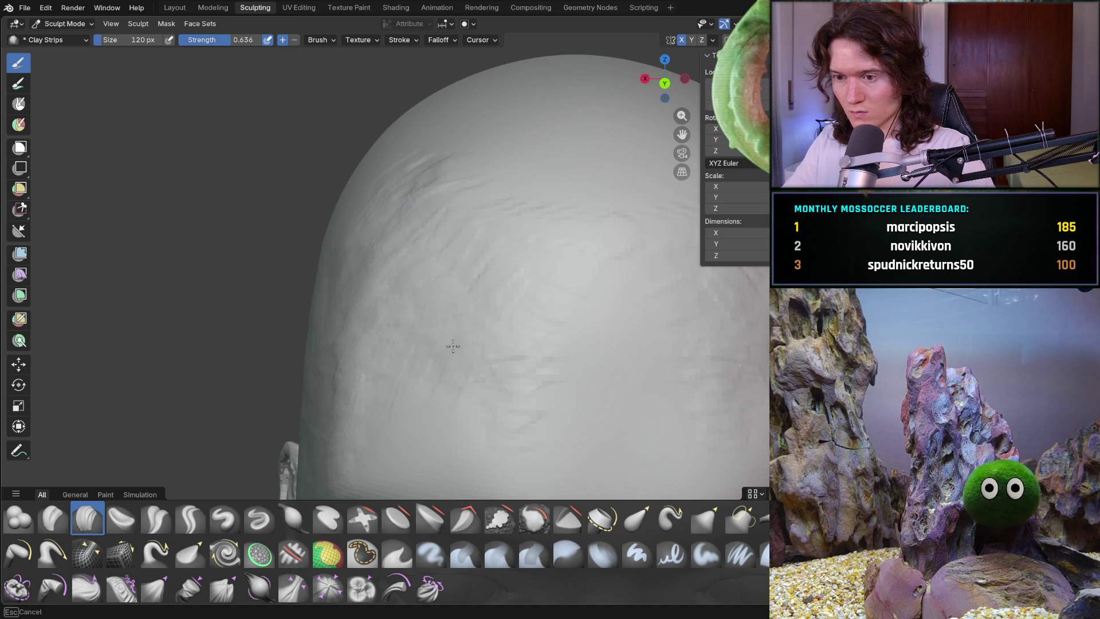
# Run several clay strips up and down the central forehead
pyautogui.keyDown('shift'); pyautogui.moveTo(462, 313); pyautogui.dragTo(437, 223, button='middle'); pyautogui.keyUp('shift')
pyautogui.moveTo(436, 224)
pyautogui.mouseDown()
pyautogui.moveTo(443, 136)
pyautogui.moveTo(415, 88)
pyautogui.mouseUp()
pyautogui.moveTo(398, 146); pyautogui.dragTo(429, 180)
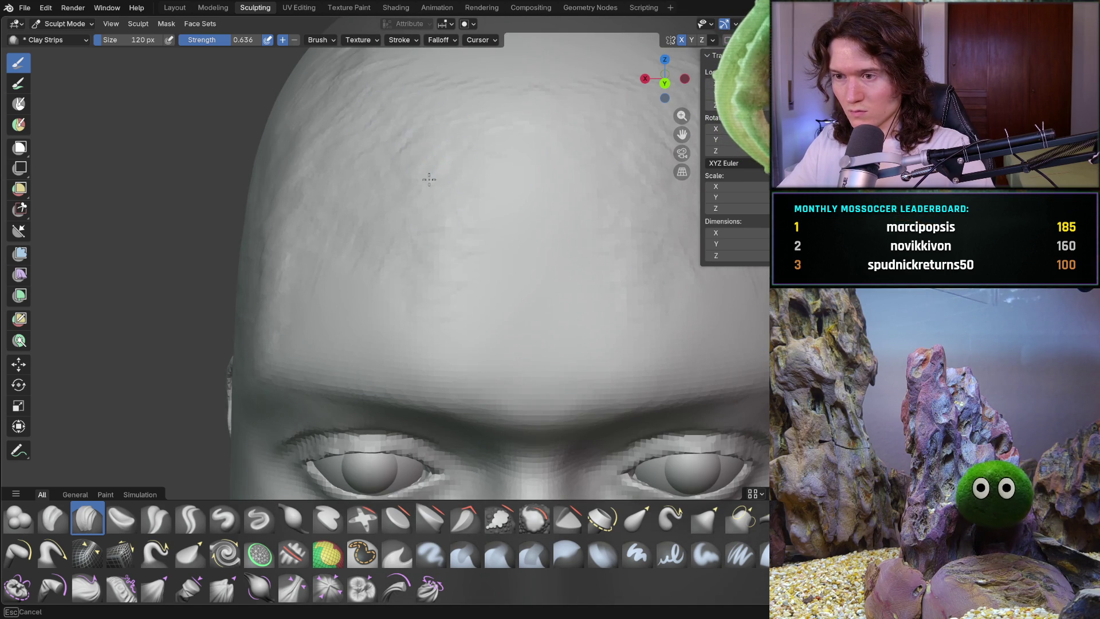
pyautogui.moveTo(544, 104)
pyautogui.mouseDown()
pyautogui.moveTo(515, 103)
pyautogui.moveTo(540, 201)
pyautogui.moveTo(516, 187)
pyautogui.mouseUp()
pyautogui.moveTo(515, 187)
pyautogui.mouseDown(button='middle')
pyautogui.moveTo(542, 237)
pyautogui.moveTo(621, 189)
pyautogui.moveTo(372, 263)
pyautogui.mouseUp(button='middle')
pyautogui.moveTo(343, 253)
pyautogui.mouseDown()
pyautogui.moveTo(411, 254)
pyautogui.moveTo(361, 206)
pyautogui.moveTo(314, 194)
pyautogui.mouseUp()
pyautogui.moveTo(456, 220)
pyautogui.mouseDown(button='middle')
pyautogui.moveTo(473, 277)
pyautogui.moveTo(383, 254)
pyautogui.moveTo(373, 294)
pyautogui.moveTo(620, 285)
pyautogui.moveTo(530, 314)
pyautogui.moveTo(366, 285)
pyautogui.moveTo(404, 319)
pyautogui.mouseUp(button='middle')
pyautogui.scroll(-5, 367, 284)
# Set the brush radius to 288 px and switch to the Smooth brush
pyautogui.press('f')
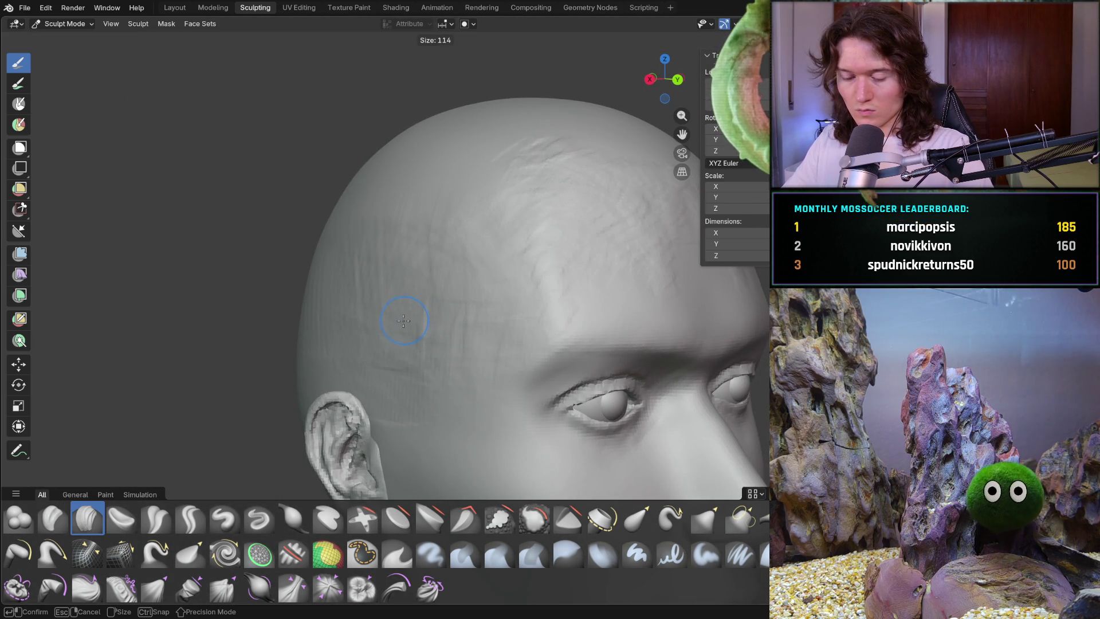
pyautogui.click(439, 326)
pyautogui.hotkey('shift', 's')
# From a side view, smooth the clay-strip ridges on the temple and side of the skull
pyautogui.moveTo(418, 321); pyautogui.dragTo(432, 321, button='middle')
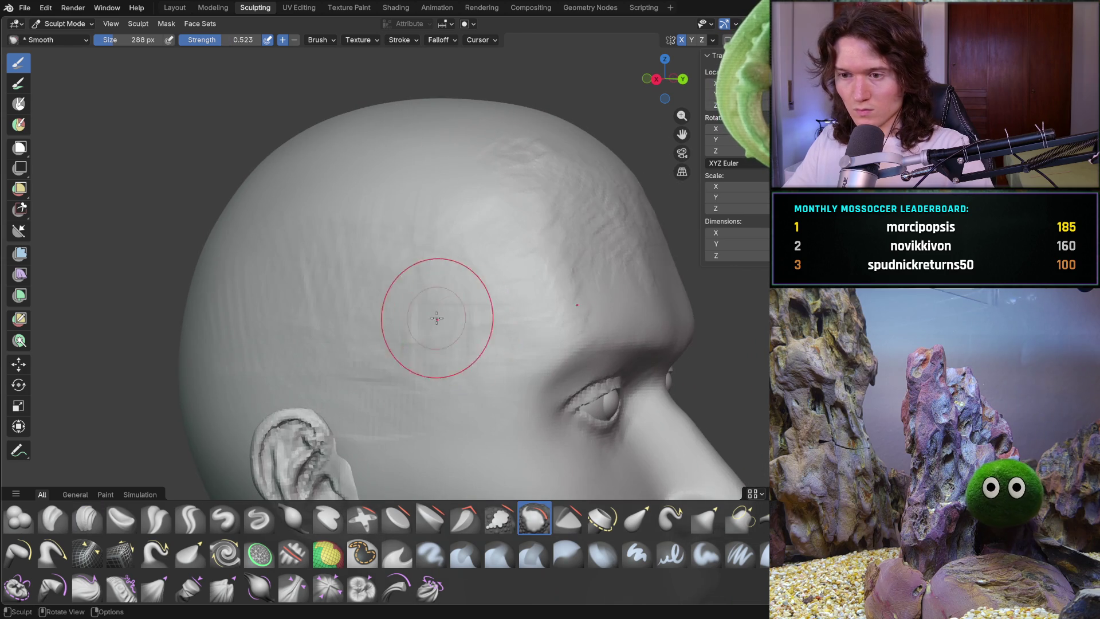
pyautogui.moveTo(297, 360); pyautogui.dragTo(257, 298)
pyautogui.moveTo(255, 258); pyautogui.dragTo(292, 332)
pyautogui.moveTo(319, 393); pyautogui.dragTo(383, 302)
pyautogui.moveTo(397, 393)
pyautogui.mouseDown()
pyautogui.moveTo(451, 277)
pyautogui.moveTo(422, 277)
pyautogui.mouseUp()
pyautogui.moveTo(221, 319); pyautogui.dragTo(335, 228)
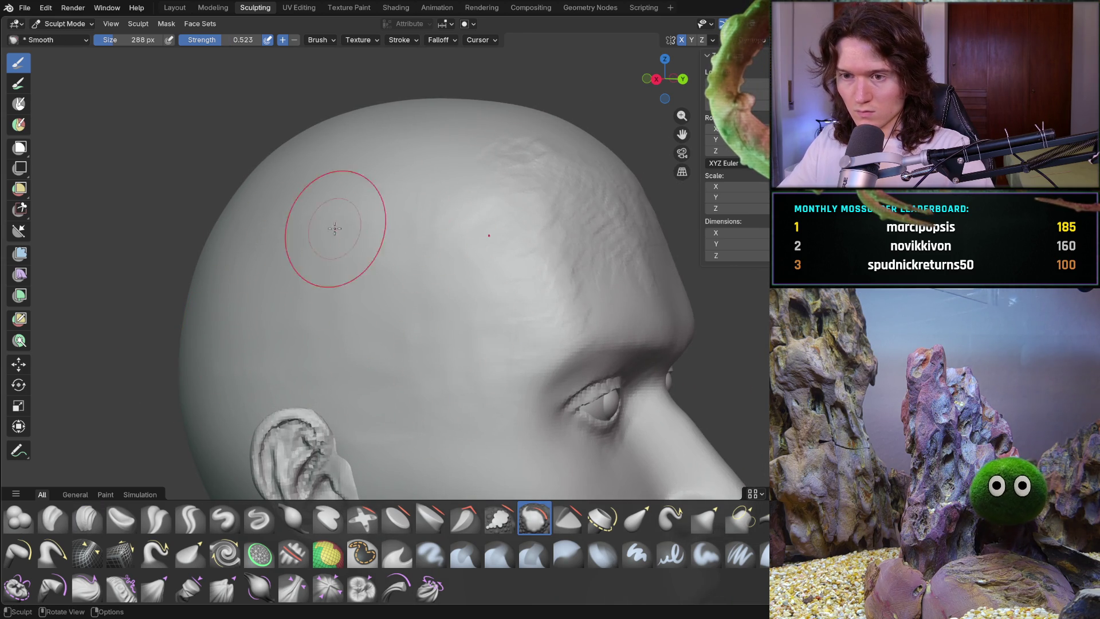
pyautogui.moveTo(412, 282)
pyautogui.mouseDown()
pyautogui.moveTo(305, 277)
pyautogui.moveTo(244, 255)
pyautogui.mouseUp()
pyautogui.moveTo(304, 297); pyautogui.dragTo(462, 384)
pyautogui.moveTo(371, 424); pyautogui.dragTo(300, 390)
# From the front, smooth the temple beside the eye and re-angle the head to check it
pyautogui.moveTo(300, 391)
pyautogui.mouseDown(button='middle')
pyautogui.moveTo(336, 321)
pyautogui.moveTo(277, 307)
pyautogui.moveTo(299, 319)
pyautogui.moveTo(315, 370)
pyautogui.moveTo(285, 344)
pyautogui.moveTo(298, 361)
pyautogui.moveTo(339, 357)
pyautogui.mouseUp(button='middle')
pyautogui.scroll(3, 256, 364)
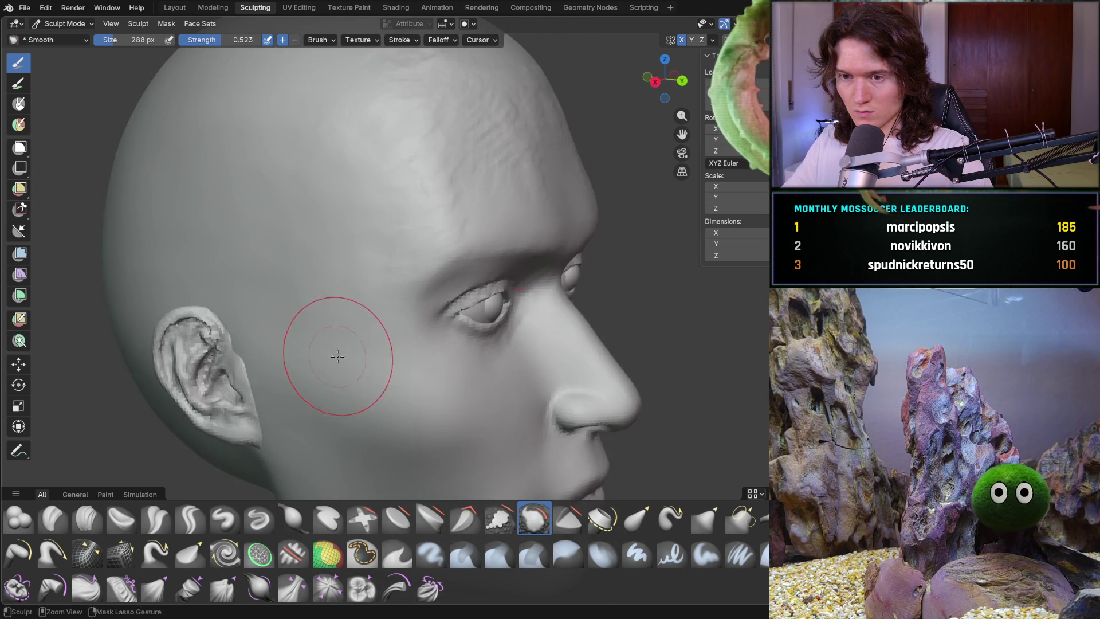
pyautogui.scroll(5, 295, 242)
pyautogui.moveTo(294, 241); pyautogui.dragTo(278, 324)
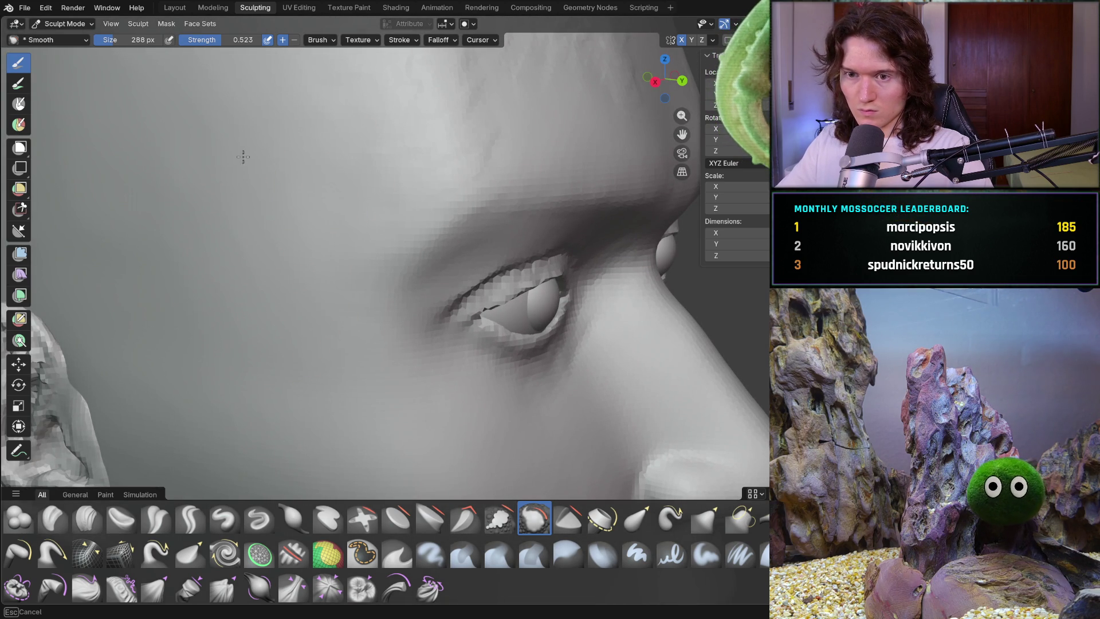
pyautogui.moveTo(192, 153); pyautogui.dragTo(220, 269, button='middle')
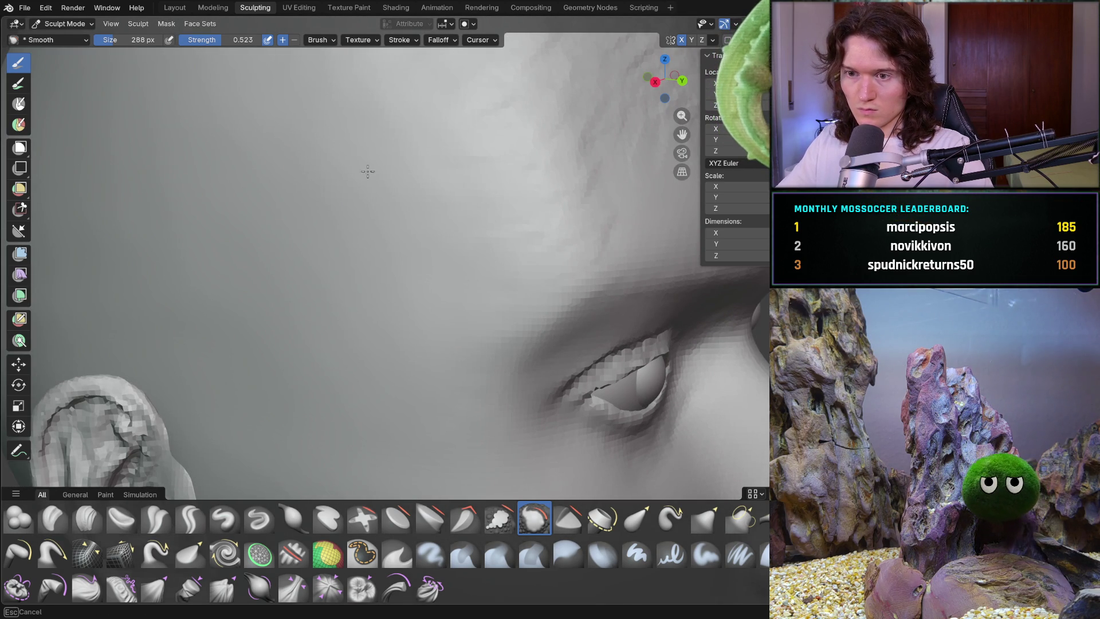
pyautogui.scroll(-8, 375, 277)
pyautogui.moveTo(359, 311)
pyautogui.mouseDown(button='middle')
pyautogui.moveTo(481, 312)
pyautogui.moveTo(552, 330)
pyautogui.moveTo(297, 307)
pyautogui.moveTo(270, 324)
pyautogui.mouseUp(button='middle')
pyautogui.moveTo(366, 362); pyautogui.dragTo(374, 358, button='middle')
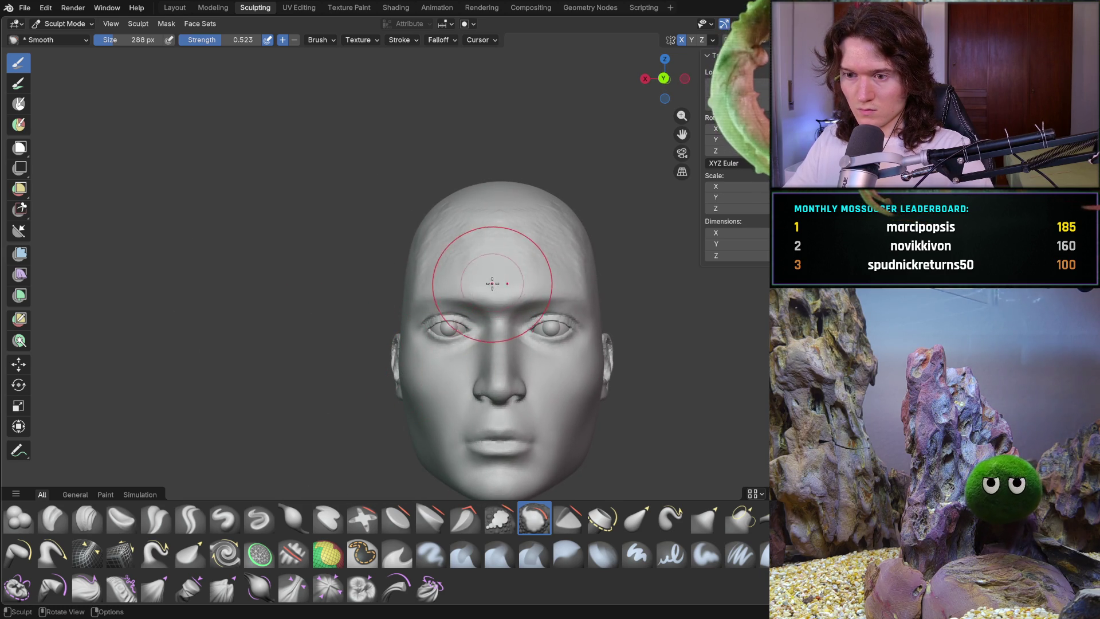